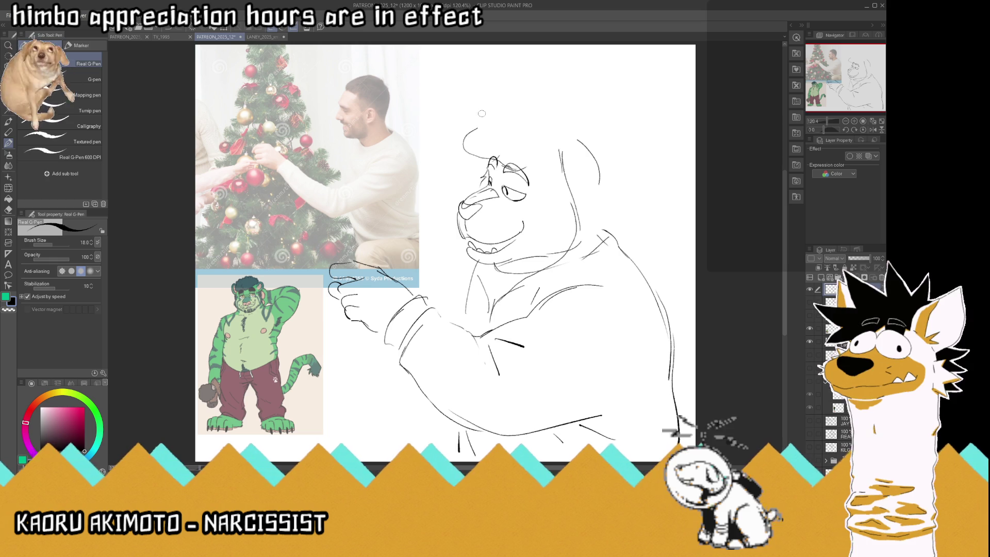
# - Draw the hood outline over the back of the bear's head and redraw the collar lines
pyautogui.moveTo(475, 129); pyautogui.dragTo(515, 108)
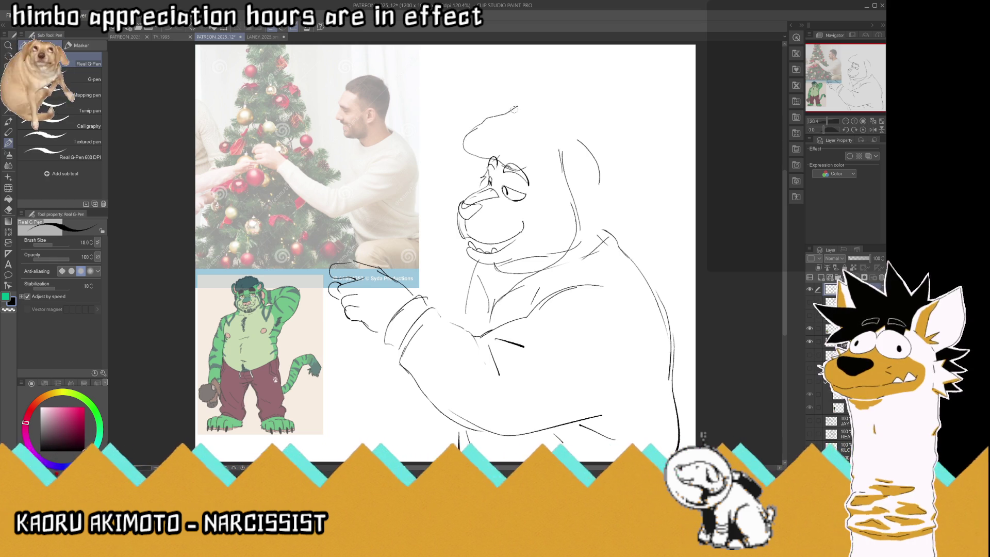
pyautogui.moveTo(513, 109)
pyautogui.mouseDown()
pyautogui.moveTo(601, 133)
pyautogui.moveTo(589, 254)
pyautogui.moveTo(587, 229)
pyautogui.mouseUp()
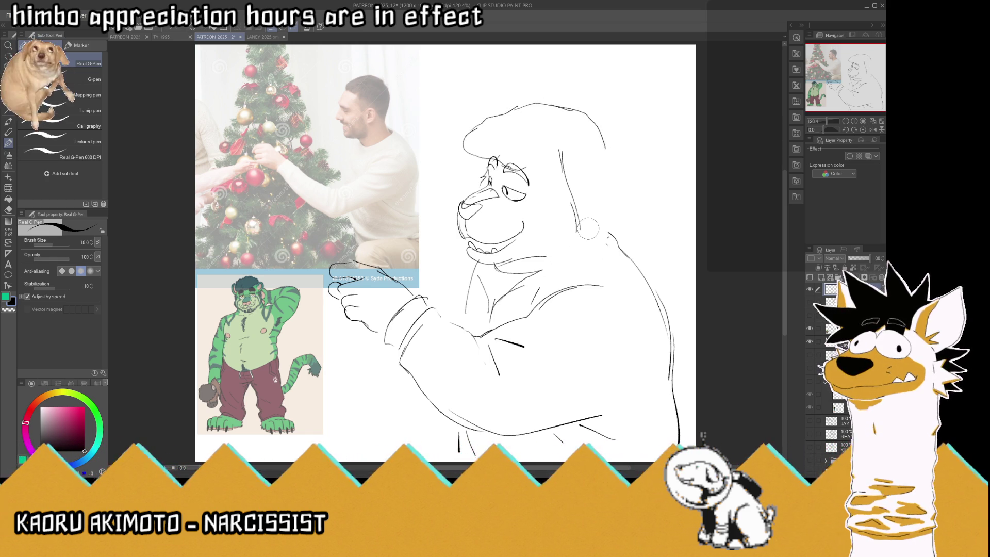
pyautogui.moveTo(588, 228); pyautogui.dragTo(502, 290)
pyautogui.moveTo(550, 252)
pyautogui.mouseDown()
pyautogui.moveTo(543, 171)
pyautogui.moveTo(579, 235)
pyautogui.mouseUp()
pyautogui.press('e')
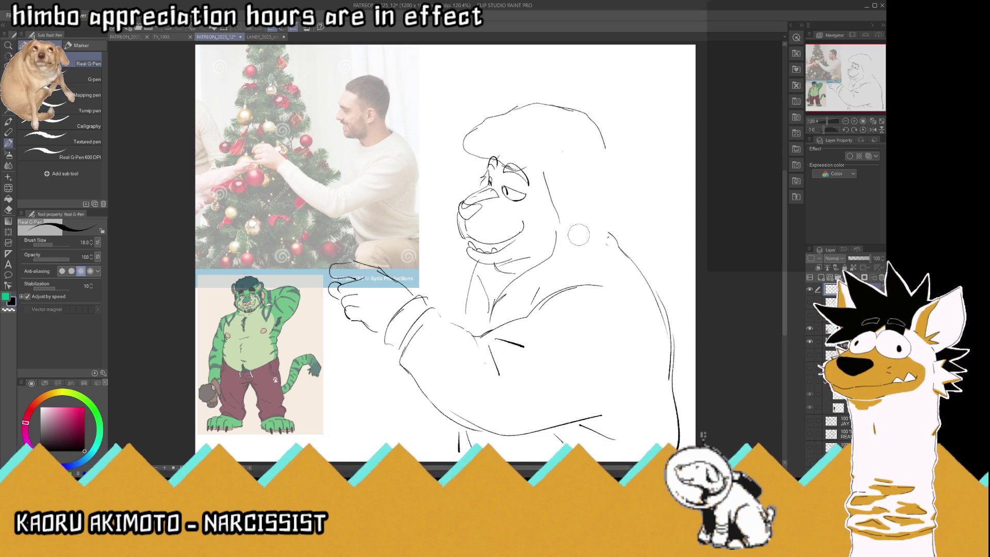
pyautogui.press('p')
pyautogui.moveTo(503, 295)
pyautogui.mouseDown()
pyautogui.moveTo(563, 280)
pyautogui.moveTo(570, 262)
pyautogui.moveTo(560, 238)
pyautogui.moveTo(568, 265)
pyautogui.moveTo(522, 281)
pyautogui.mouseUp()
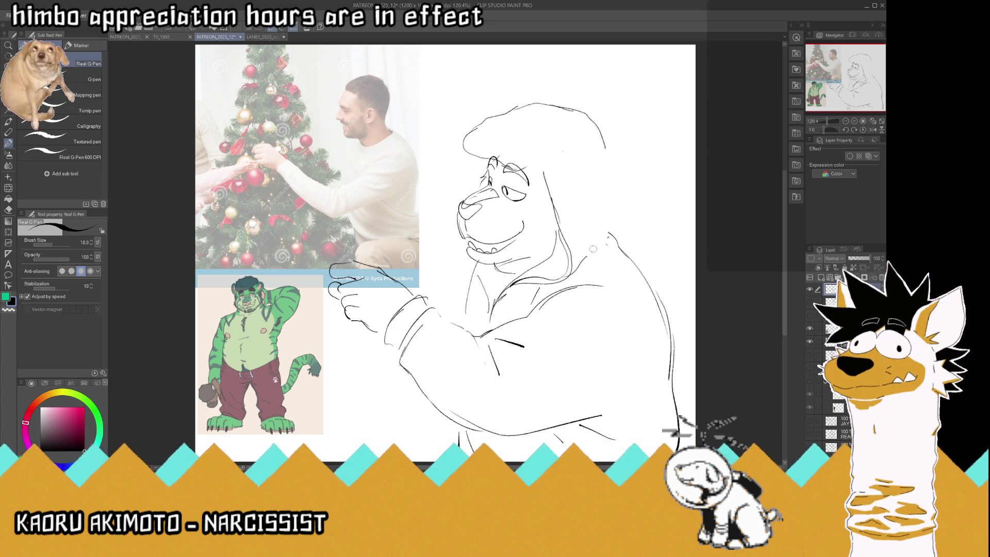
# - Redraw the line along the right side of the head and hood
pyautogui.moveTo(614, 211)
pyautogui.mouseDown()
pyautogui.moveTo(608, 236)
pyautogui.moveTo(585, 116)
pyautogui.mouseUp()
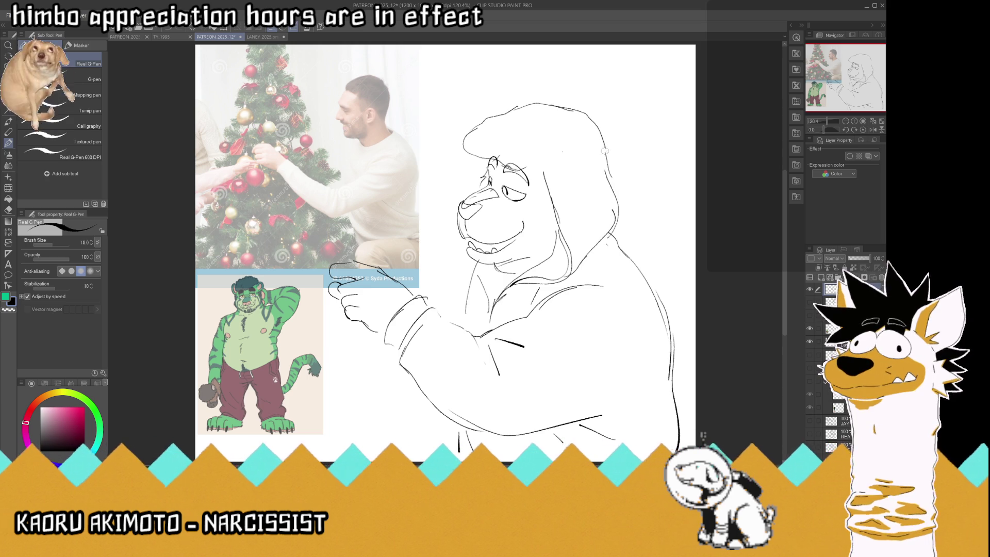
pyautogui.hotkey('ctrl', 'z')
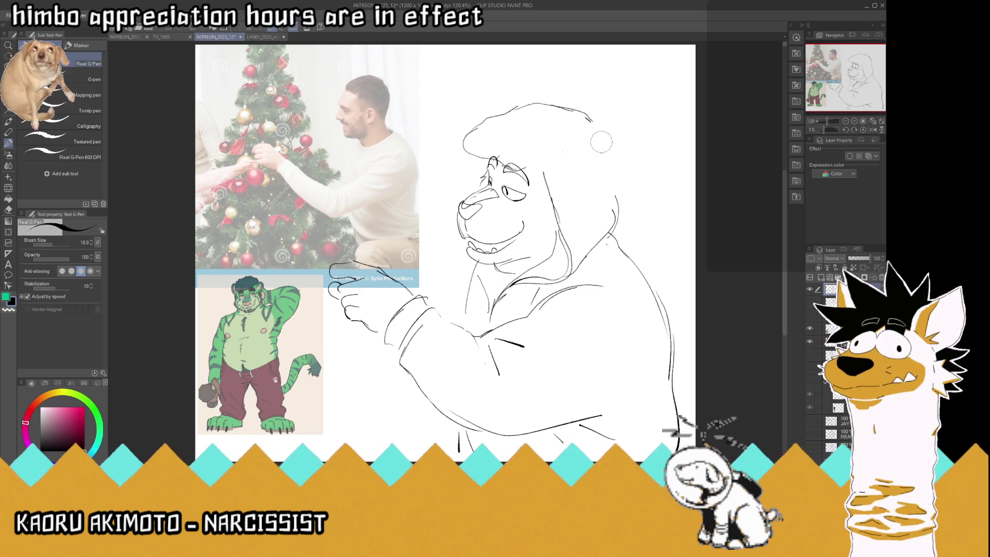
pyautogui.moveTo(614, 227)
pyautogui.mouseDown()
pyautogui.moveTo(610, 164)
pyautogui.moveTo(588, 115)
pyautogui.moveTo(541, 123)
pyautogui.mouseUp()
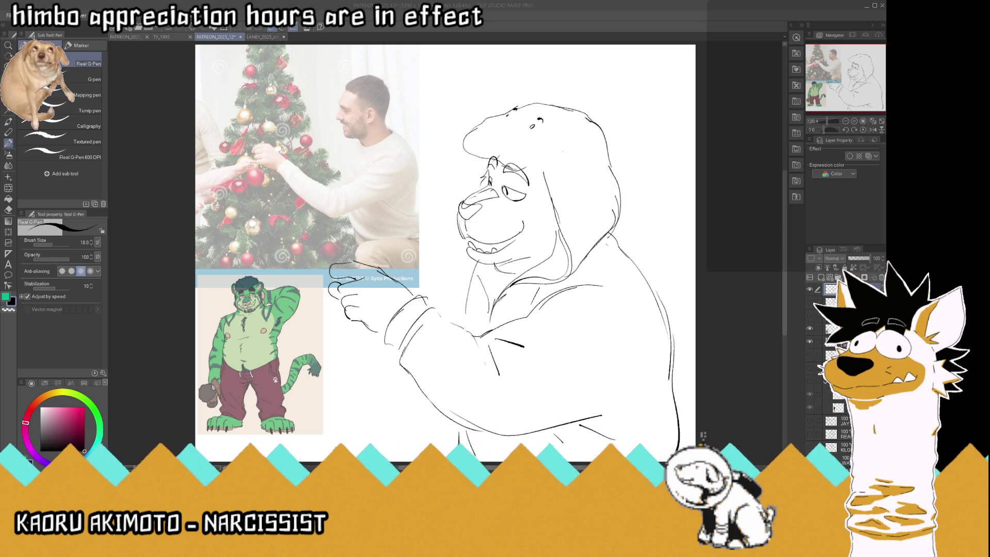
pyautogui.click(615, 19)
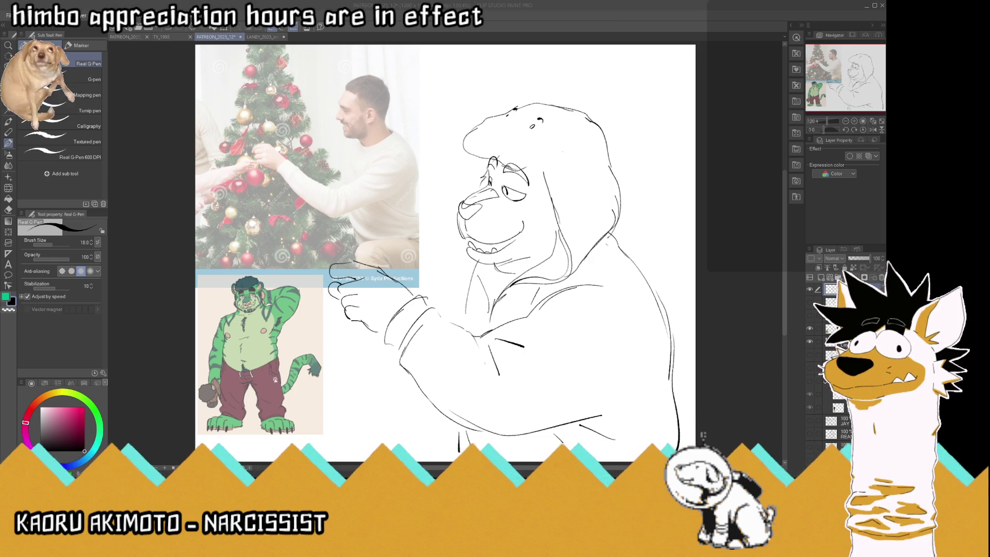
# - Add two ears and the snout's left edge to the hood, fix the upper-left outline, and save
pyautogui.moveTo(513, 107)
pyautogui.mouseDown()
pyautogui.moveTo(487, 101)
pyautogui.moveTo(503, 106)
pyautogui.mouseUp()
pyautogui.moveTo(559, 131)
pyautogui.mouseDown()
pyautogui.moveTo(590, 141)
pyautogui.moveTo(552, 133)
pyautogui.moveTo(580, 138)
pyautogui.mouseUp()
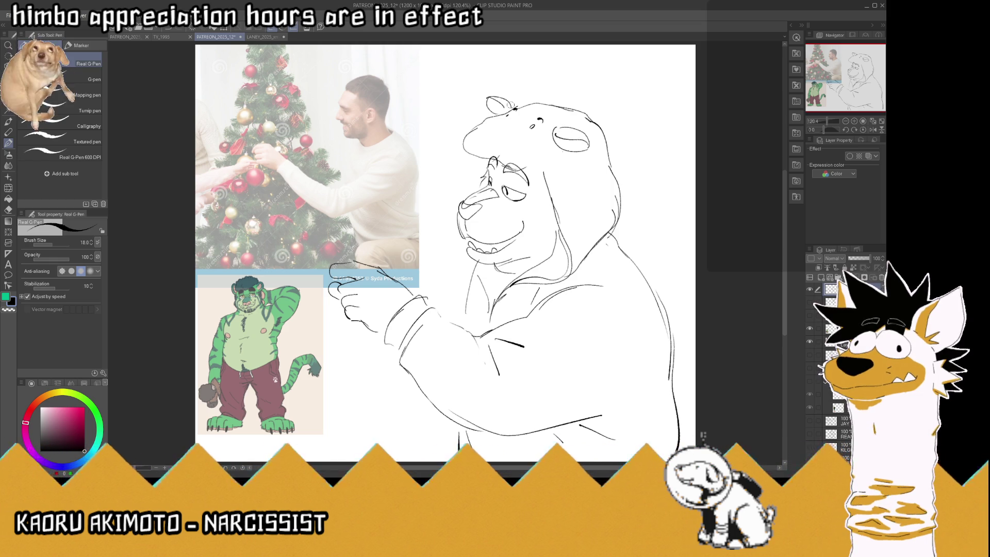
pyautogui.moveTo(492, 121)
pyautogui.mouseDown()
pyautogui.moveTo(533, 131)
pyautogui.moveTo(493, 114)
pyautogui.moveTo(462, 133)
pyautogui.mouseUp()
pyautogui.moveTo(541, 150); pyautogui.dragTo(518, 161)
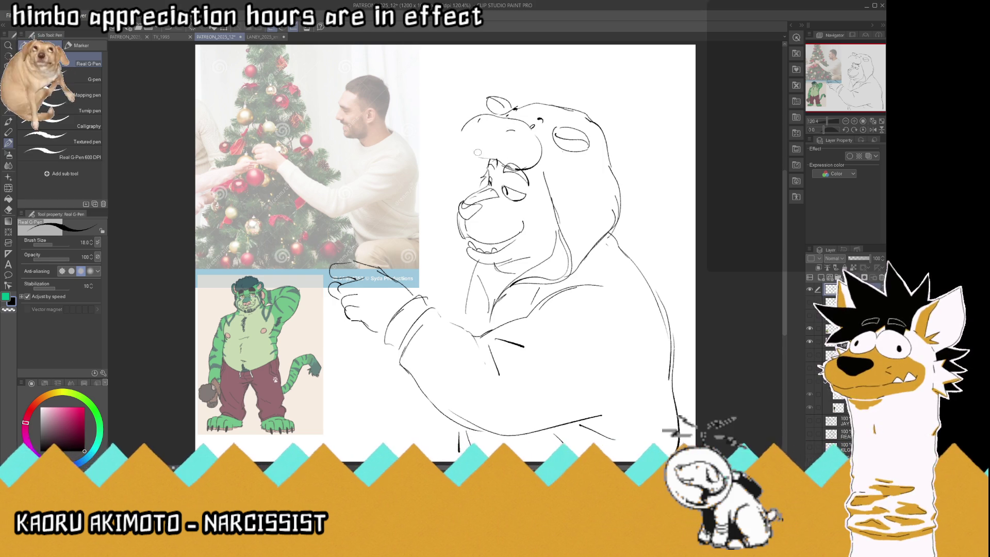
pyautogui.moveTo(468, 156); pyautogui.dragTo(461, 123)
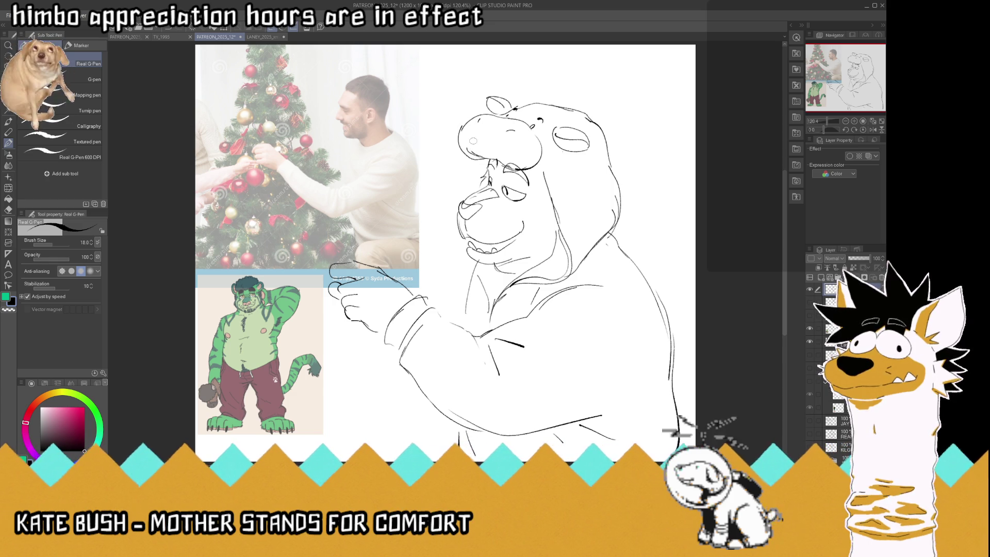
pyautogui.hotkey('ctrl', 's')
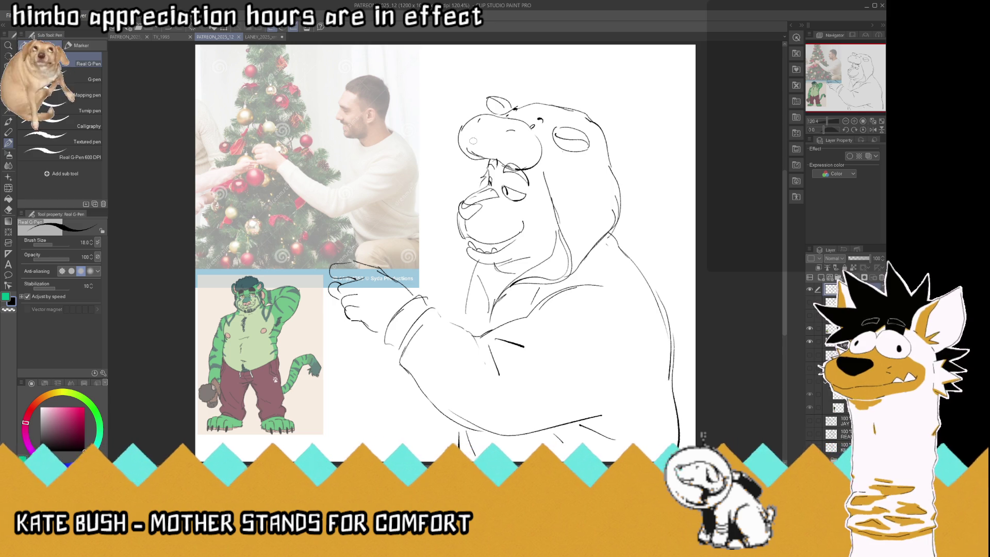
pyautogui.scroll(-5, 449, 123)
# - Touch up the nose lines, then lasso the face and hood top and nudge them slightly down
pyautogui.scroll(4, 492, 139)
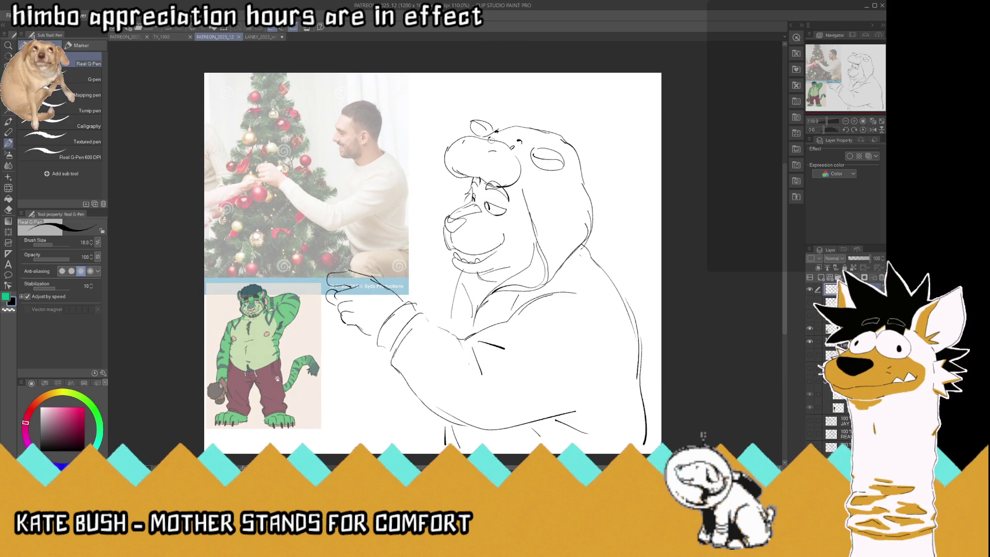
pyautogui.moveTo(466, 219); pyautogui.dragTo(446, 233)
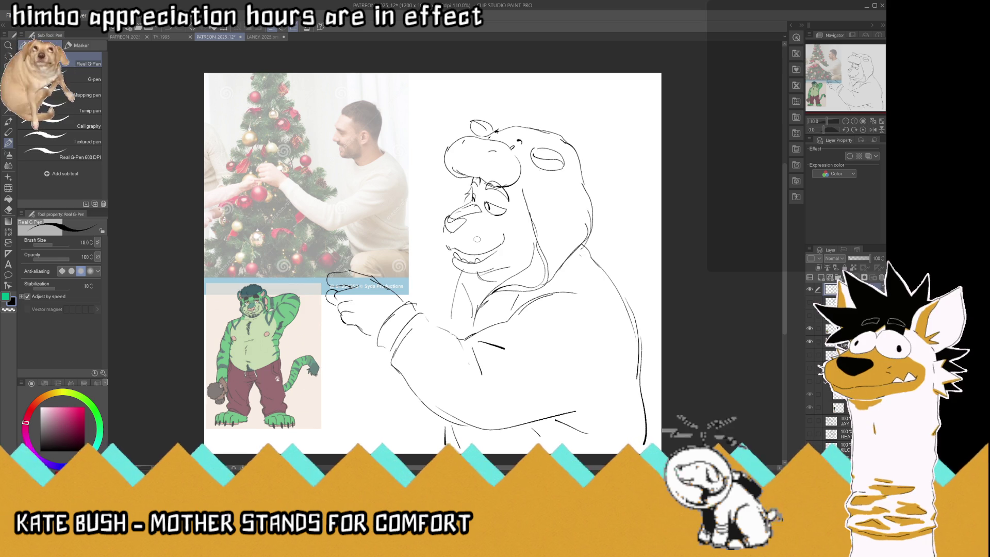
pyautogui.press('m')
pyautogui.moveTo(597, 128); pyautogui.dragTo(544, 179)
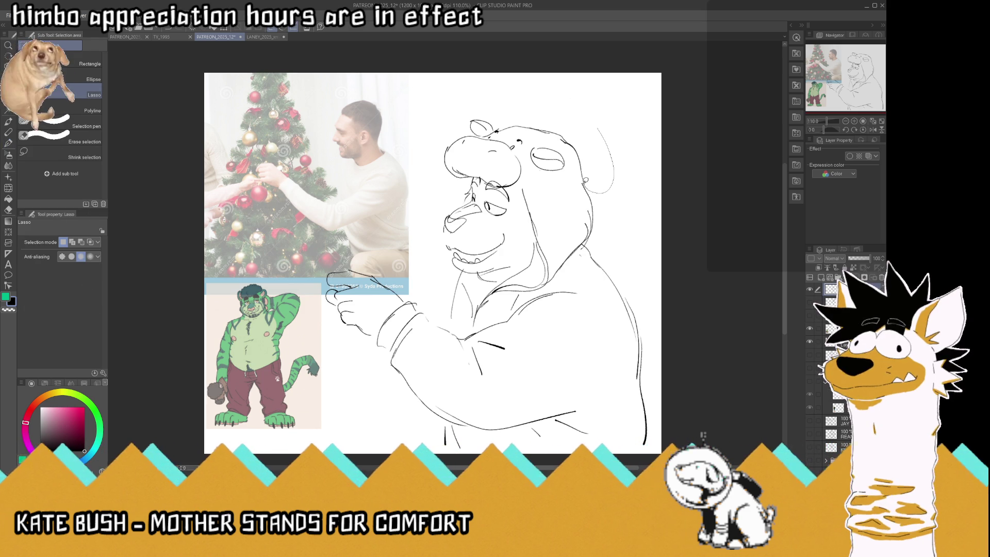
pyautogui.moveTo(544, 179); pyautogui.dragTo(642, 142)
pyautogui.press('k')
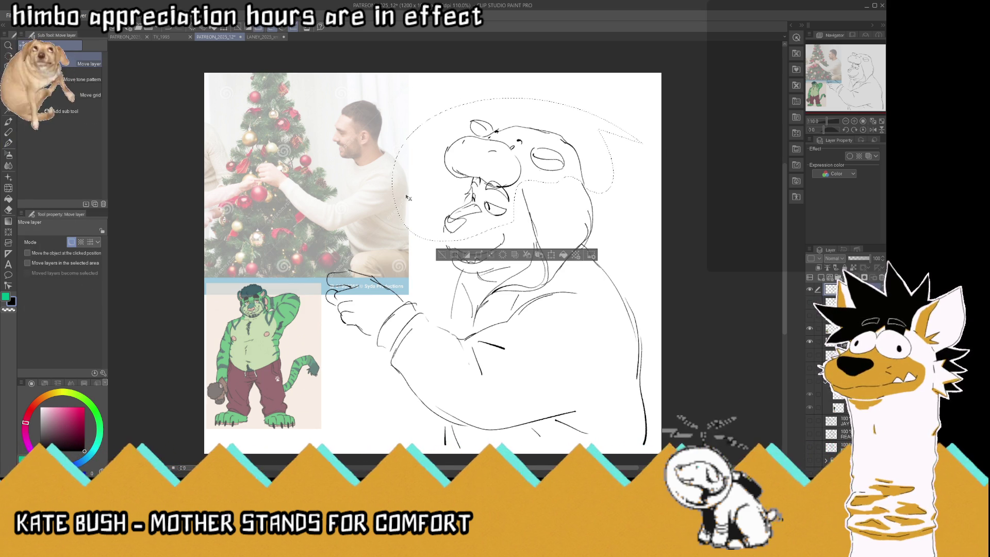
pyautogui.moveTo(478, 198); pyautogui.dragTo(476, 207)
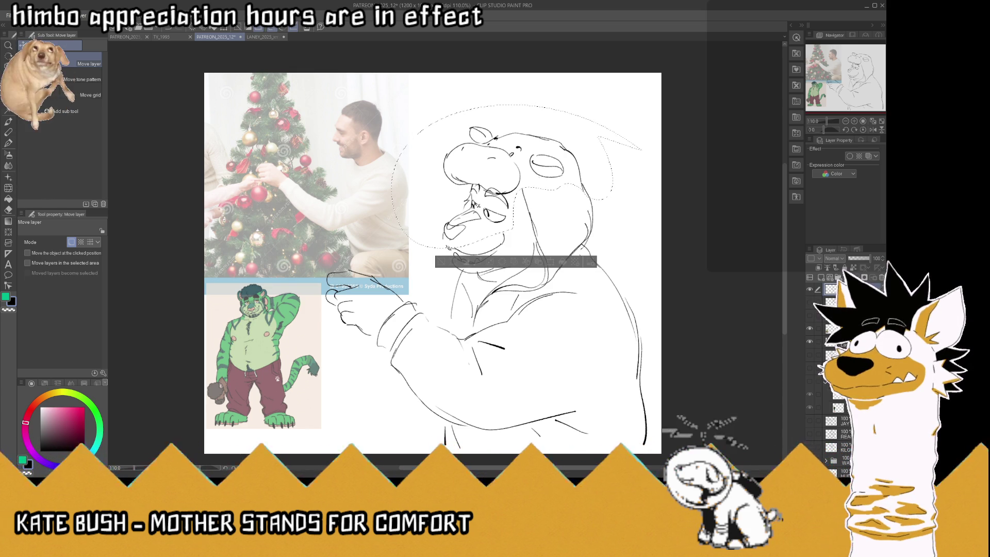
# - Clear the selection and erase part of the nose-tip outline
pyautogui.press('m')
pyautogui.hotkey('ctrl', 'd')
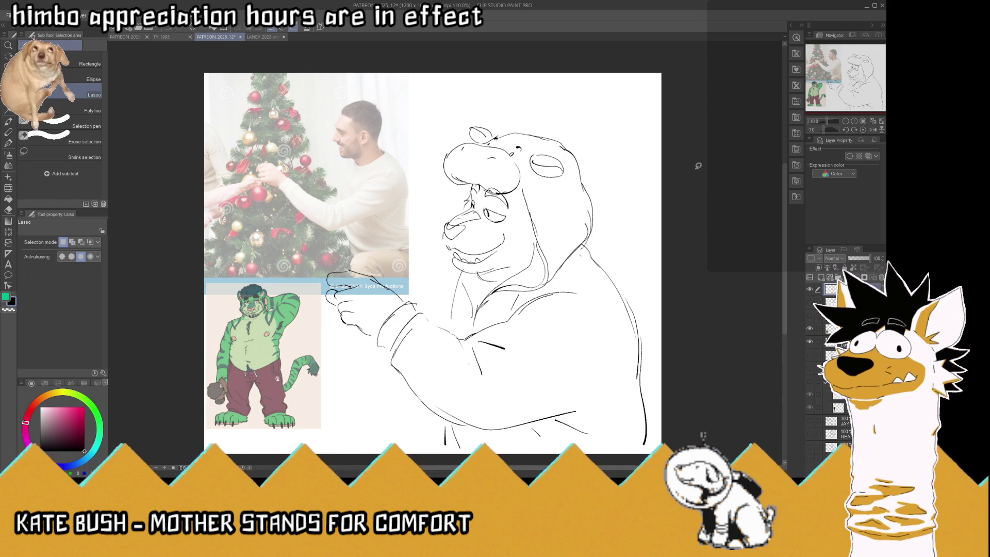
pyautogui.moveTo(446, 227); pyautogui.dragTo(456, 234)
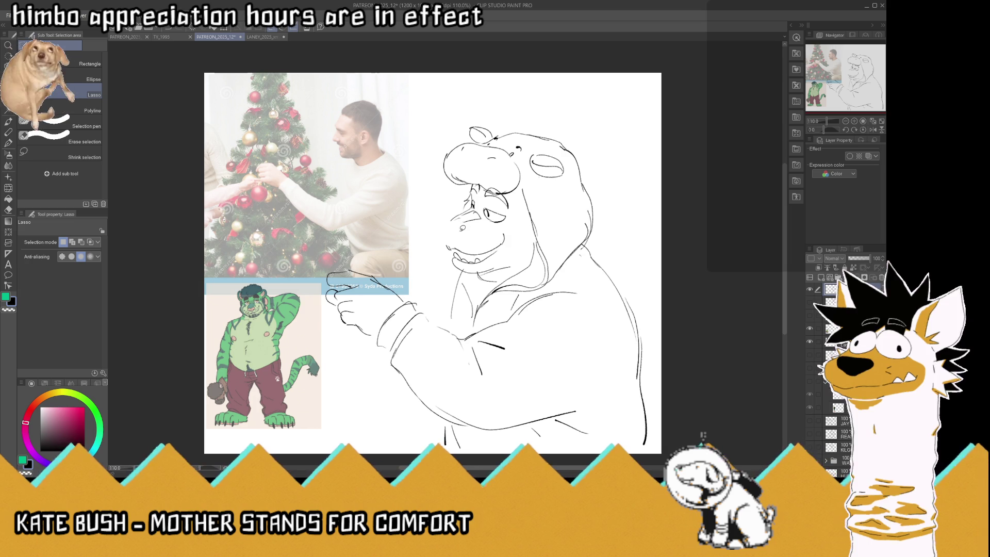
pyautogui.press('p')
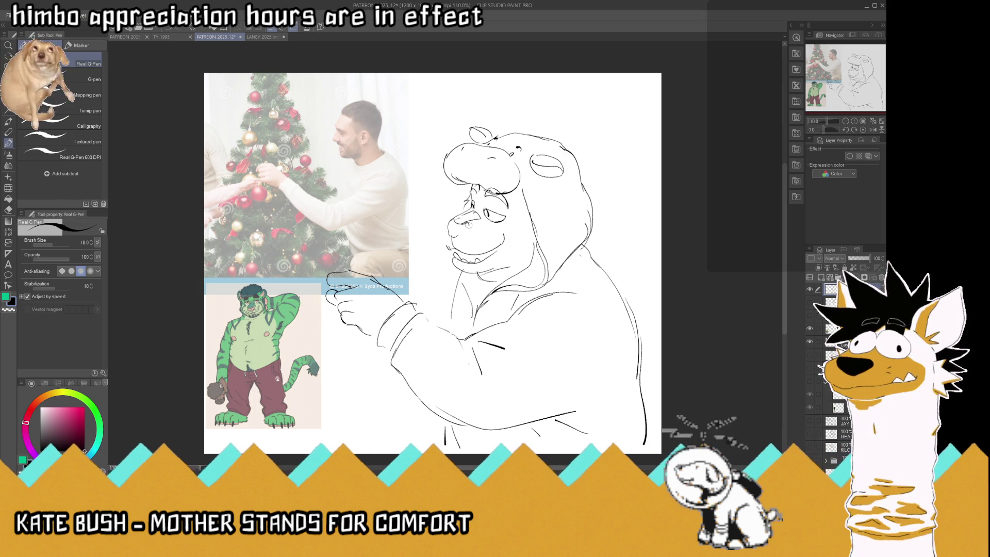
# - Redraw the snout edge, muzzle, nose and eyes, plus short lines left of the snout and on the hood
pyautogui.moveTo(444, 230); pyautogui.dragTo(446, 245)
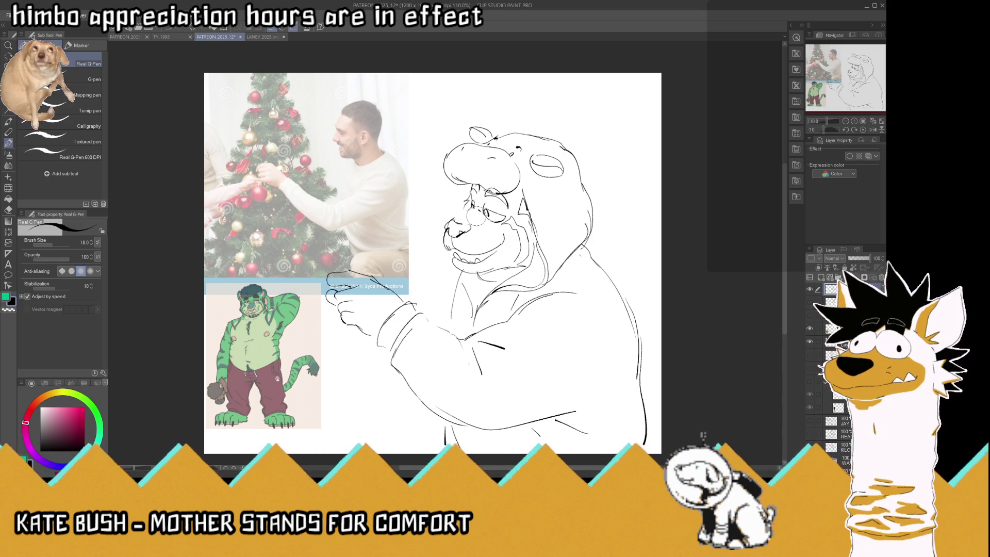
pyautogui.moveTo(450, 221)
pyautogui.mouseDown()
pyautogui.moveTo(474, 206)
pyautogui.moveTo(484, 221)
pyautogui.mouseUp()
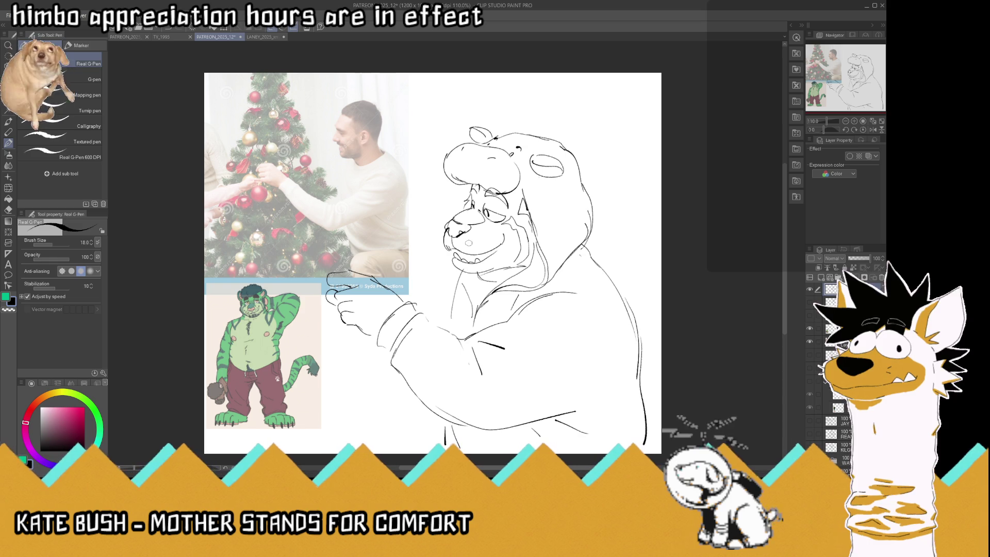
pyautogui.moveTo(441, 229); pyautogui.dragTo(424, 228)
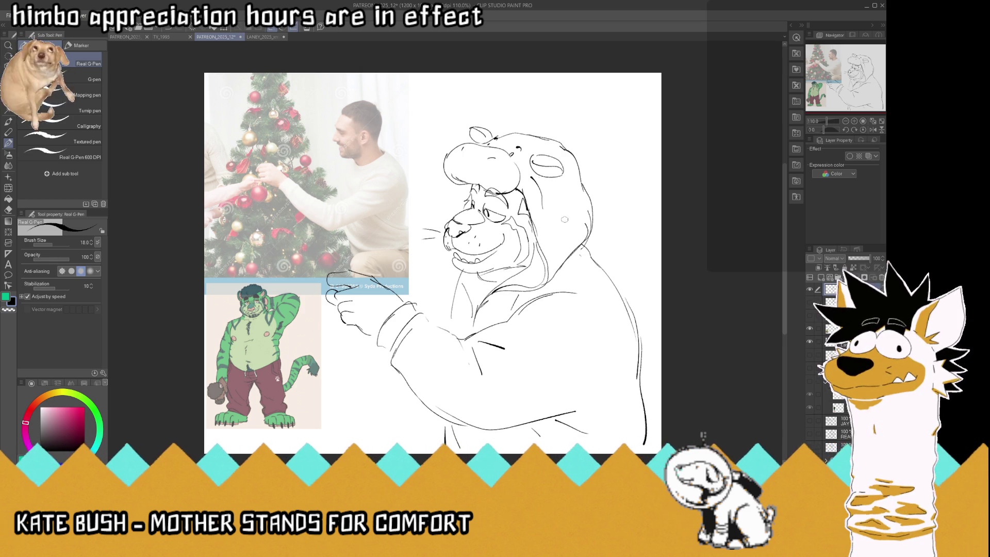
pyautogui.moveTo(567, 232); pyautogui.dragTo(567, 206)
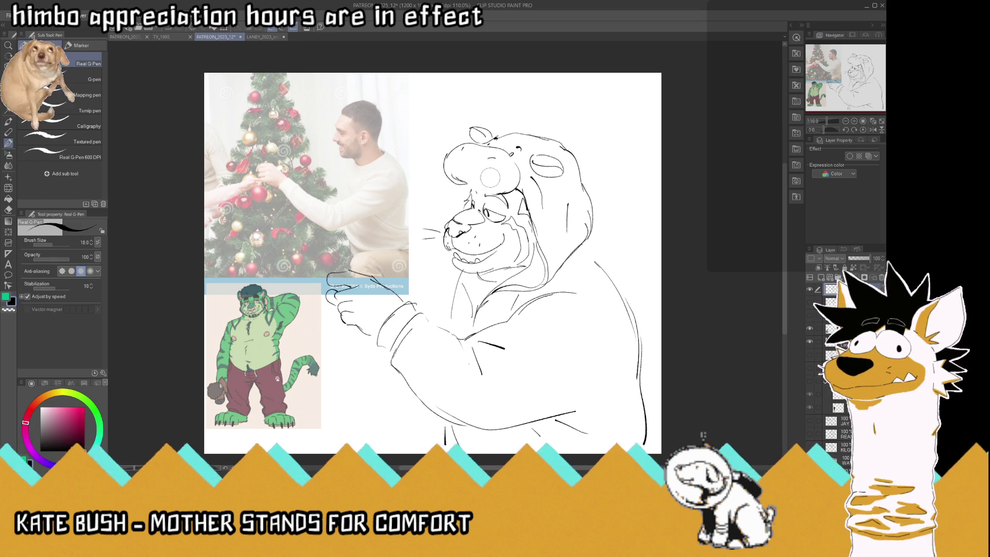
# - Draw forehead fur tufts, shoulder and collar strokes, and the first arcs of a larger outer hood
pyautogui.moveTo(475, 174)
pyautogui.mouseDown()
pyautogui.moveTo(454, 196)
pyautogui.moveTo(482, 199)
pyautogui.mouseUp()
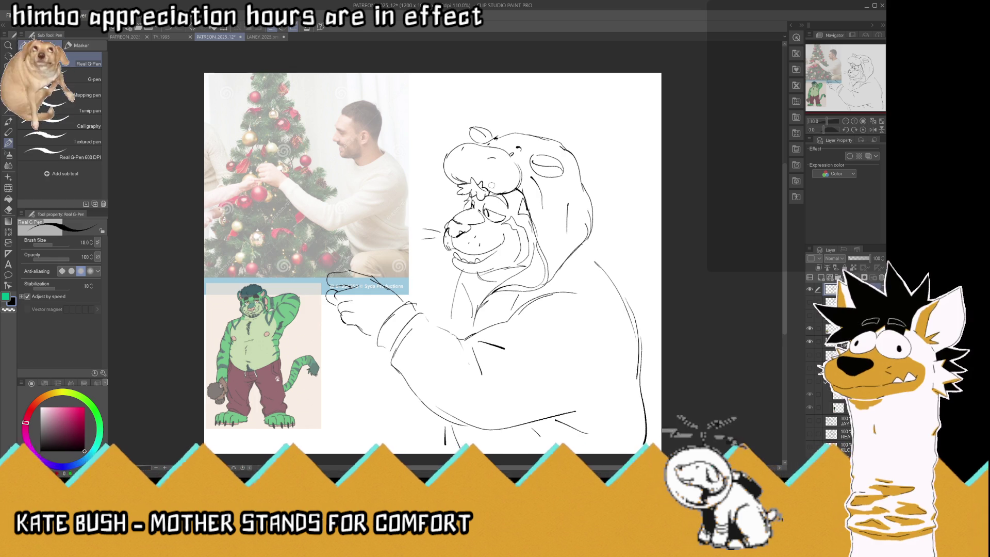
pyautogui.moveTo(439, 278); pyautogui.dragTo(420, 304)
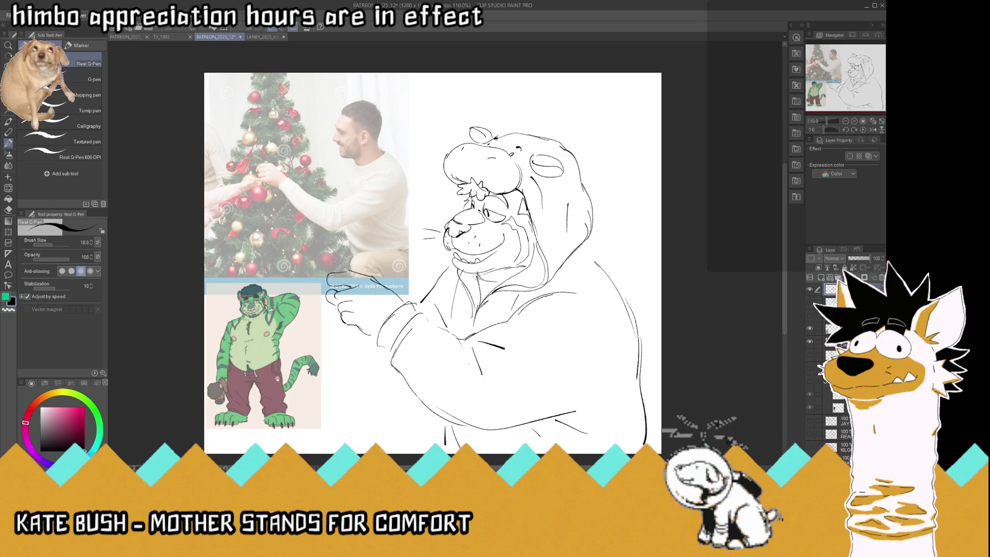
pyautogui.moveTo(469, 286)
pyautogui.mouseDown()
pyautogui.moveTo(484, 295)
pyautogui.moveTo(458, 282)
pyautogui.moveTo(456, 317)
pyautogui.mouseUp()
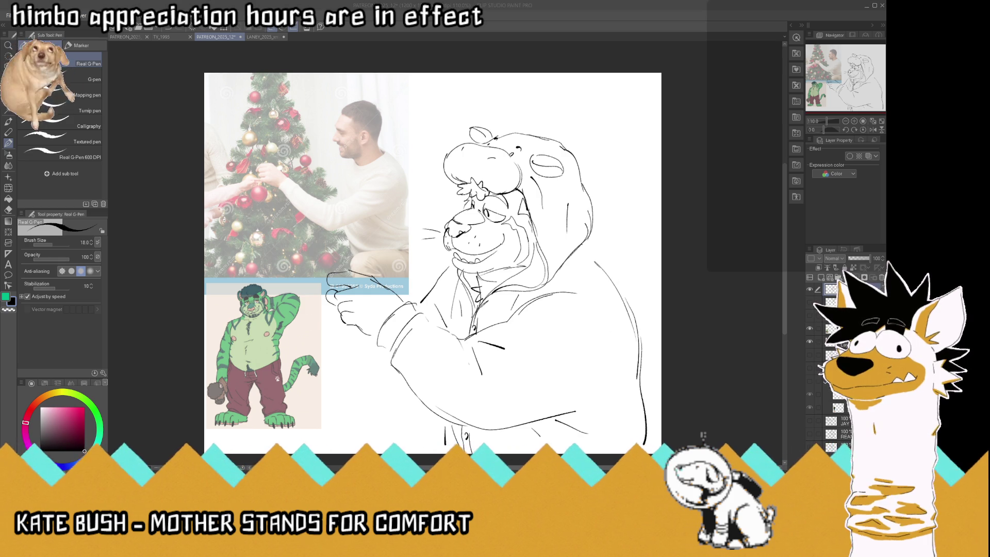
pyautogui.moveTo(535, 102)
pyautogui.mouseDown()
pyautogui.moveTo(577, 110)
pyautogui.moveTo(612, 169)
pyautogui.mouseUp()
pyautogui.moveTo(585, 106)
pyautogui.mouseDown()
pyautogui.moveTo(536, 98)
pyautogui.moveTo(504, 123)
pyautogui.mouseUp()
# - Re-ink the outer hood's right outline down the bear's back and save the drawing
pyautogui.moveTo(571, 105)
pyautogui.mouseDown()
pyautogui.moveTo(606, 147)
pyautogui.moveTo(640, 236)
pyautogui.moveTo(637, 276)
pyautogui.mouseUp()
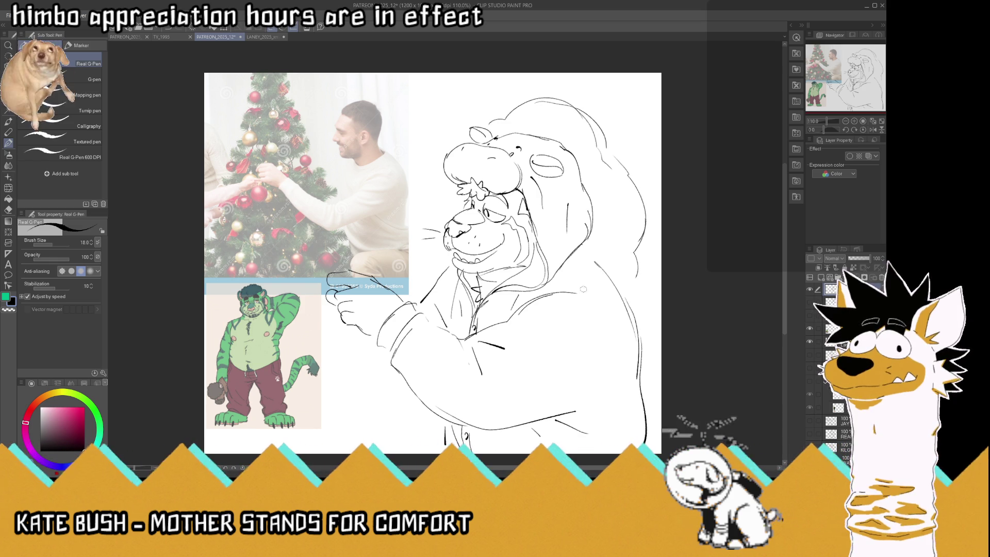
pyautogui.moveTo(641, 292)
pyautogui.mouseDown()
pyautogui.moveTo(651, 329)
pyautogui.moveTo(639, 368)
pyautogui.moveTo(600, 311)
pyautogui.mouseUp()
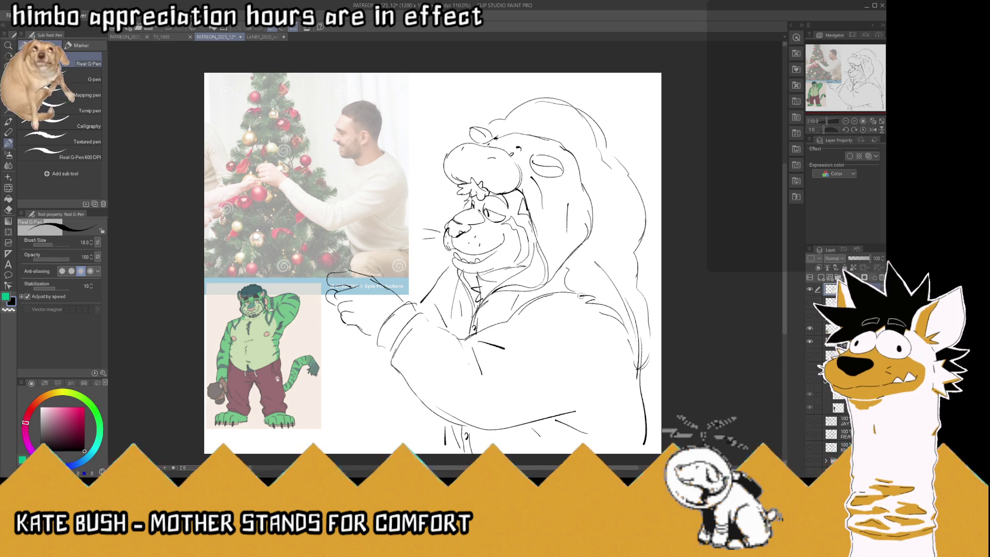
pyautogui.moveTo(537, 98)
pyautogui.mouseDown()
pyautogui.moveTo(557, 96)
pyautogui.moveTo(487, 124)
pyautogui.mouseUp()
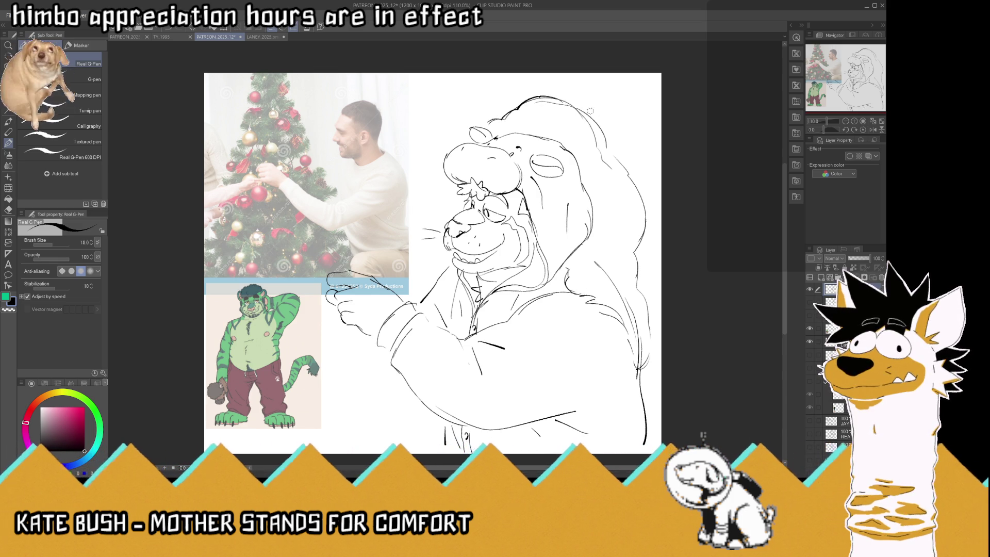
pyautogui.moveTo(567, 102)
pyautogui.mouseDown()
pyautogui.moveTo(620, 166)
pyautogui.moveTo(649, 235)
pyautogui.moveTo(639, 255)
pyautogui.mouseUp()
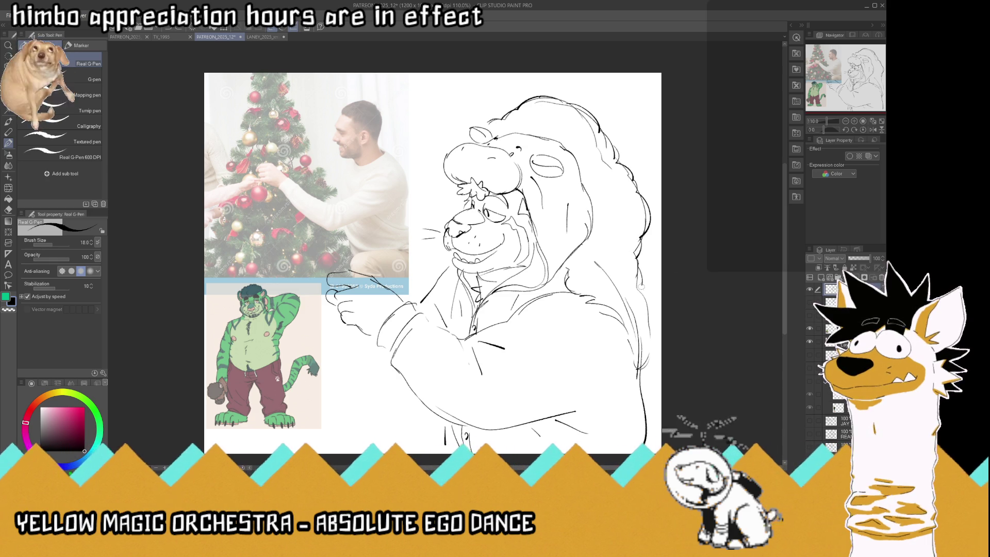
pyautogui.moveTo(651, 320); pyautogui.dragTo(643, 379)
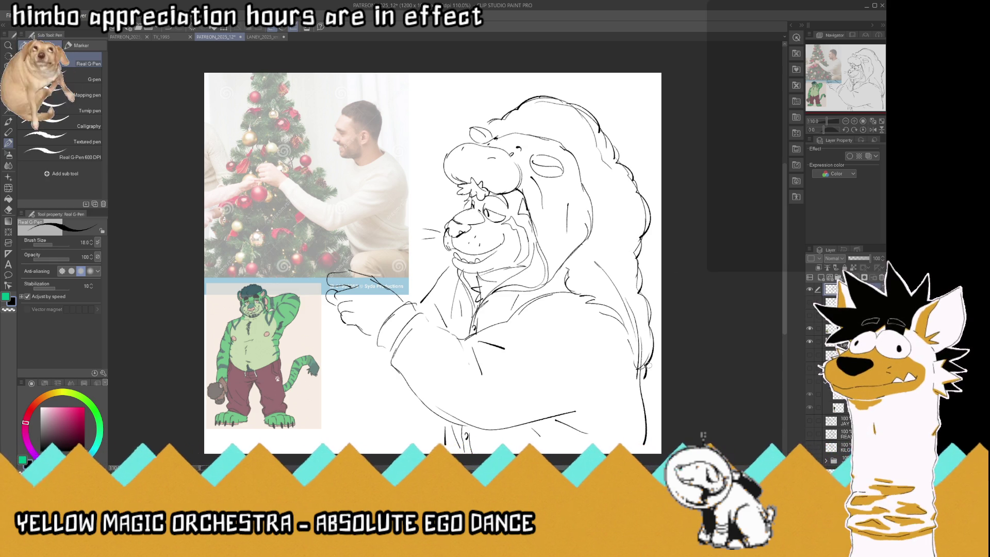
pyautogui.hotkey('ctrl', 's')
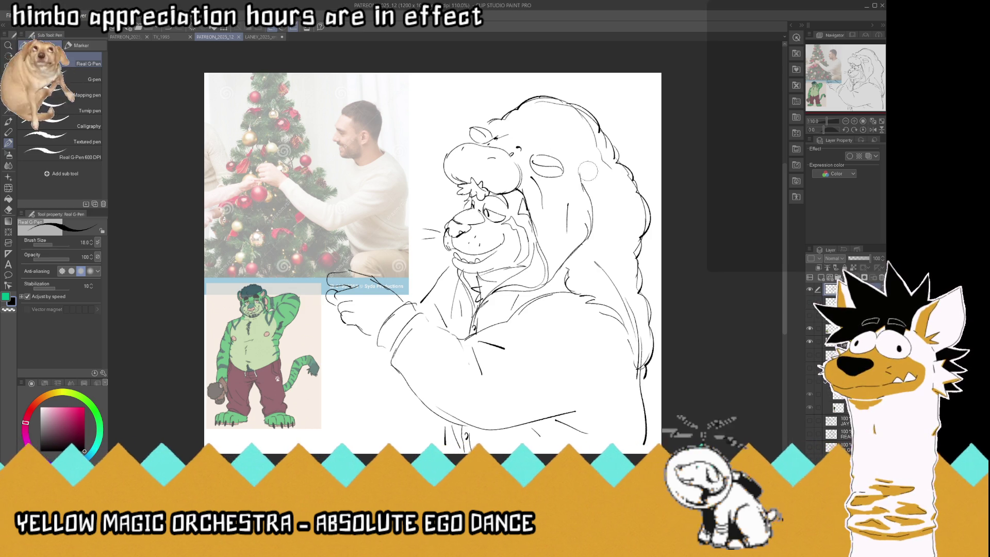
# - Add curves along the hood top and a short stroke near the collar, saving along the way
pyautogui.click(541, 153)
pyautogui.moveTo(541, 154)
pyautogui.mouseDown()
pyautogui.moveTo(581, 132)
pyautogui.moveTo(581, 161)
pyautogui.mouseUp()
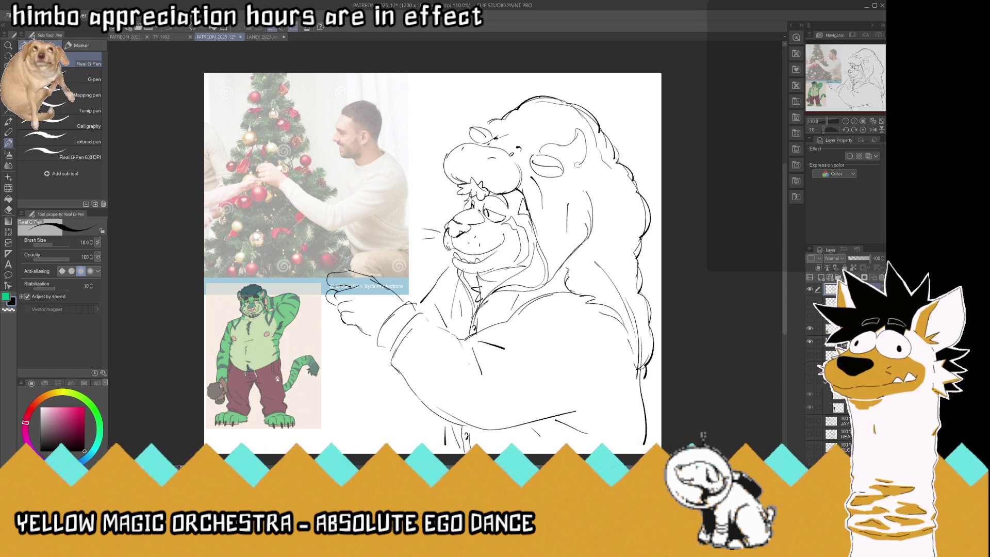
pyautogui.moveTo(500, 128)
pyautogui.mouseDown()
pyautogui.moveTo(497, 107)
pyautogui.moveTo(484, 127)
pyautogui.mouseUp()
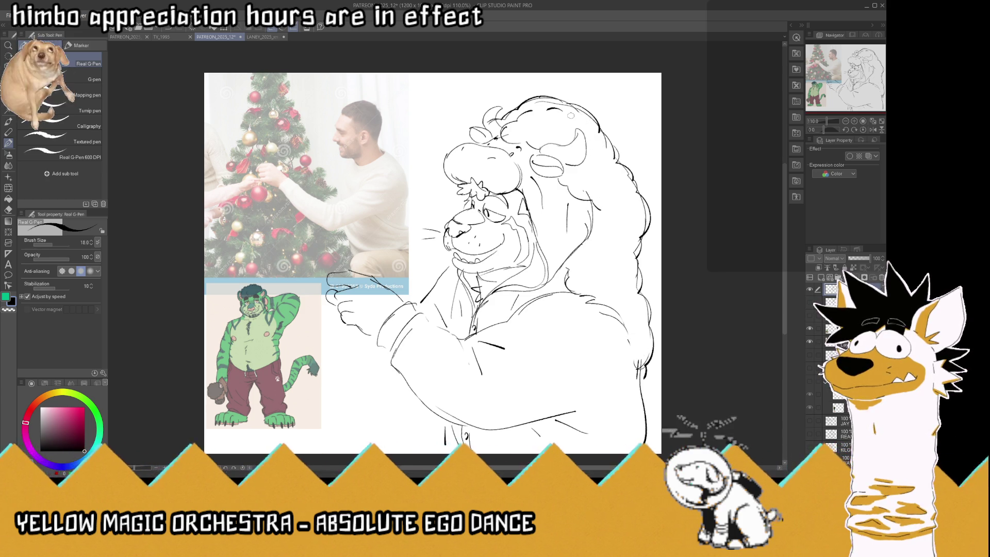
pyautogui.hotkey('ctrl', 's')
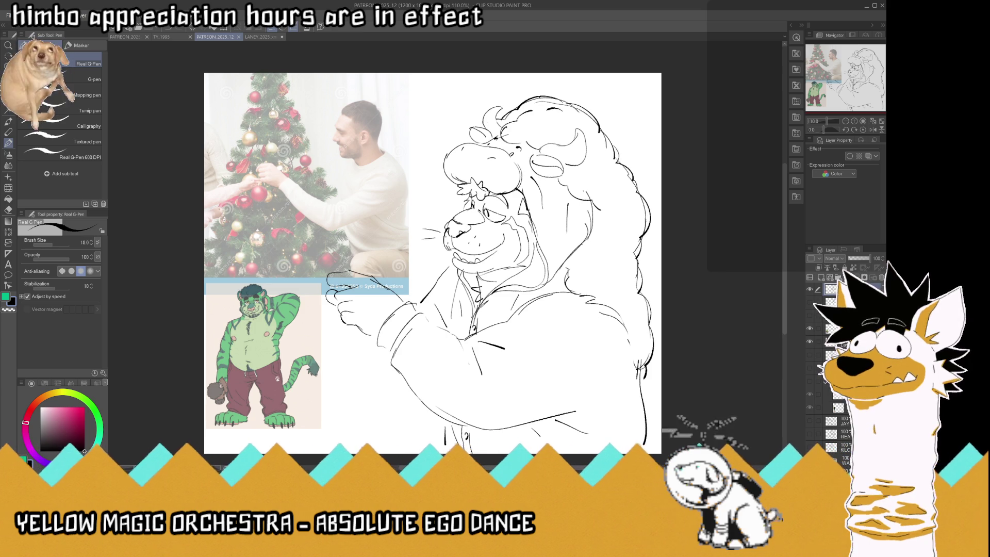
pyautogui.moveTo(476, 272); pyautogui.dragTo(493, 282)
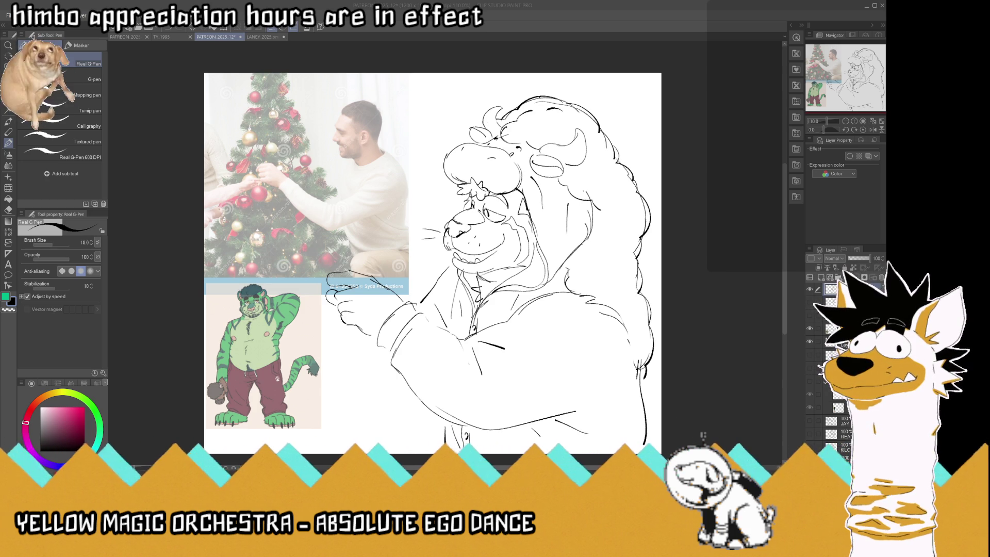
pyautogui.click(795, 309)
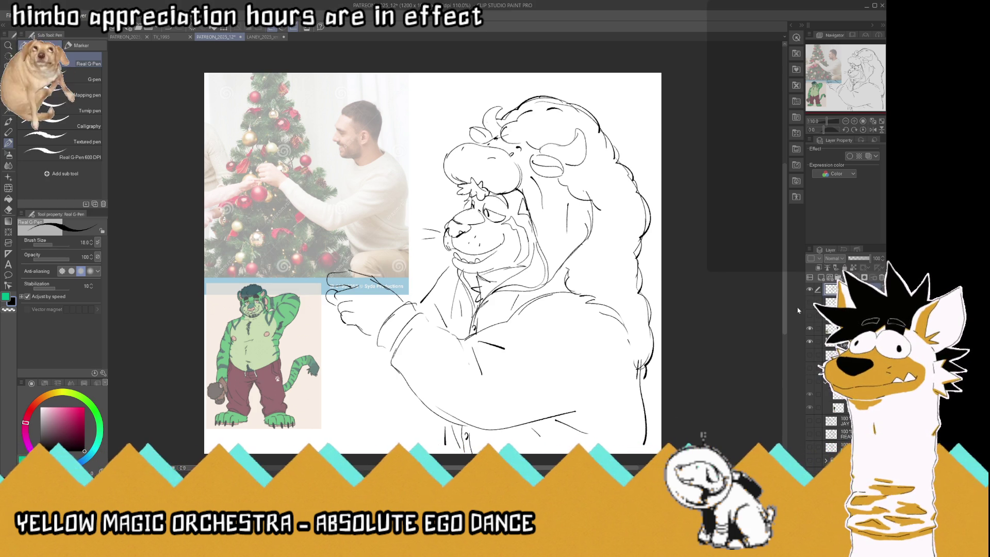
# - Paste the Christmas ornament photo and delete its top strip
pyautogui.hotkey('ctrl', 'v')
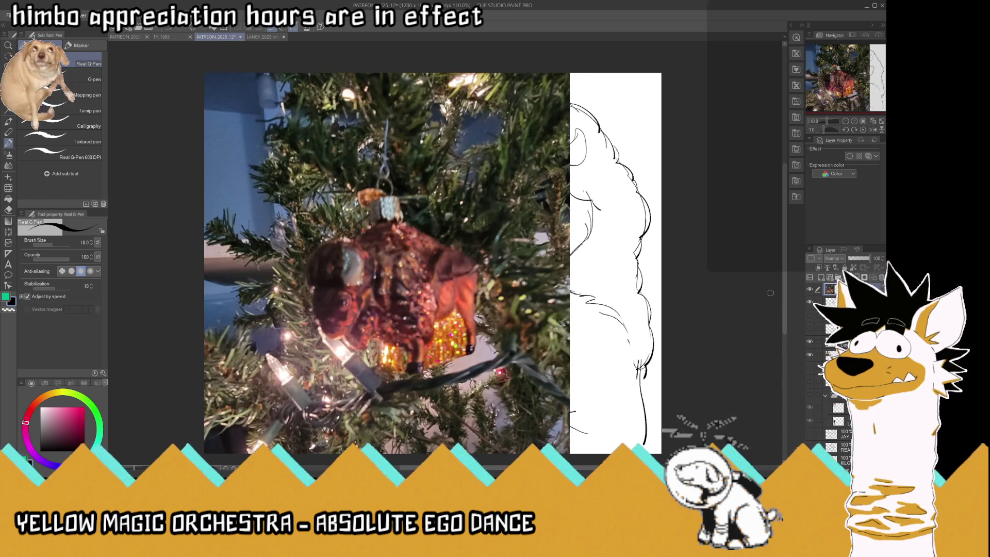
pyautogui.hotkey('ctrl', '-')
pyautogui.press('m')
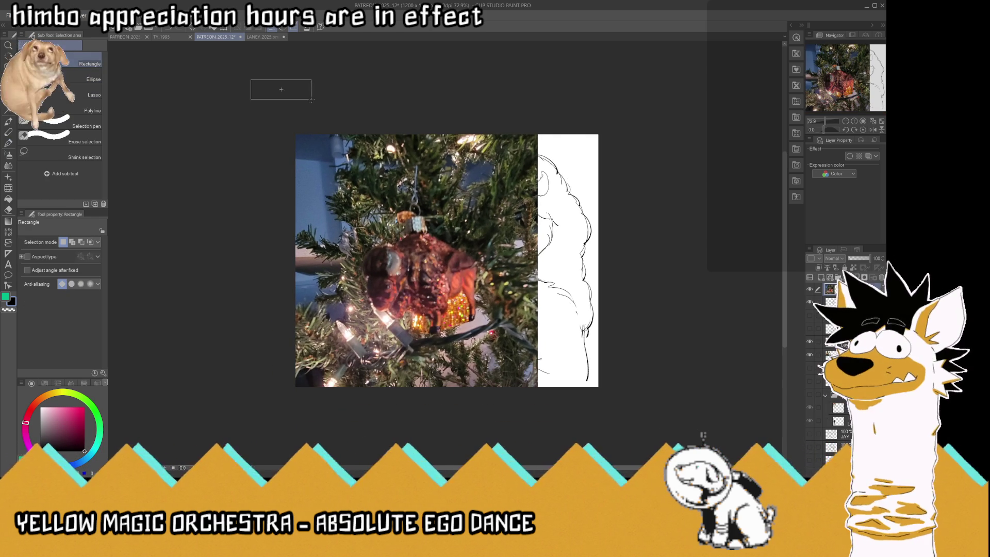
pyautogui.moveTo(256, 82); pyautogui.dragTo(652, 163)
pyautogui.press('Delete')
pyautogui.hotkey('ctrl', 'd')
# - Scale the ornament photo to 44% toward the top-left and trim away a part of it
pyautogui.hotkey('ctrl', 't')
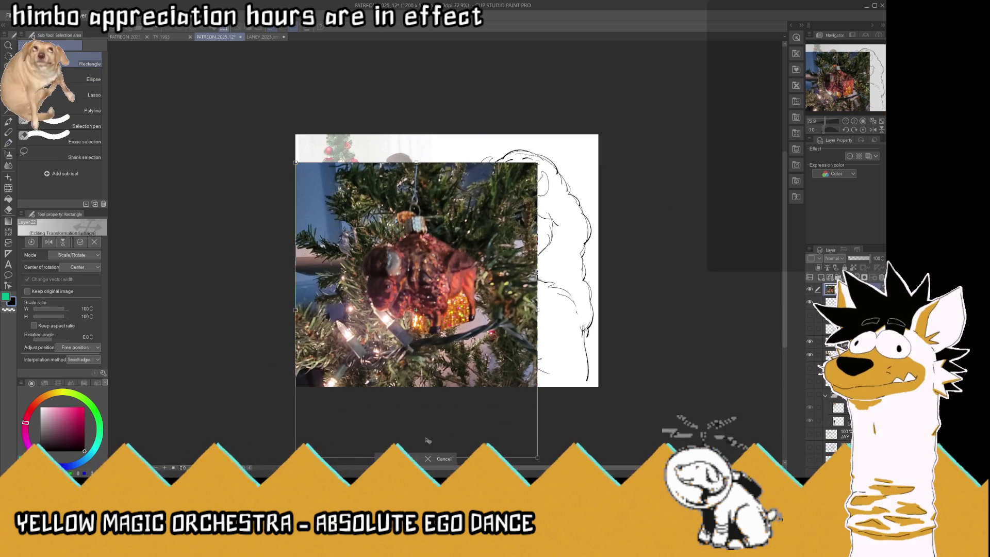
pyautogui.moveTo(537, 457); pyautogui.dragTo(402, 292)
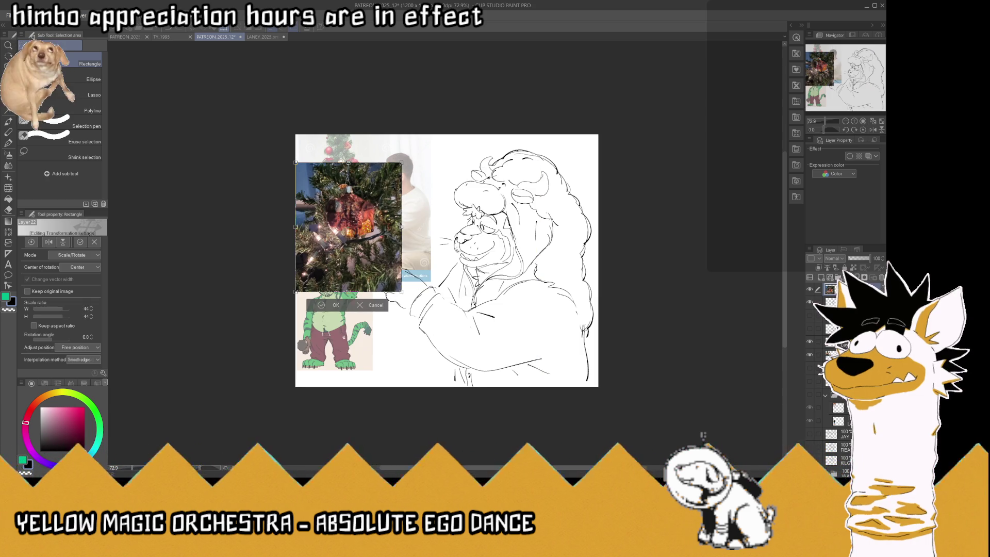
pyautogui.click(336, 305)
pyautogui.moveTo(201, 316); pyautogui.dragTo(513, 240)
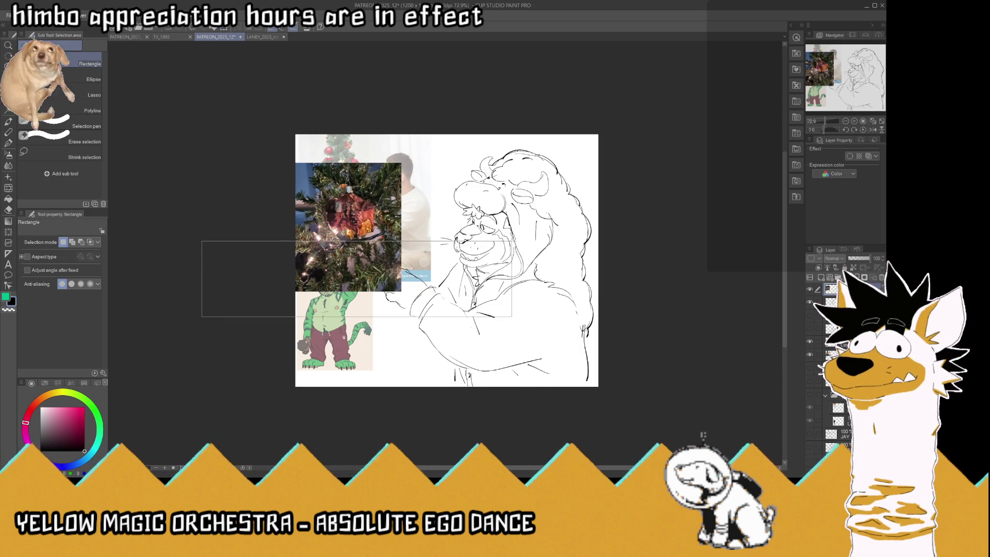
pyautogui.press('Delete')
# - Trim another area and the left edge from the photo, then deselect
pyautogui.moveTo(488, 309); pyautogui.dragTo(378, 124)
pyautogui.press('Delete')
pyautogui.moveTo(277, 136); pyautogui.dragTo(323, 288)
pyautogui.press('Delete')
pyautogui.hotkey('ctrl', 'd')
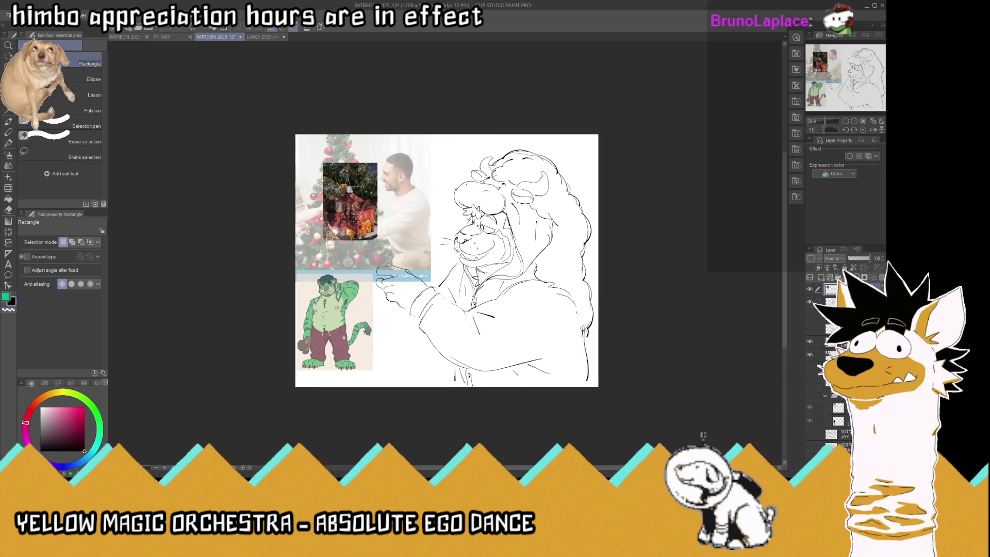
pyautogui.scroll(1, 349, 190)
pyautogui.scroll(1, 350, 190)
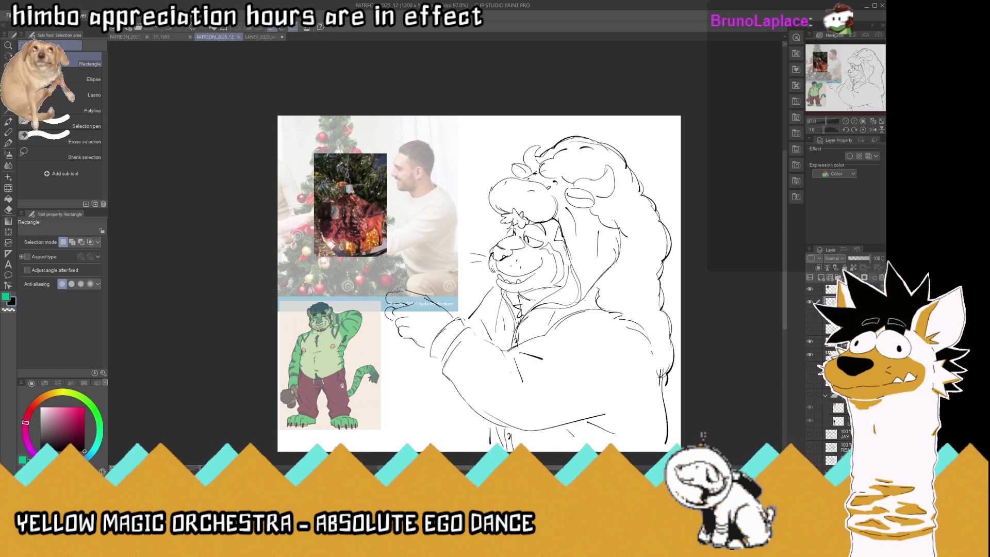
# - Redraw the outstretched hand's fingers and fingertips, and toggle the green tiger reference's visibility
pyautogui.click(8, 143)
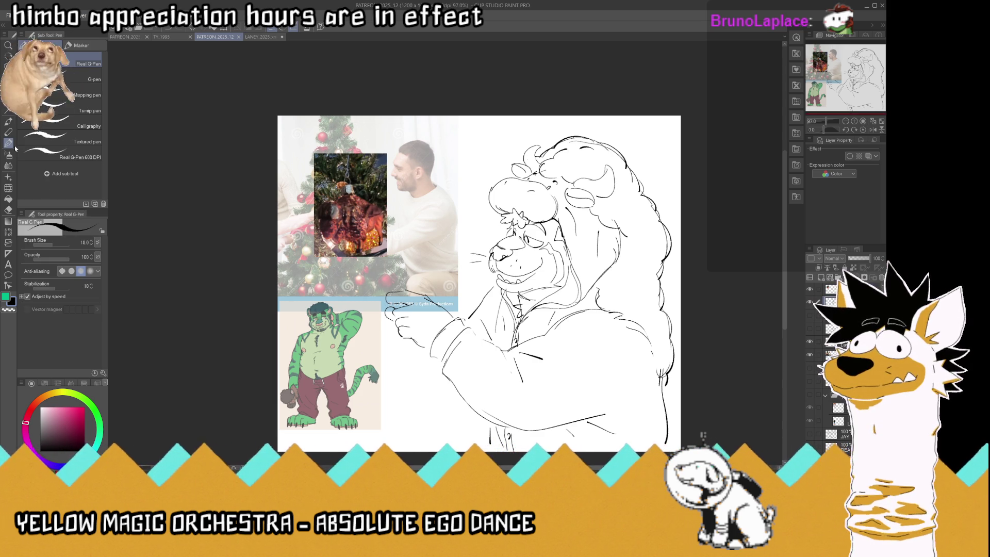
pyautogui.moveTo(390, 309)
pyautogui.mouseDown()
pyautogui.moveTo(392, 318)
pyautogui.moveTo(388, 309)
pyautogui.mouseUp()
pyautogui.moveTo(420, 275); pyautogui.dragTo(427, 280)
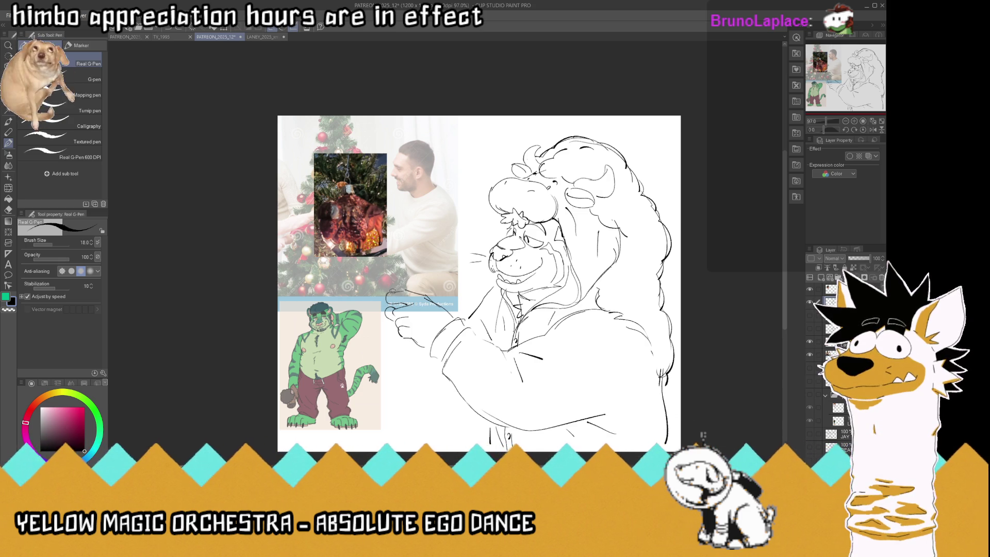
pyautogui.moveTo(397, 288); pyautogui.dragTo(404, 300)
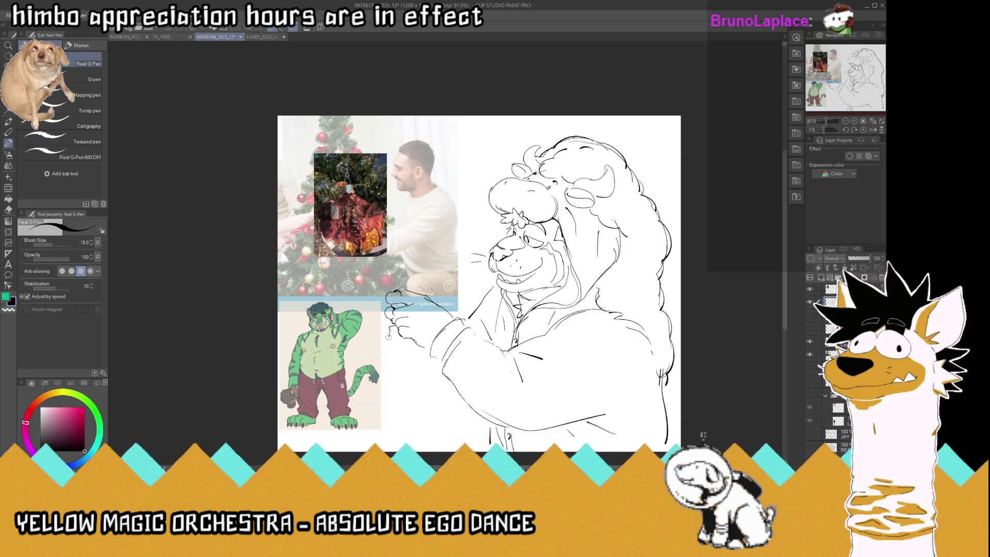
pyautogui.moveTo(390, 334); pyautogui.dragTo(397, 337)
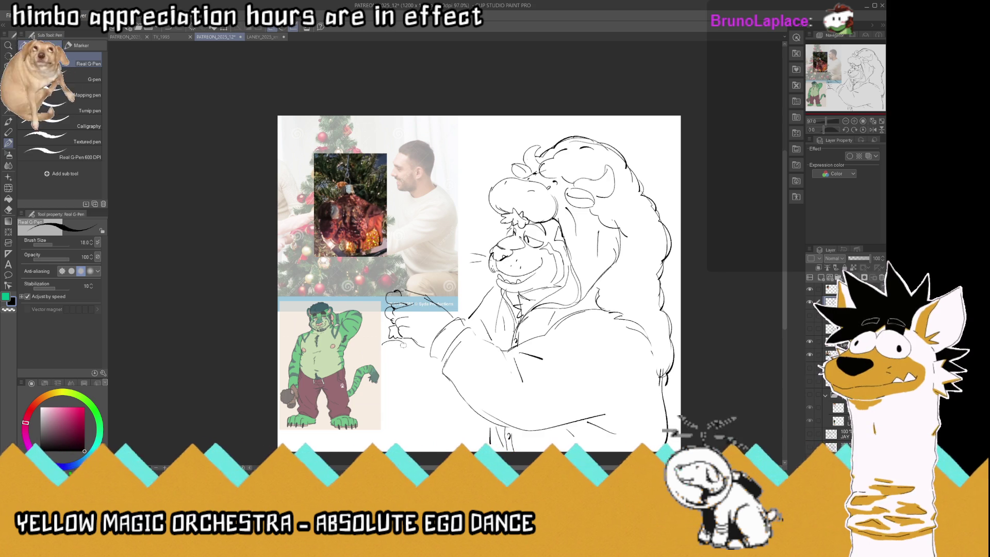
pyautogui.click(810, 352)
pyautogui.click(810, 352)
# - Hide the green tiger and Christmas tree references and sketch an ornament hanging below the hand
pyautogui.click(810, 352)
pyautogui.click(810, 340)
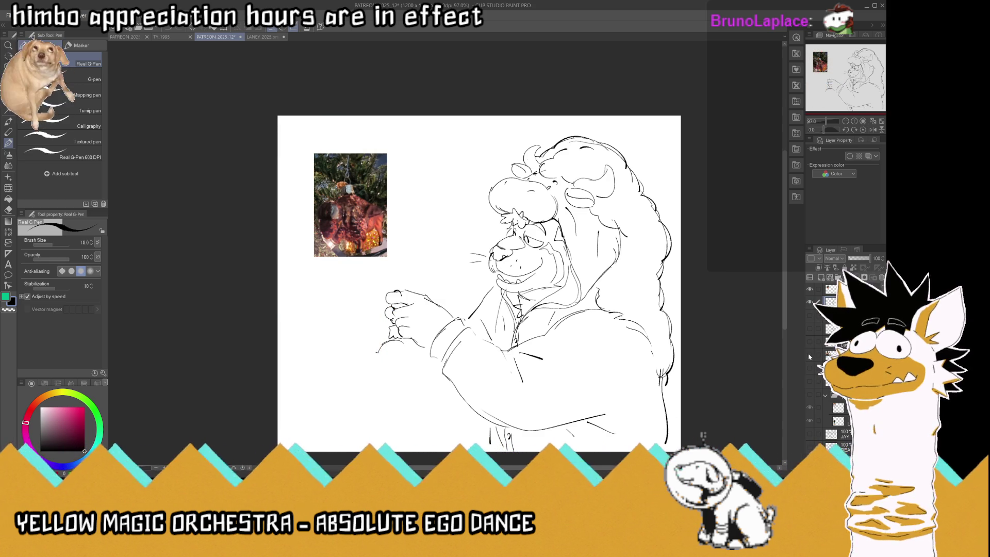
pyautogui.moveTo(380, 348)
pyautogui.mouseDown()
pyautogui.moveTo(363, 362)
pyautogui.moveTo(366, 384)
pyautogui.moveTo(385, 365)
pyautogui.moveTo(361, 357)
pyautogui.moveTo(389, 386)
pyautogui.moveTo(416, 354)
pyautogui.moveTo(419, 396)
pyautogui.moveTo(391, 390)
pyautogui.moveTo(418, 390)
pyautogui.moveTo(403, 395)
pyautogui.mouseUp()
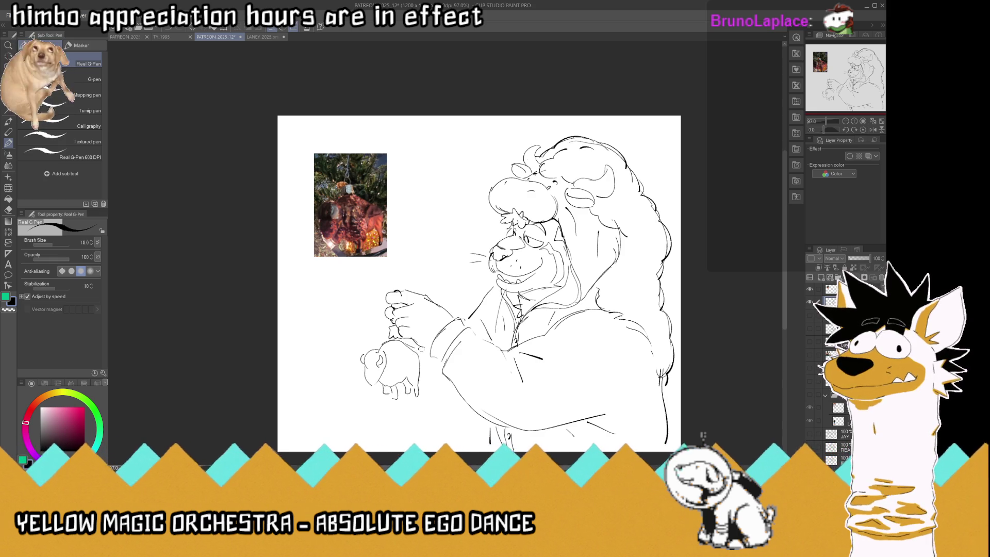
pyautogui.scroll(3, 421, 349)
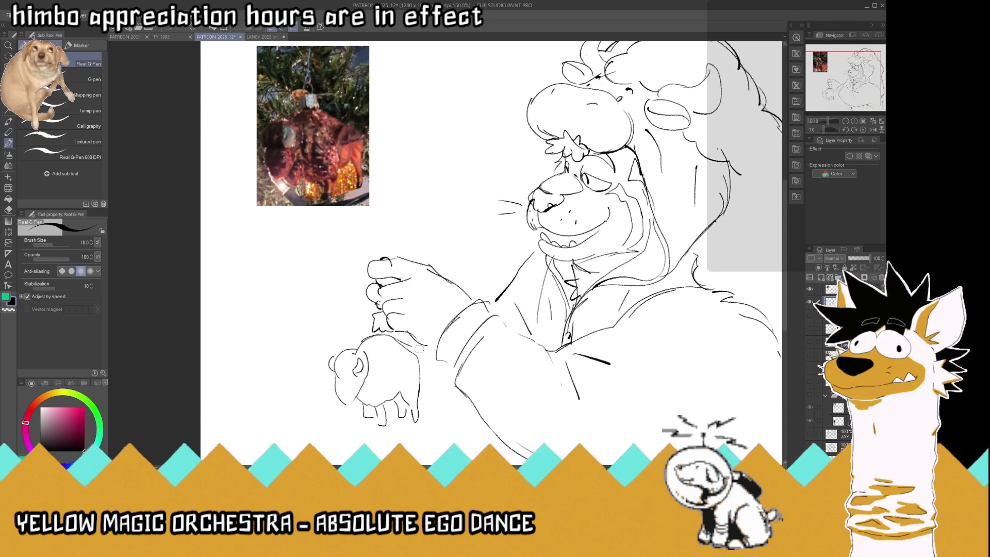
# - Erase and redraw the ornament creature's lower-left body contour
pyautogui.moveTo(336, 374)
pyautogui.mouseDown()
pyautogui.moveTo(358, 407)
pyautogui.moveTo(349, 407)
pyautogui.moveTo(363, 413)
pyautogui.mouseUp()
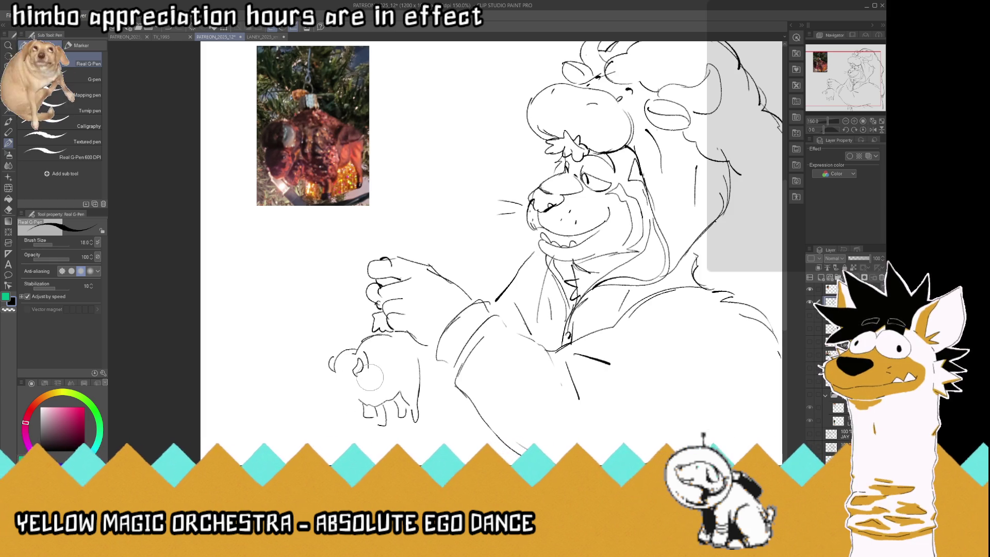
pyautogui.moveTo(334, 372); pyautogui.dragTo(355, 397)
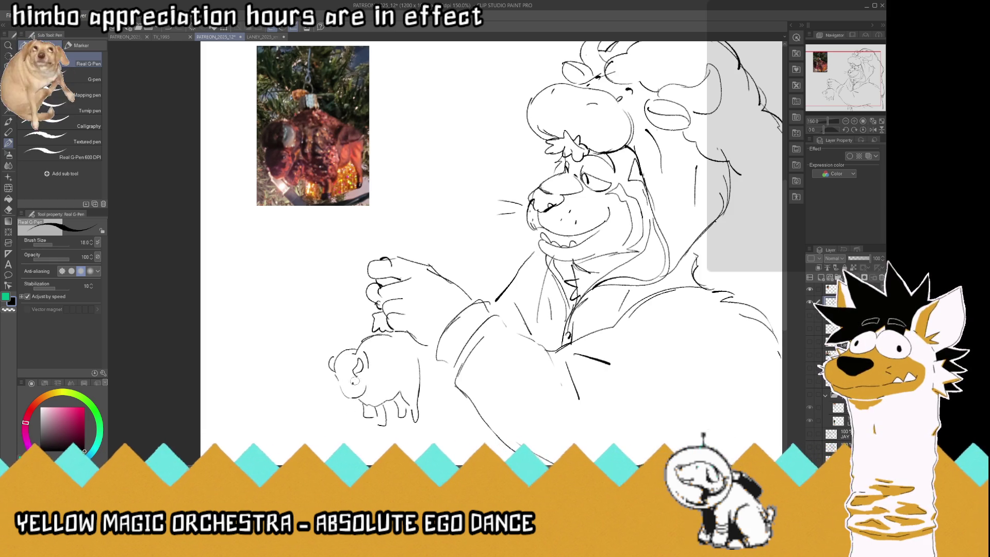
pyautogui.click(339, 382)
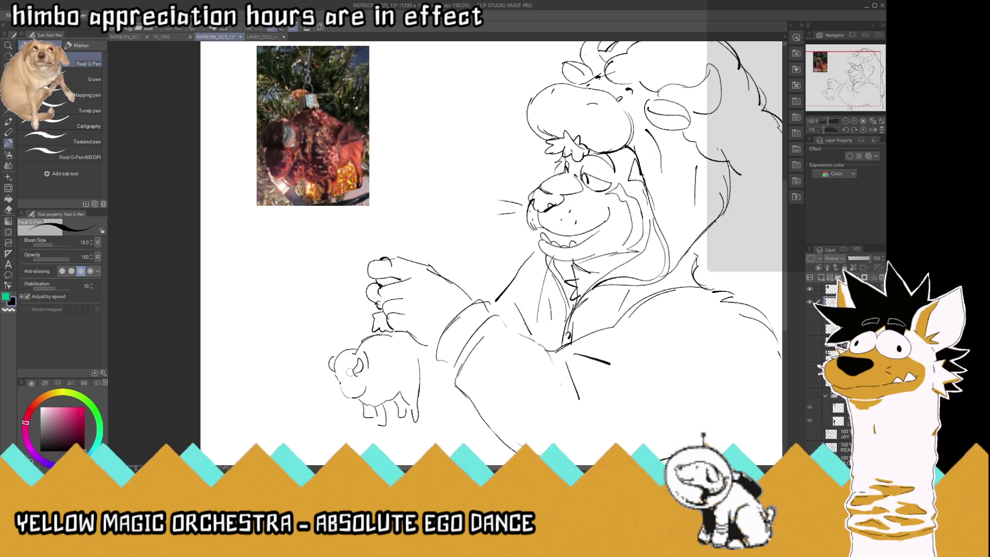
pyautogui.hotkey('ctrl', 'z')
# - Rework the creature's head with an eye and two ears, and fill out its right rump
pyautogui.moveTo(340, 363)
pyautogui.mouseDown()
pyautogui.moveTo(376, 371)
pyautogui.moveTo(351, 384)
pyautogui.moveTo(337, 367)
pyautogui.moveTo(355, 375)
pyautogui.moveTo(344, 368)
pyautogui.mouseUp()
pyautogui.press('c')
pyautogui.click(355, 377)
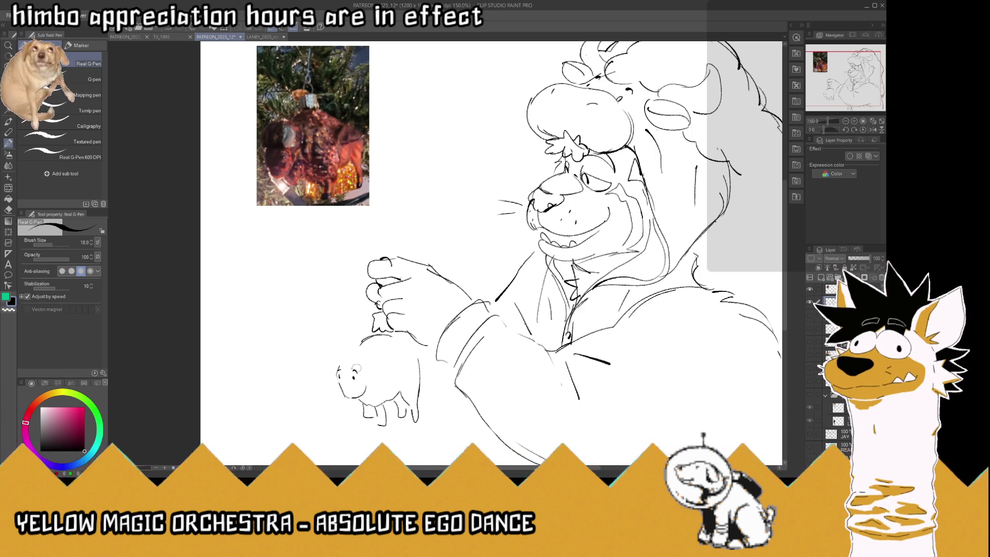
pyautogui.moveTo(362, 362)
pyautogui.mouseDown()
pyautogui.moveTo(374, 367)
pyautogui.moveTo(333, 351)
pyautogui.moveTo(342, 360)
pyautogui.moveTo(344, 347)
pyautogui.moveTo(360, 348)
pyautogui.mouseUp()
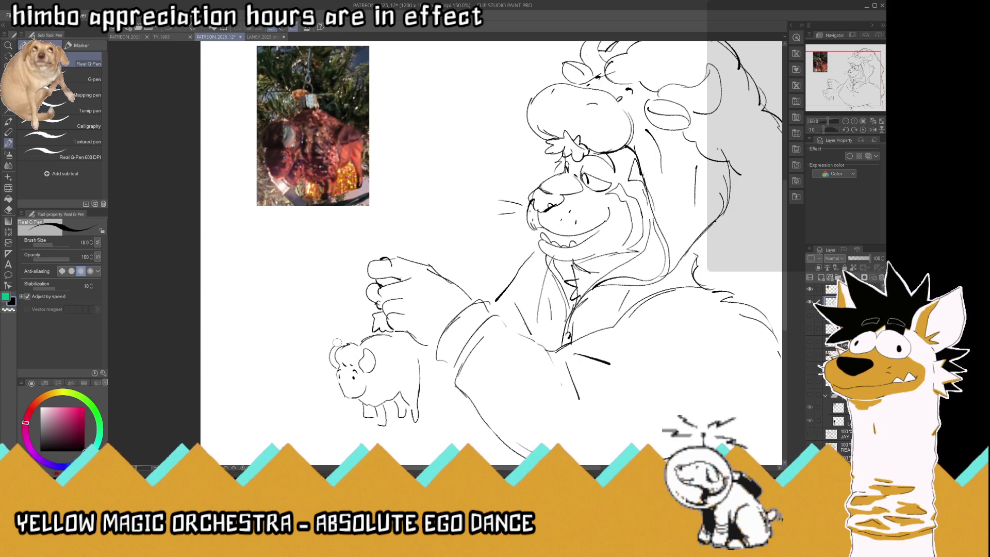
pyautogui.moveTo(419, 358); pyautogui.dragTo(420, 372)
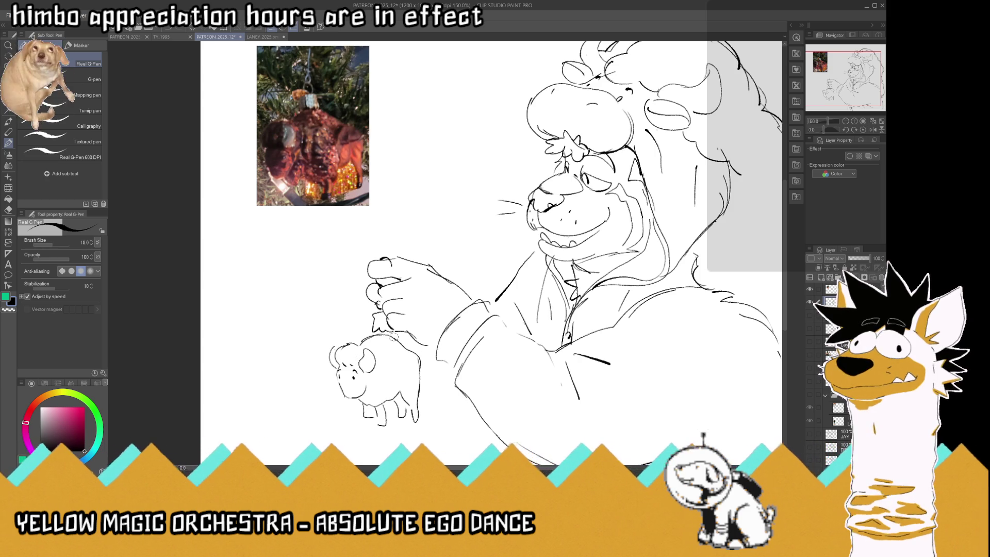
# - Lasso the ornament creature, move it up and slightly right under the hand, and deselect
pyautogui.press('m')
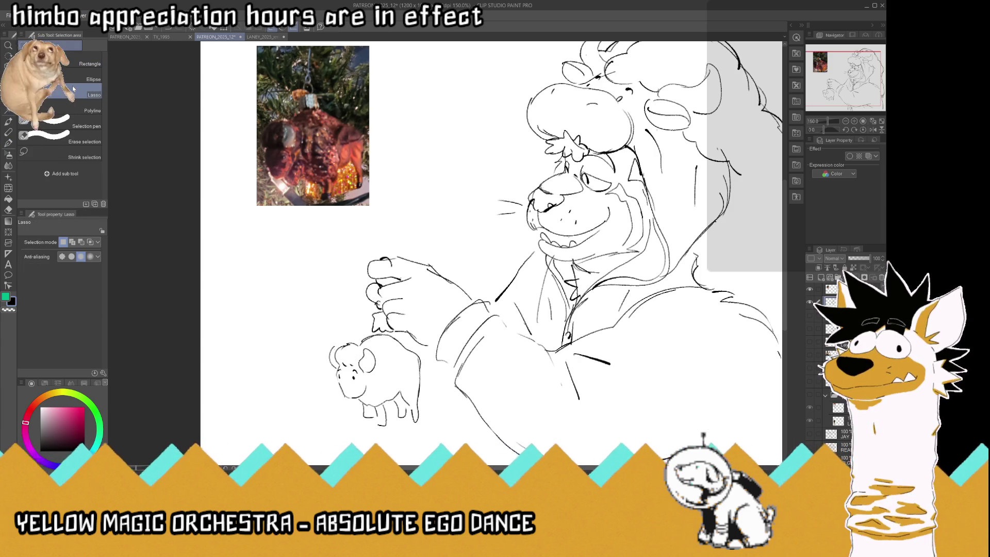
pyautogui.moveTo(415, 343); pyautogui.dragTo(442, 422)
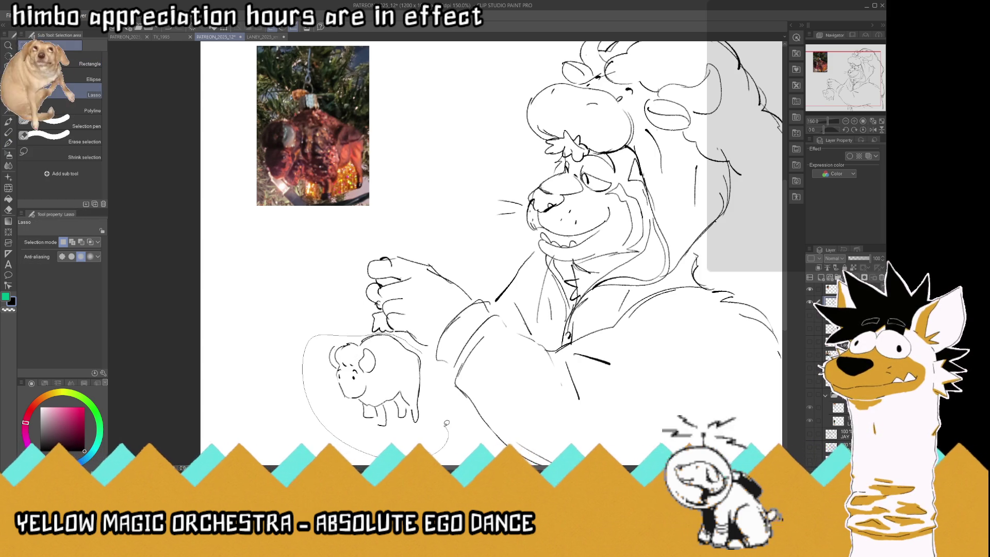
pyautogui.press('k')
pyautogui.moveTo(416, 402); pyautogui.dragTo(419, 393)
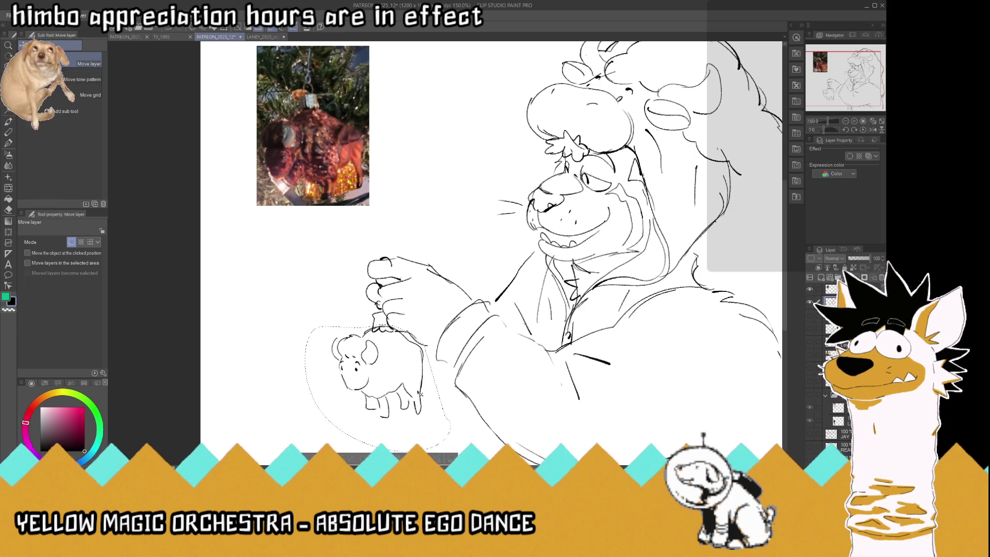
pyautogui.press('p')
pyautogui.hotkey('ctrl', 'd')
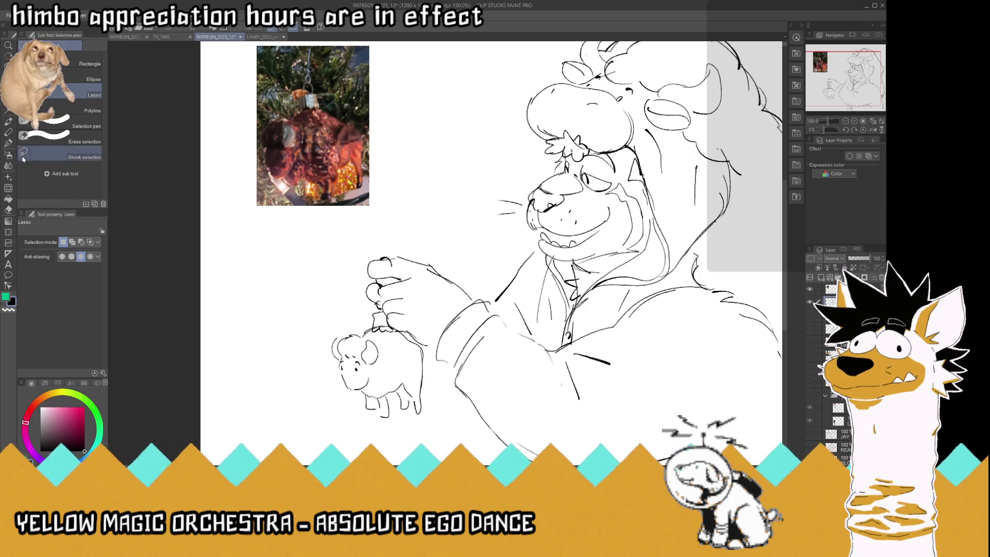
pyautogui.click(8, 309)
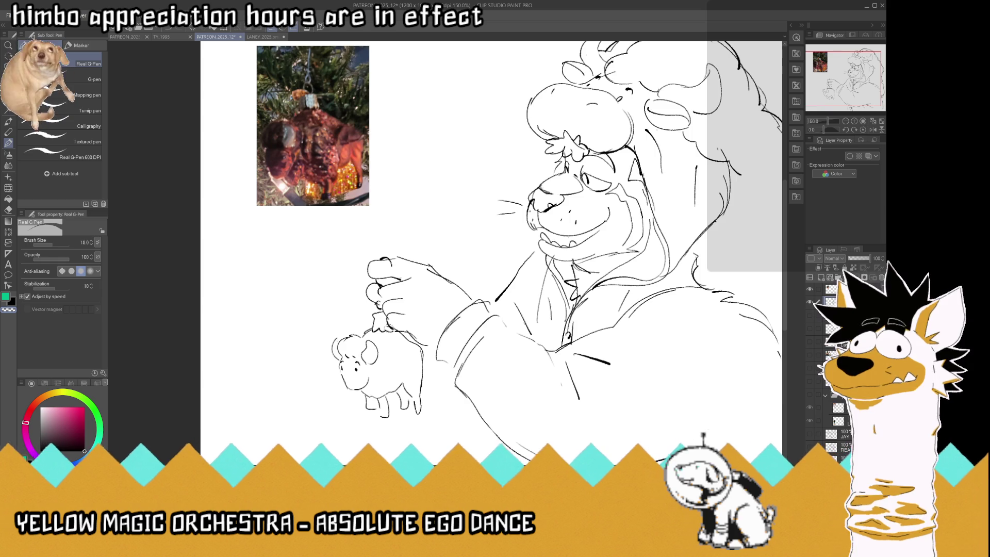
# - Erase the pig's right-side outline and rear legs, adding a short line beside its back
pyautogui.moveTo(408, 345)
pyautogui.mouseDown()
pyautogui.moveTo(424, 366)
pyautogui.moveTo(419, 413)
pyautogui.mouseUp()
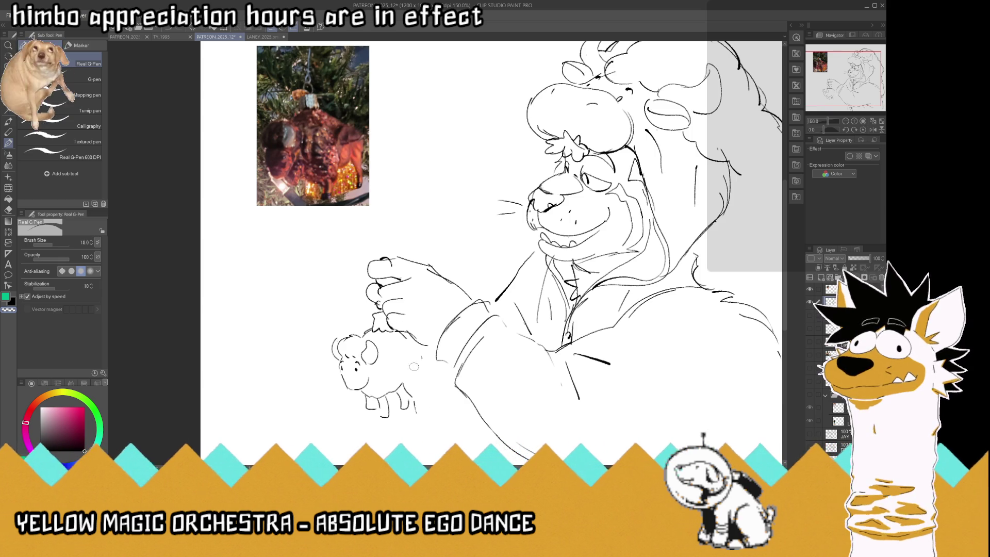
pyautogui.press('c')
pyautogui.moveTo(407, 336); pyautogui.dragTo(425, 367)
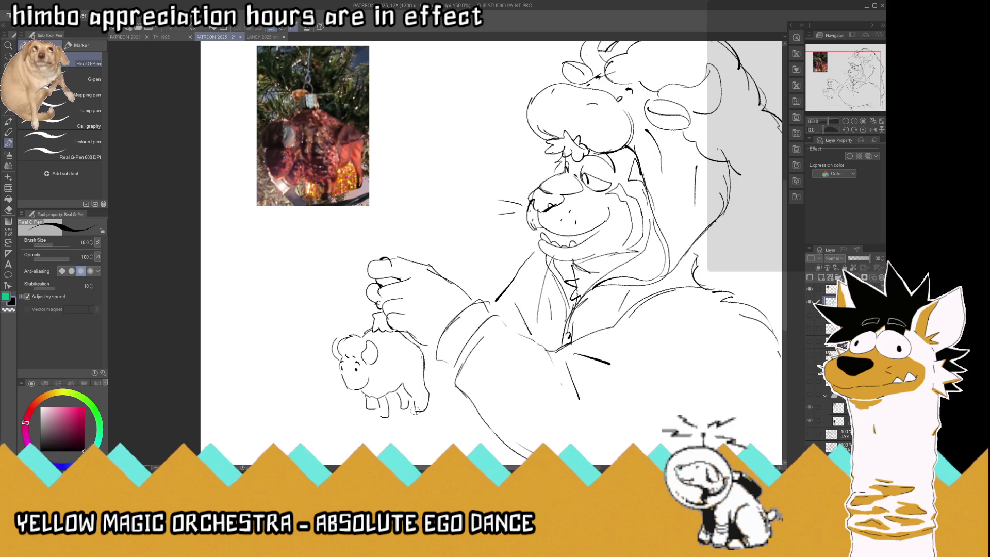
pyautogui.press('e')
pyautogui.moveTo(420, 389); pyautogui.dragTo(430, 414)
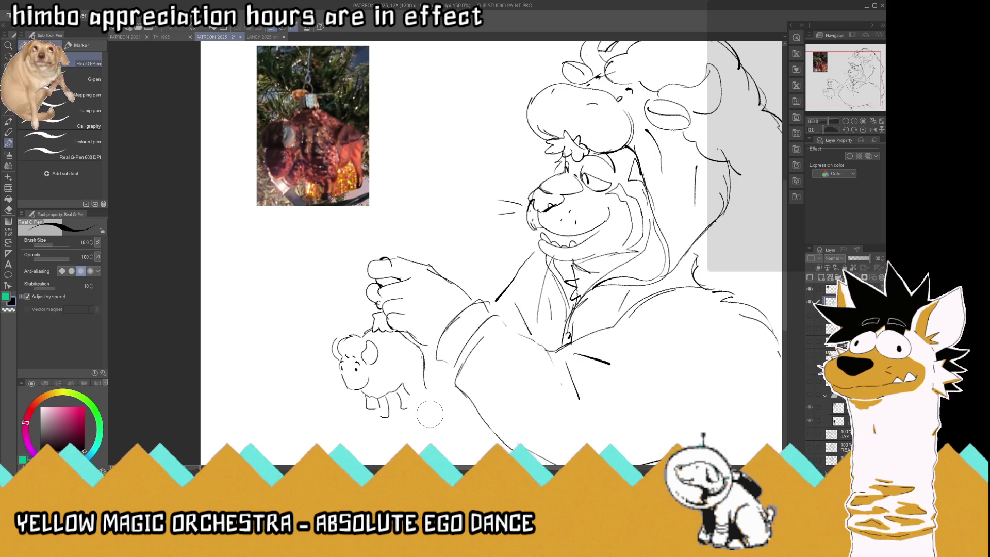
pyautogui.press('p')
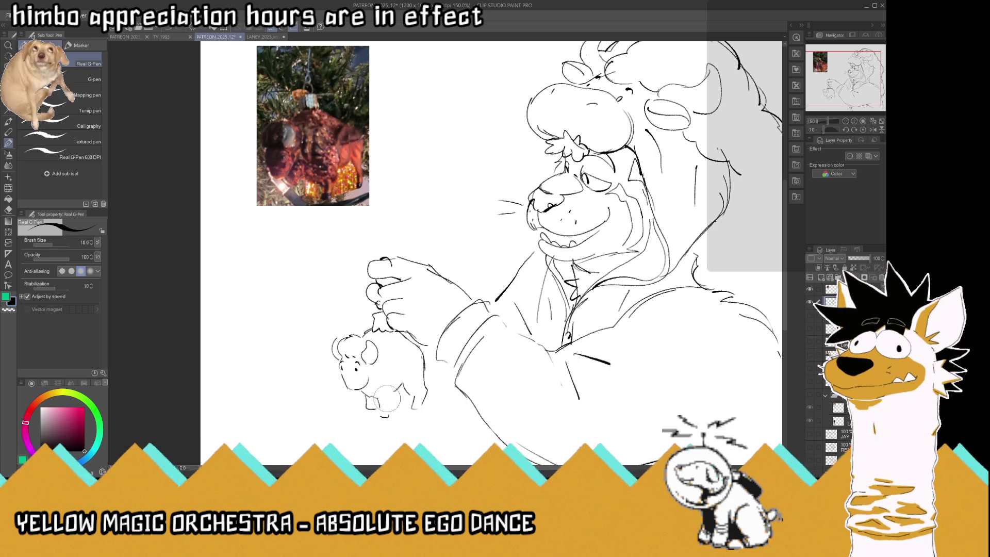
# - Undo the pig's new leg stroke and erase most of its head and body
pyautogui.moveTo(379, 401)
pyautogui.mouseDown()
pyautogui.moveTo(393, 416)
pyautogui.moveTo(396, 397)
pyautogui.mouseUp()
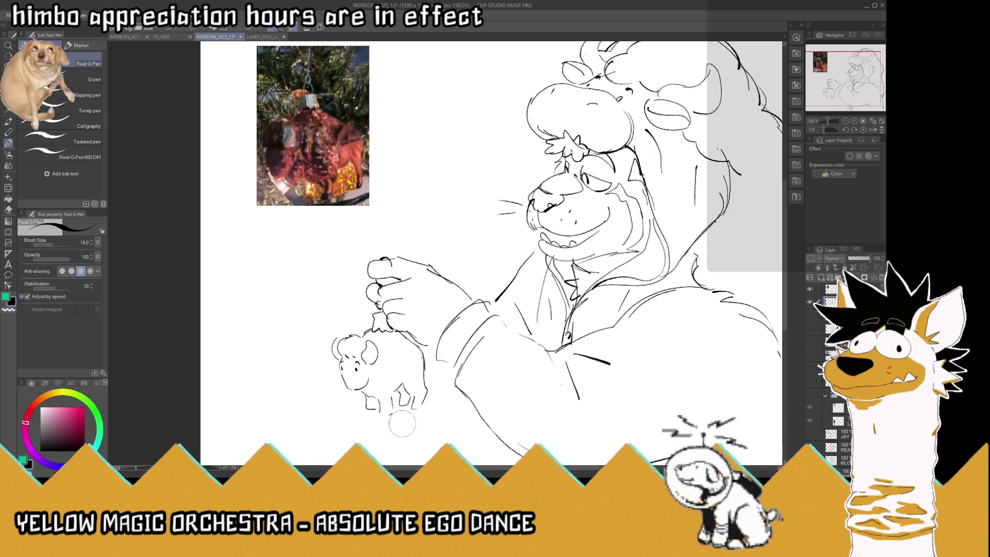
pyautogui.hotkey('ctrl', 'z')
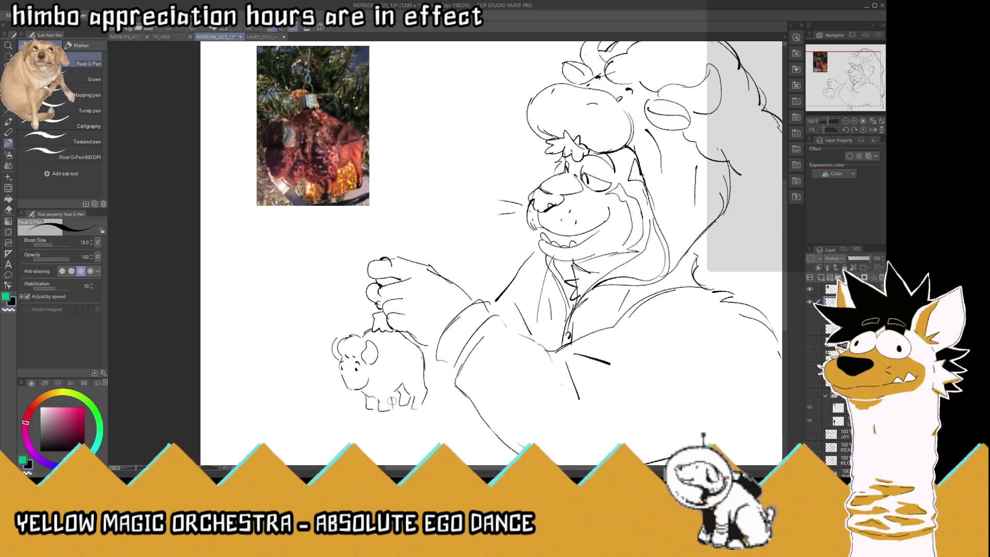
pyautogui.moveTo(392, 401)
pyautogui.mouseDown()
pyautogui.moveTo(343, 361)
pyautogui.moveTo(378, 354)
pyautogui.mouseUp()
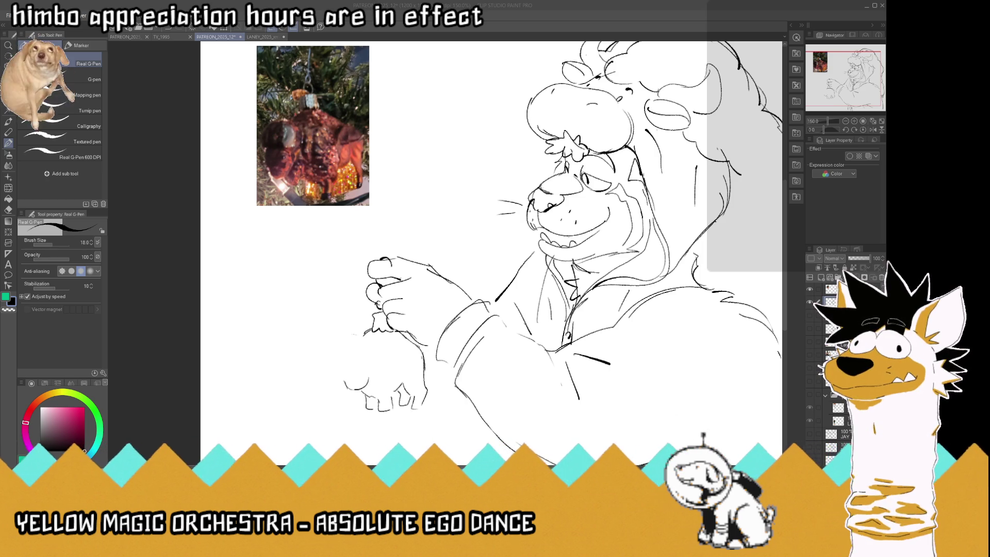
pyautogui.click(354, 338)
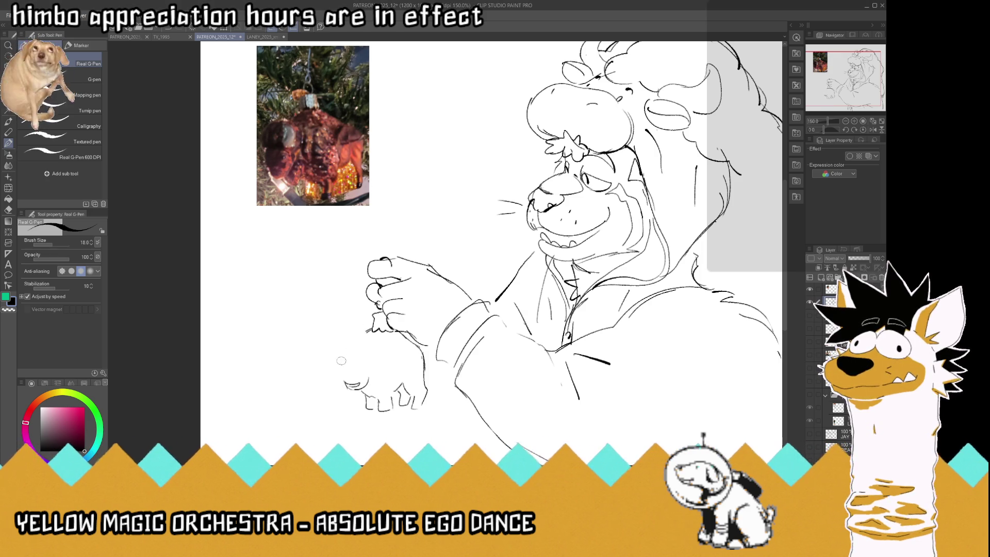
# - Outline the bison ornament's head and draw its two eyes
pyautogui.moveTo(356, 387)
pyautogui.mouseDown()
pyautogui.moveTo(342, 367)
pyautogui.moveTo(342, 383)
pyautogui.moveTo(371, 354)
pyautogui.moveTo(350, 363)
pyautogui.mouseUp()
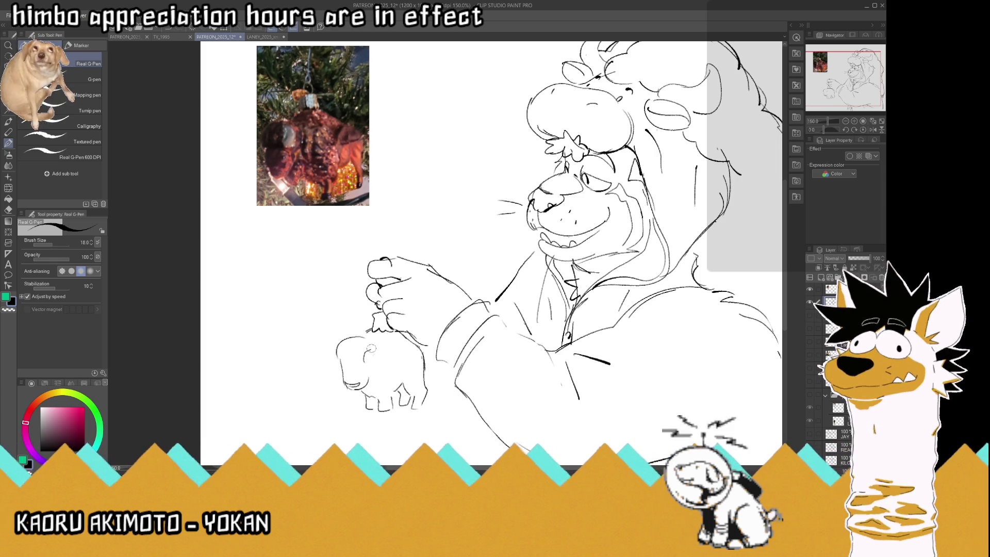
pyautogui.moveTo(366, 356)
pyautogui.mouseDown()
pyautogui.moveTo(376, 344)
pyautogui.moveTo(381, 364)
pyautogui.moveTo(334, 367)
pyautogui.moveTo(338, 343)
pyautogui.mouseUp()
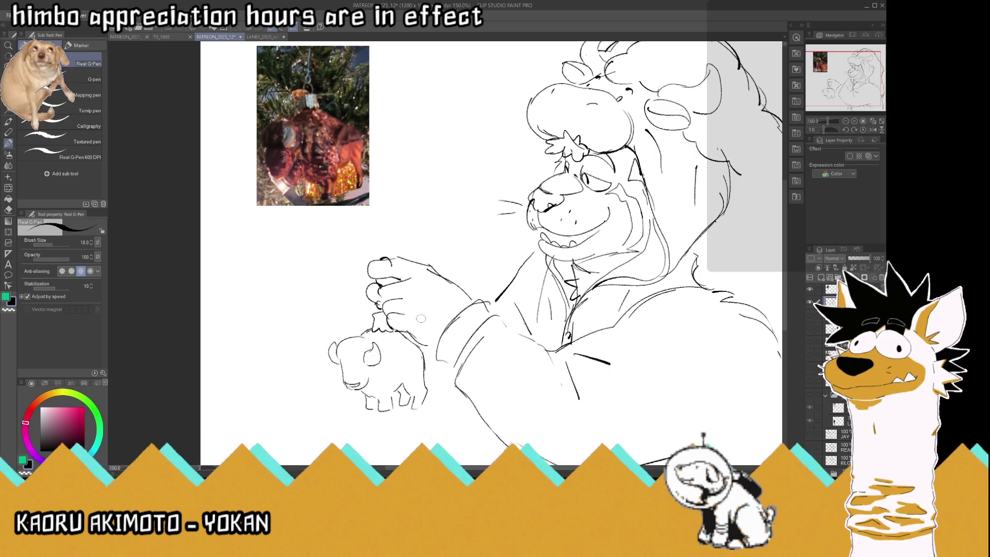
pyautogui.moveTo(341, 363); pyautogui.dragTo(344, 366)
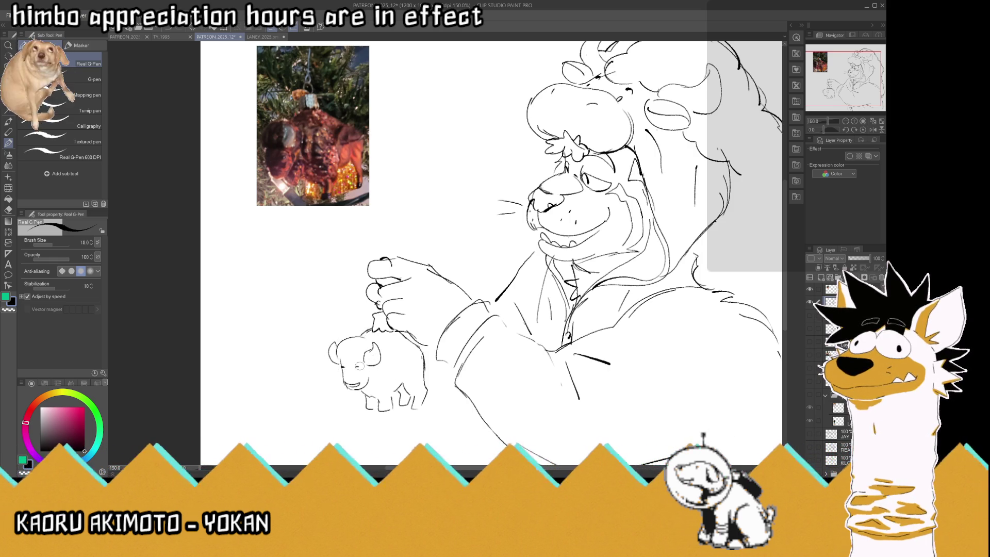
pyautogui.moveTo(354, 368); pyautogui.dragTo(359, 368)
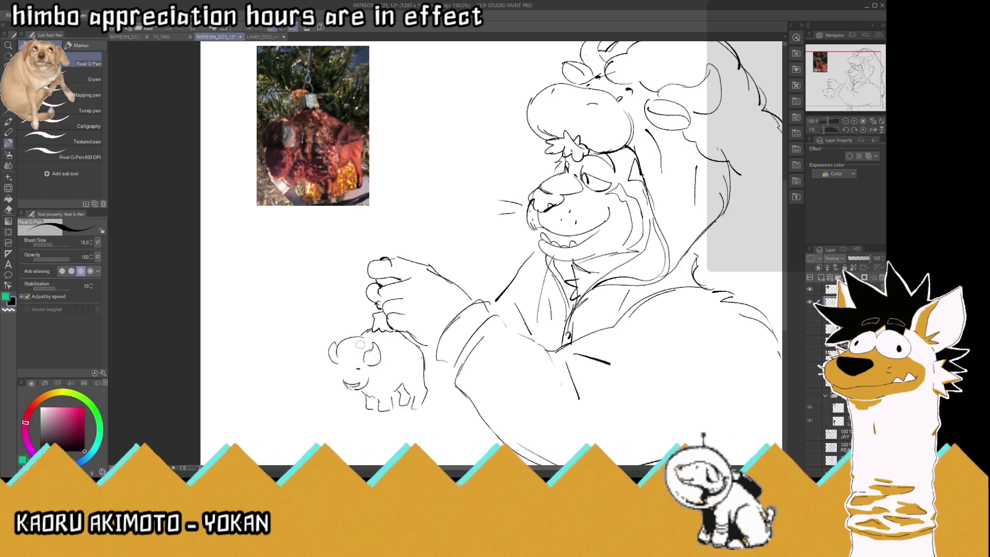
# - Add the bison's mouth, an extra eye mark, and fur strokes on its head and body
pyautogui.moveTo(340, 375); pyautogui.dragTo(348, 382)
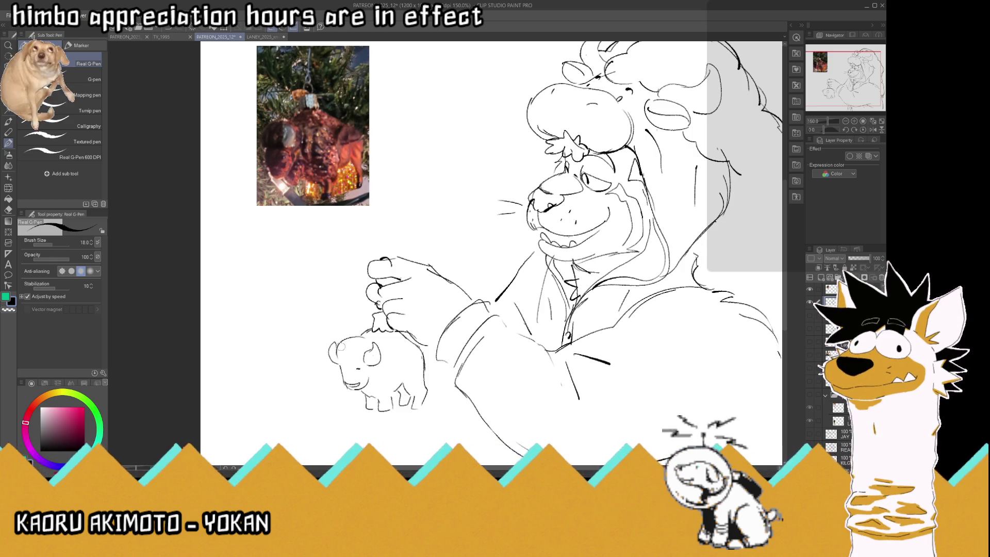
pyautogui.moveTo(336, 345)
pyautogui.mouseDown()
pyautogui.moveTo(337, 357)
pyautogui.moveTo(355, 336)
pyautogui.mouseUp()
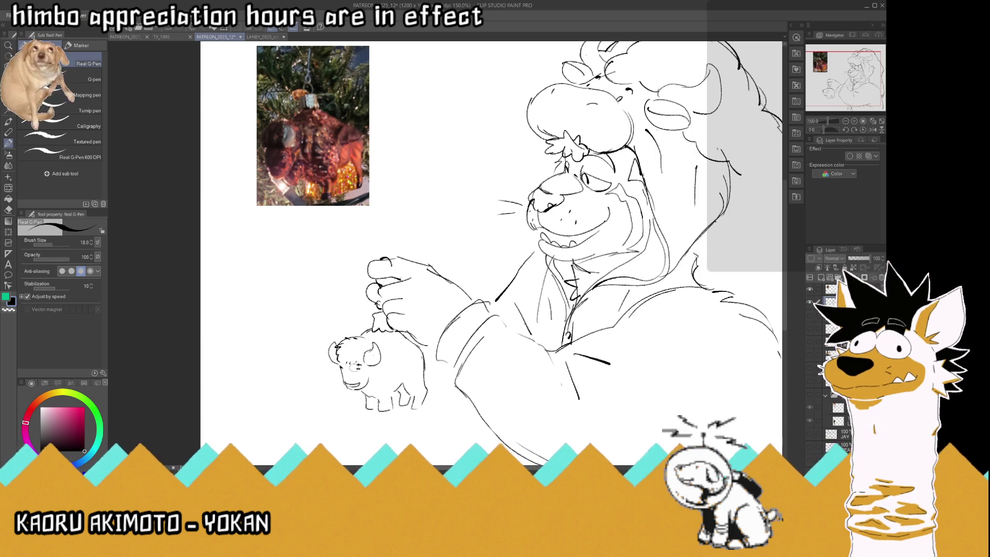
pyautogui.moveTo(347, 363); pyautogui.dragTo(352, 364)
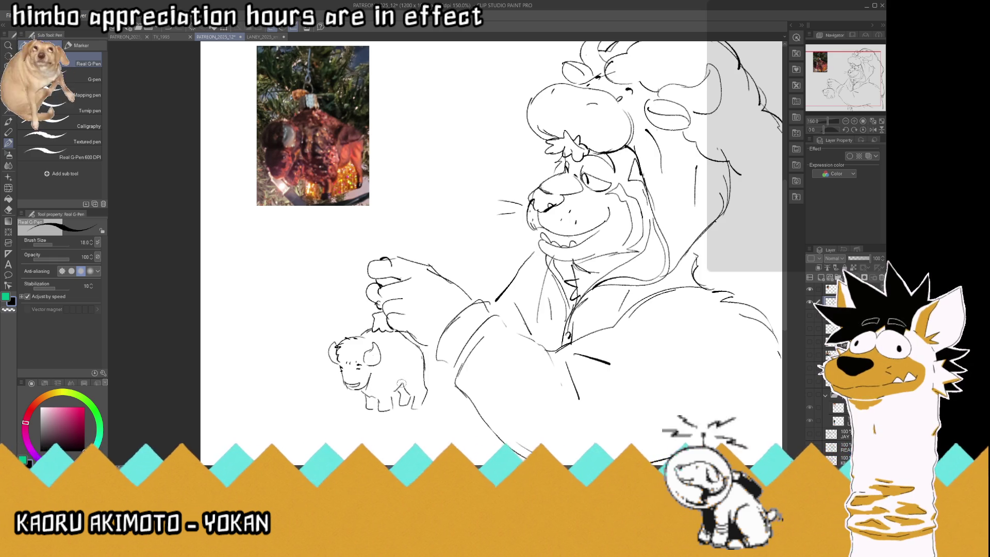
pyautogui.moveTo(398, 374); pyautogui.dragTo(382, 397)
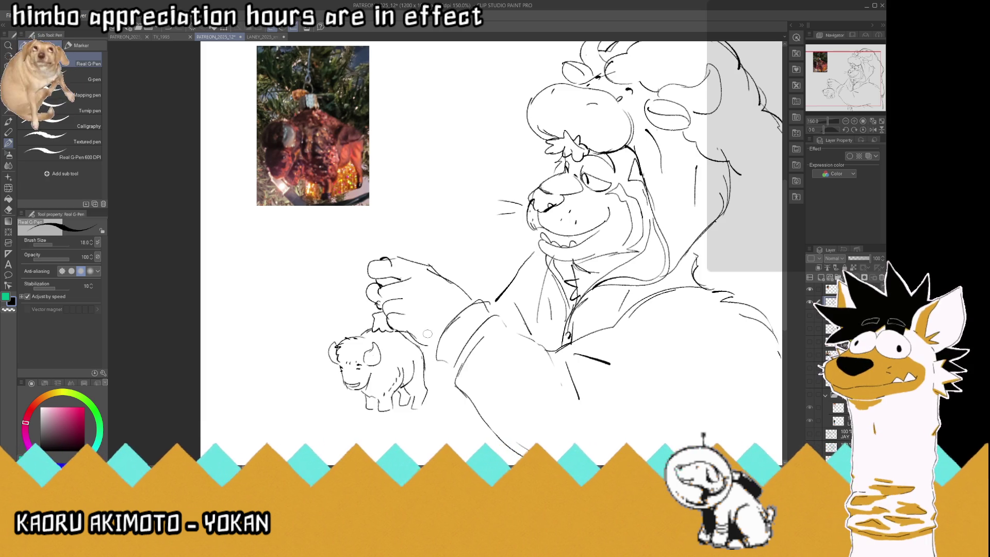
pyautogui.scroll(-4, 427, 333)
# - Clean up the bison's leg and rump lines and dot its eye in black
pyautogui.scroll(3, 382, 309)
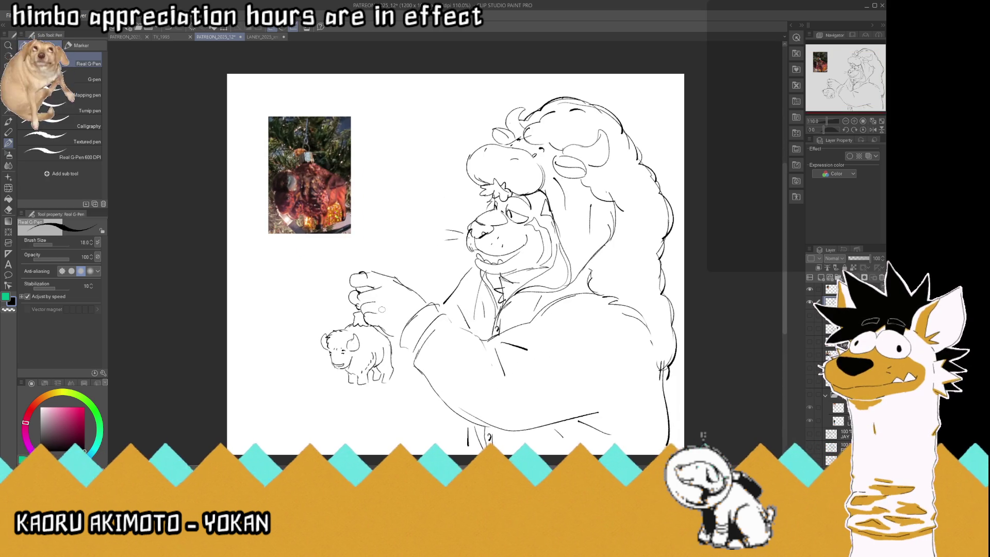
pyautogui.moveTo(366, 360)
pyautogui.mouseDown()
pyautogui.moveTo(374, 375)
pyautogui.moveTo(382, 364)
pyautogui.mouseUp()
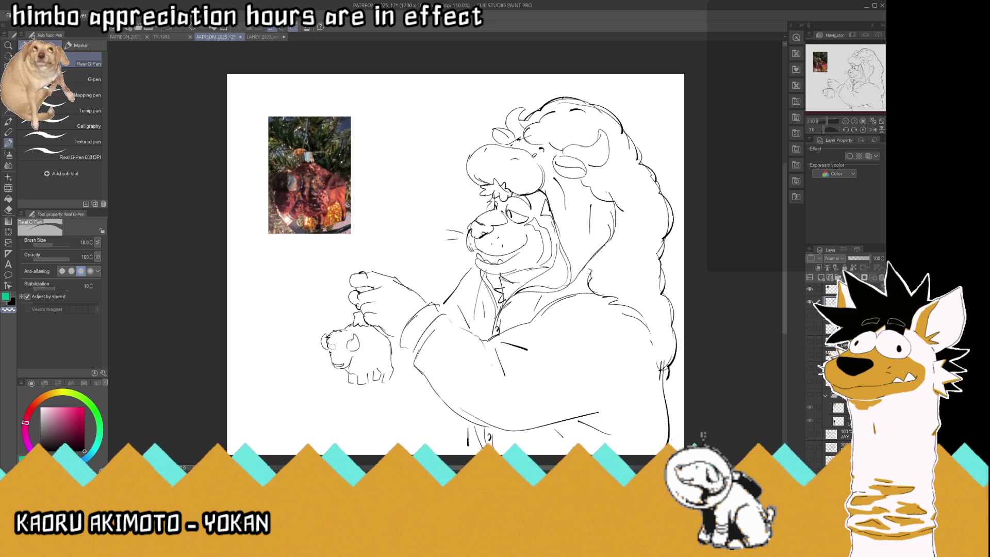
pyautogui.click(11, 300)
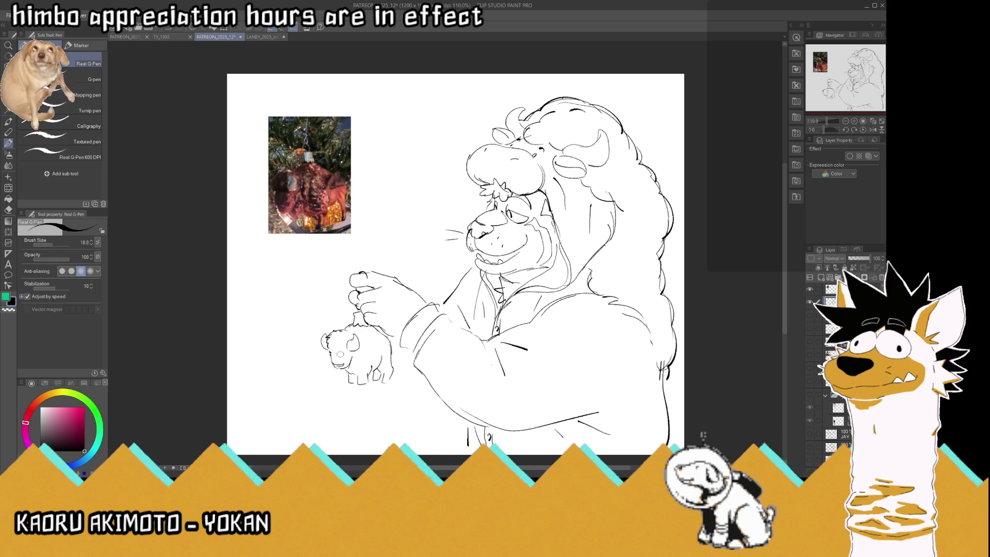
pyautogui.click(341, 352)
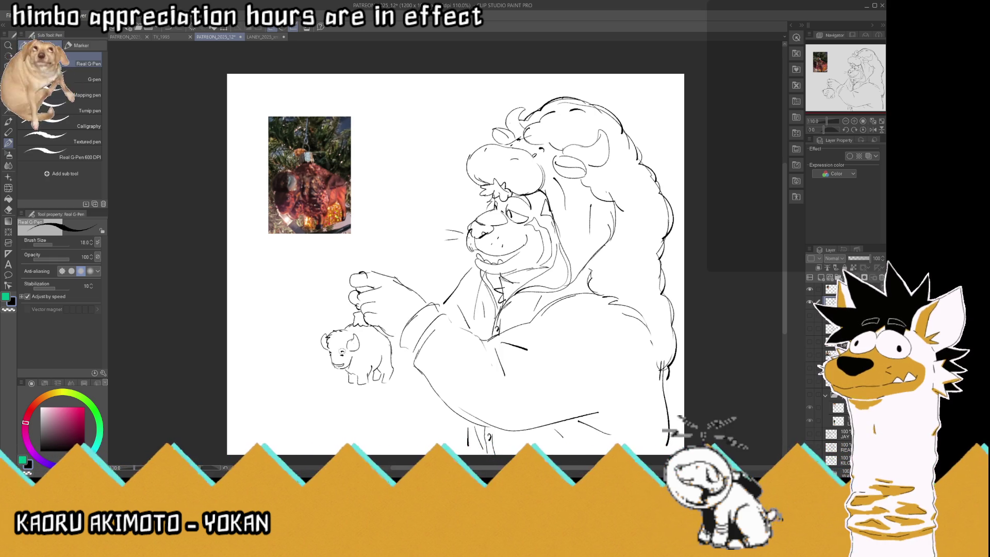
pyautogui.scroll(-3, 339, 335)
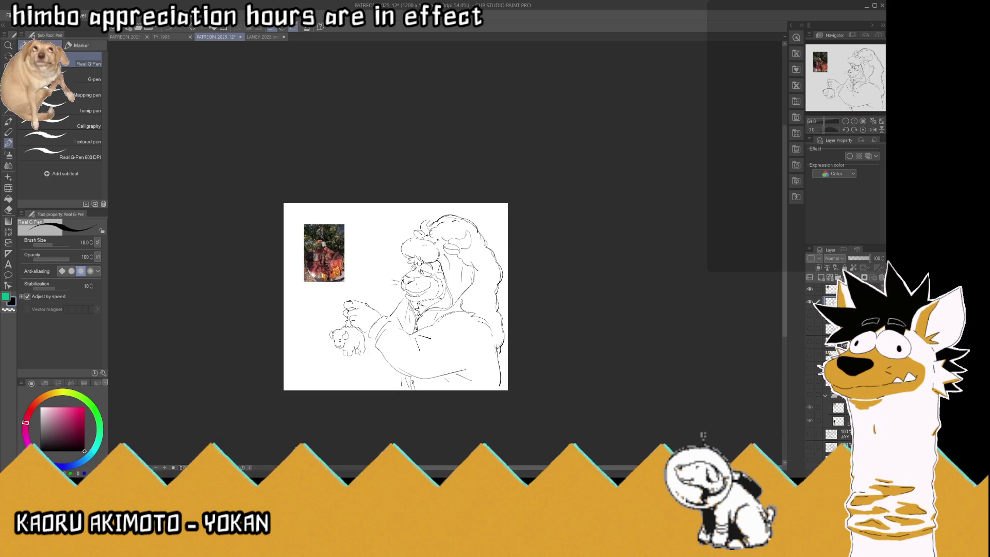
pyautogui.scroll(1, 338, 336)
# - Hide the ornament and green tiger references and show the Christmas-tree photo reference
pyautogui.click(809, 302)
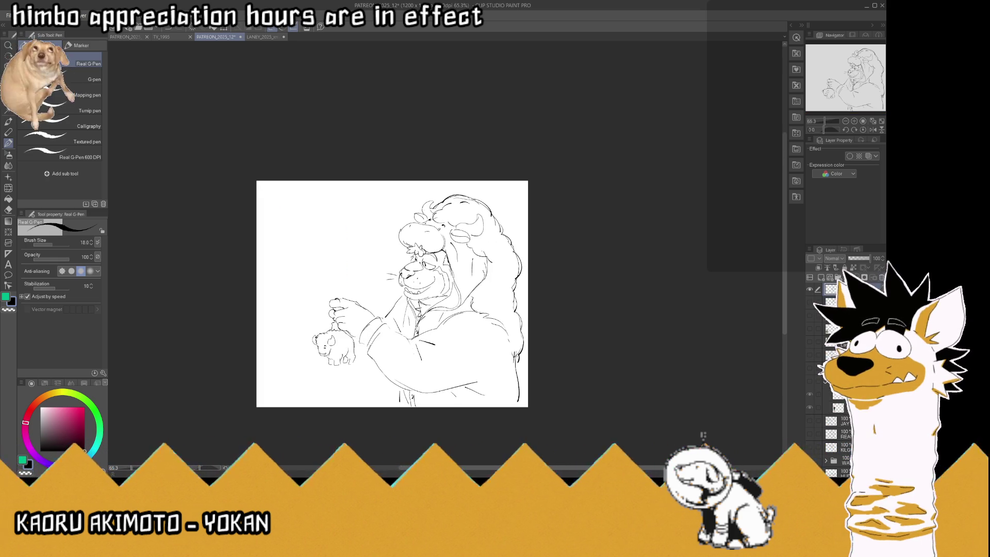
pyautogui.click(811, 329)
pyautogui.click(812, 328)
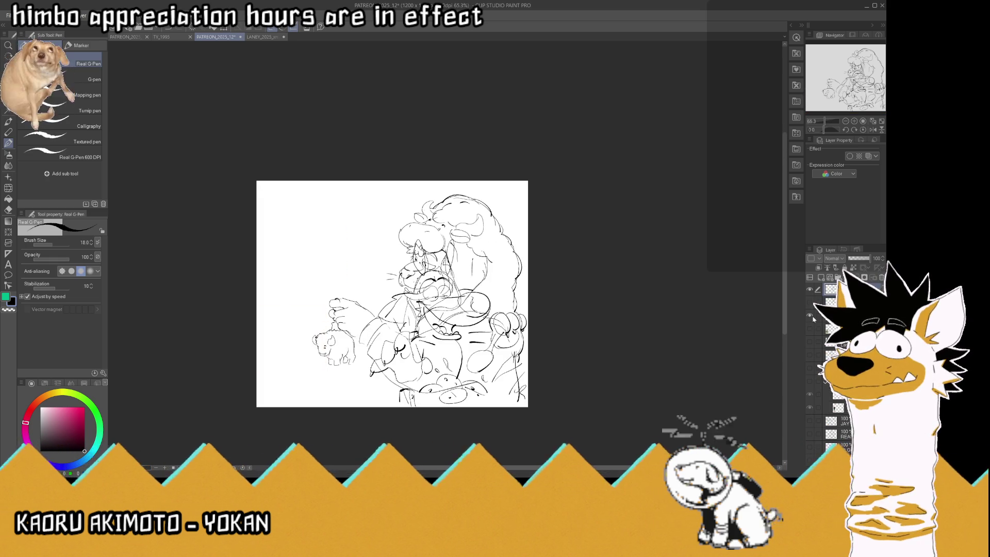
pyautogui.click(814, 305)
pyautogui.click(810, 302)
pyautogui.click(810, 341)
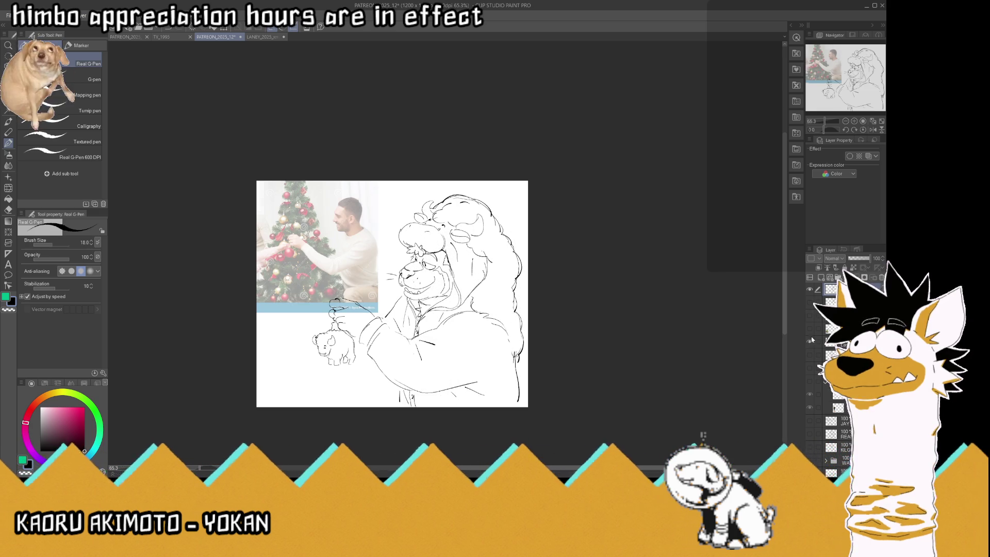
# - Undo an accidental shift of the line-art layer and return to the pen
pyautogui.press('k')
pyautogui.moveTo(287, 241); pyautogui.dragTo(279, 243)
pyautogui.hotkey('ctrl', 'z')
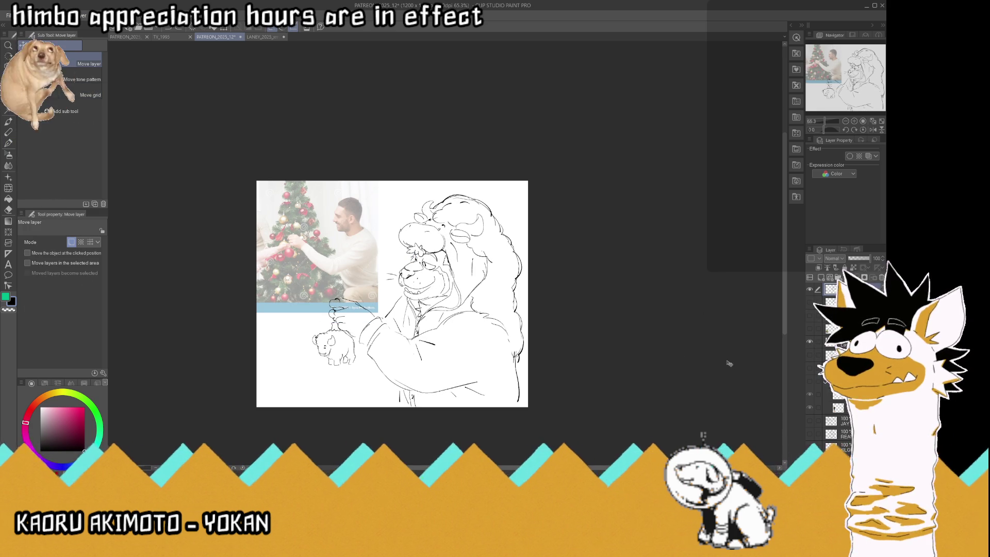
pyautogui.click(9, 132)
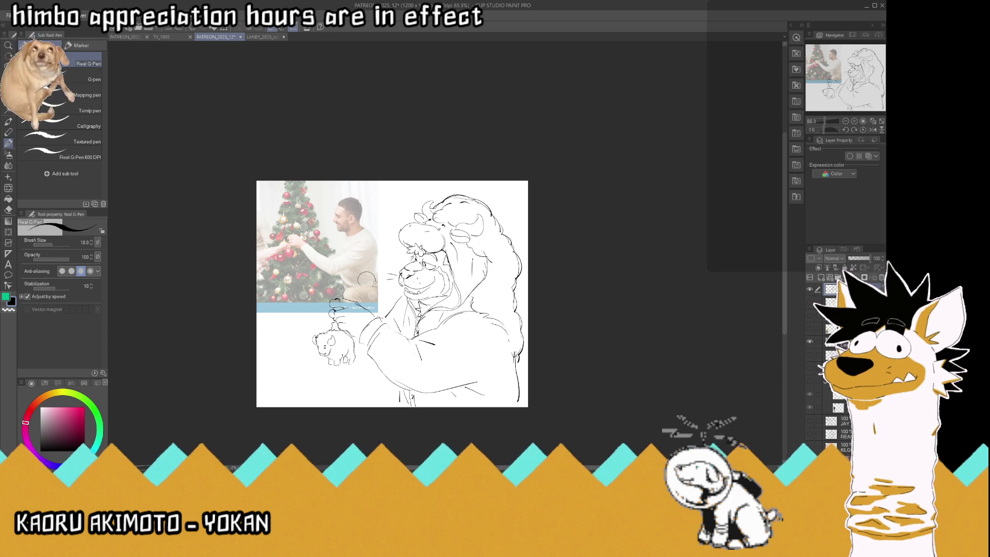
# - Sketch round ornaments with looped hooks over the reference photo
pyautogui.moveTo(367, 272)
pyautogui.mouseDown()
pyautogui.moveTo(371, 251)
pyautogui.moveTo(370, 261)
pyautogui.mouseUp()
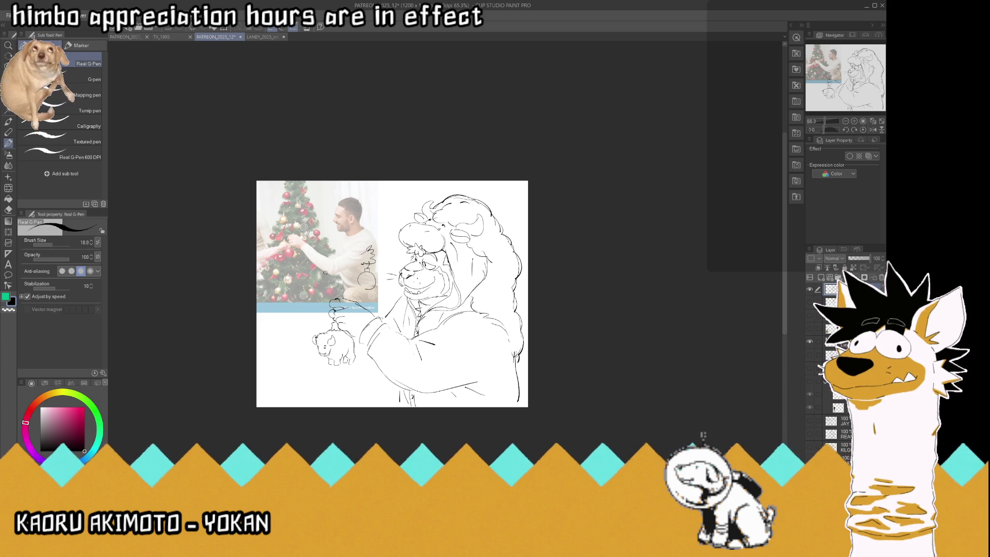
pyautogui.moveTo(330, 274)
pyautogui.mouseDown()
pyautogui.moveTo(342, 284)
pyautogui.moveTo(330, 251)
pyautogui.moveTo(344, 264)
pyautogui.mouseUp()
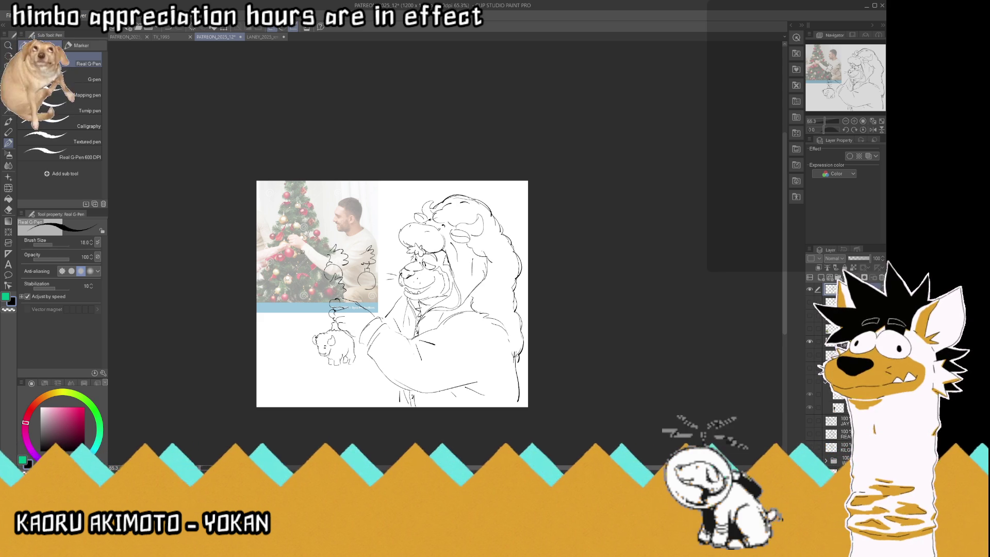
pyautogui.moveTo(307, 245)
pyautogui.mouseDown()
pyautogui.moveTo(298, 254)
pyautogui.moveTo(301, 235)
pyautogui.mouseUp()
pyautogui.moveTo(305, 237)
pyautogui.mouseDown()
pyautogui.moveTo(303, 224)
pyautogui.moveTo(287, 231)
pyautogui.moveTo(280, 263)
pyautogui.mouseUp()
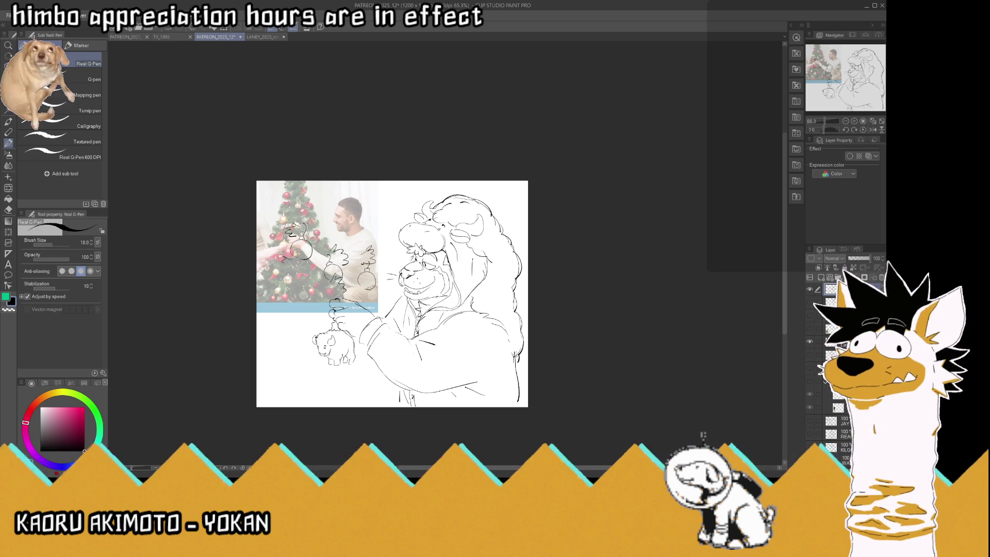
pyautogui.moveTo(385, 287); pyautogui.dragTo(385, 302)
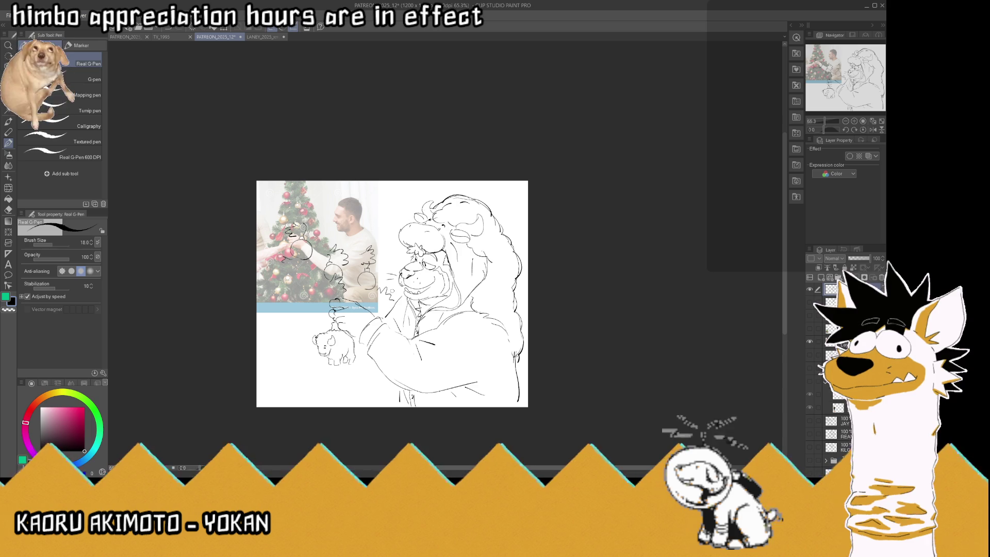
pyautogui.moveTo(370, 238); pyautogui.dragTo(369, 242)
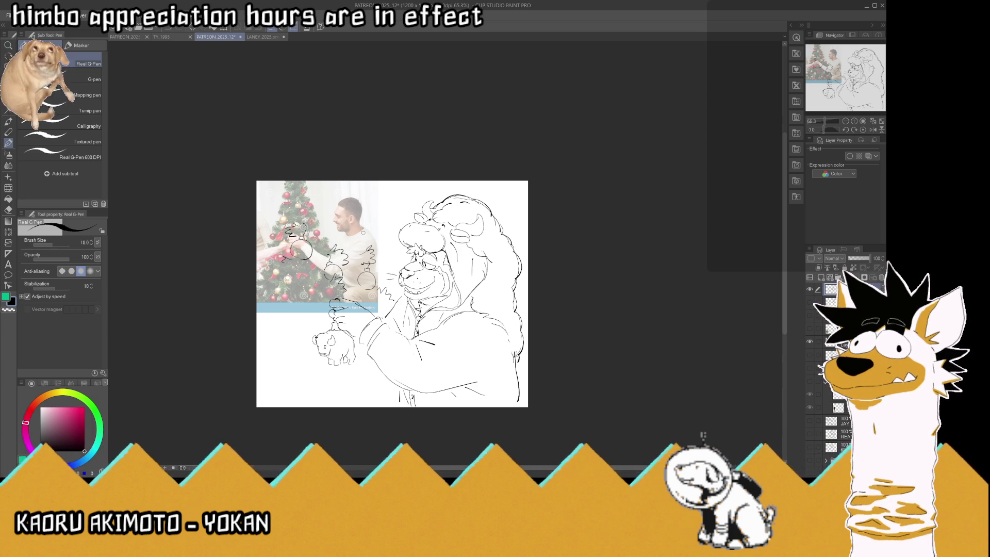
# - Add a bow with ribbon tails and small strokes around the tree ornaments
pyautogui.moveTo(362, 227); pyautogui.dragTo(356, 223)
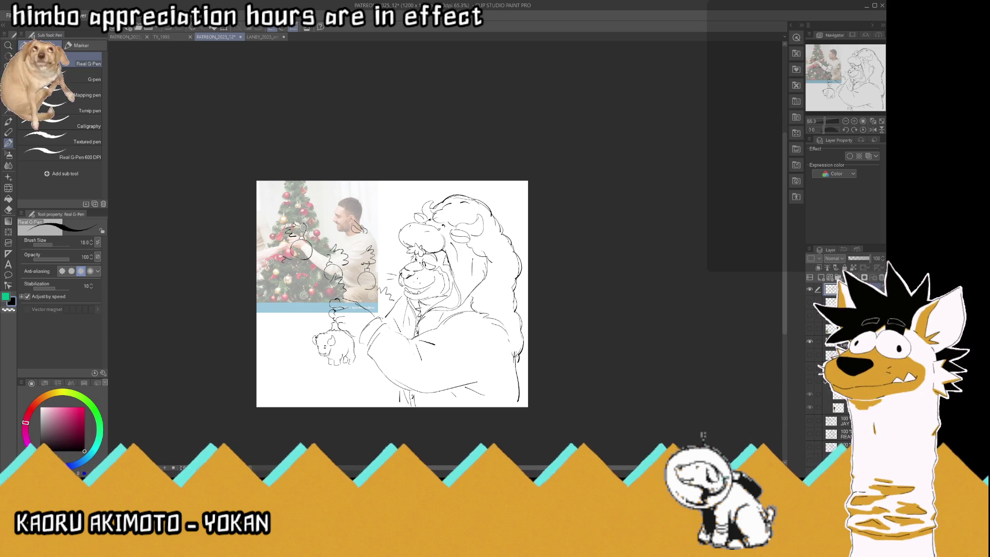
pyautogui.moveTo(353, 232)
pyautogui.mouseDown()
pyautogui.moveTo(347, 224)
pyautogui.moveTo(357, 218)
pyautogui.moveTo(378, 224)
pyautogui.moveTo(353, 245)
pyautogui.mouseUp()
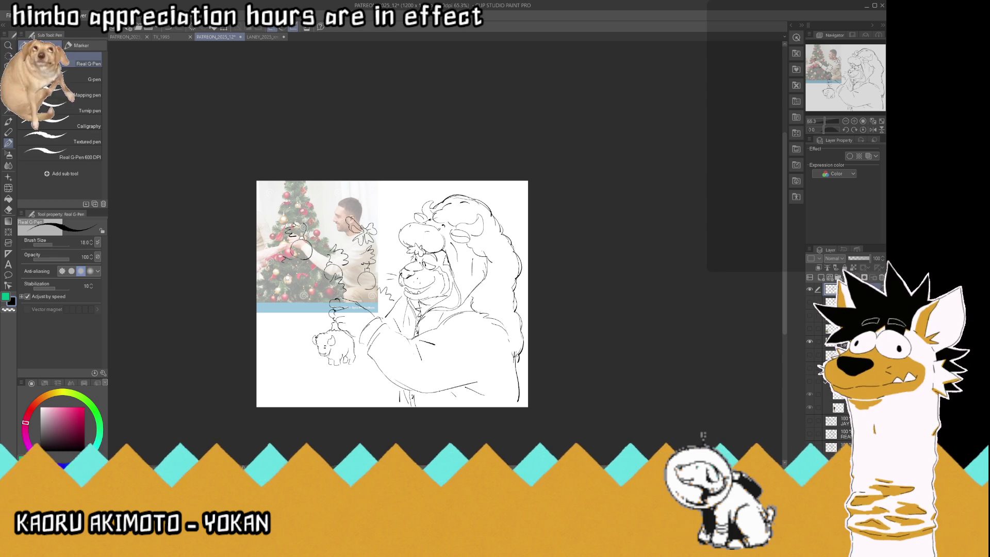
pyautogui.moveTo(362, 221); pyautogui.dragTo(369, 215)
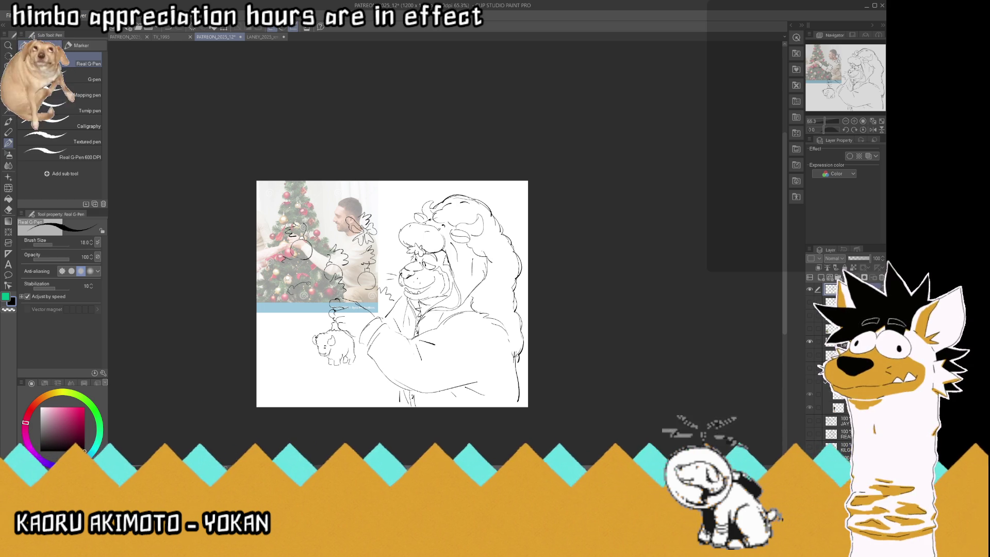
pyautogui.moveTo(304, 297)
pyautogui.mouseDown()
pyautogui.moveTo(277, 294)
pyautogui.moveTo(295, 308)
pyautogui.mouseUp()
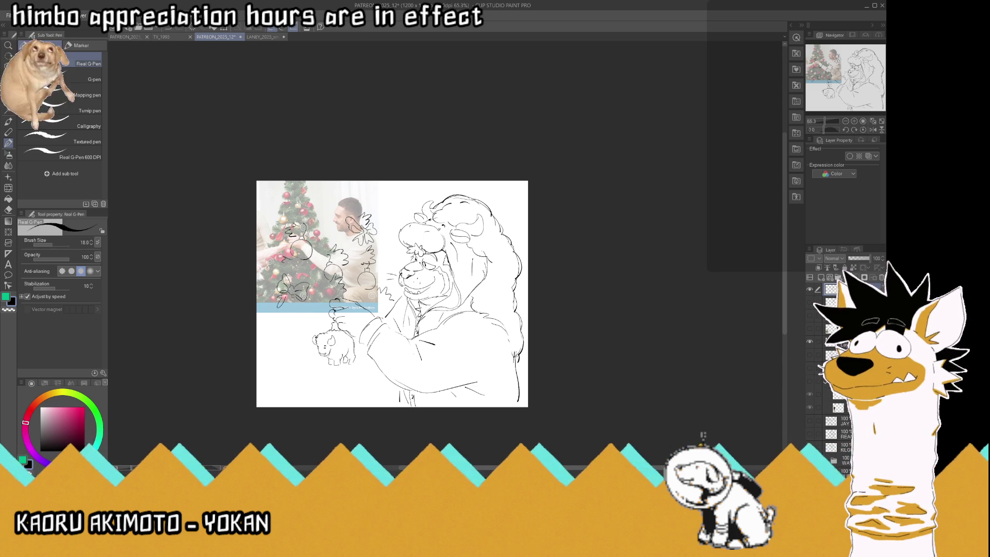
pyautogui.moveTo(300, 253)
pyautogui.mouseDown()
pyautogui.moveTo(307, 258)
pyautogui.moveTo(283, 272)
pyautogui.moveTo(267, 310)
pyautogui.moveTo(274, 320)
pyautogui.mouseUp()
# - Add branch strokes at the tree's lower left without the reference visible, and save
pyautogui.click(809, 341)
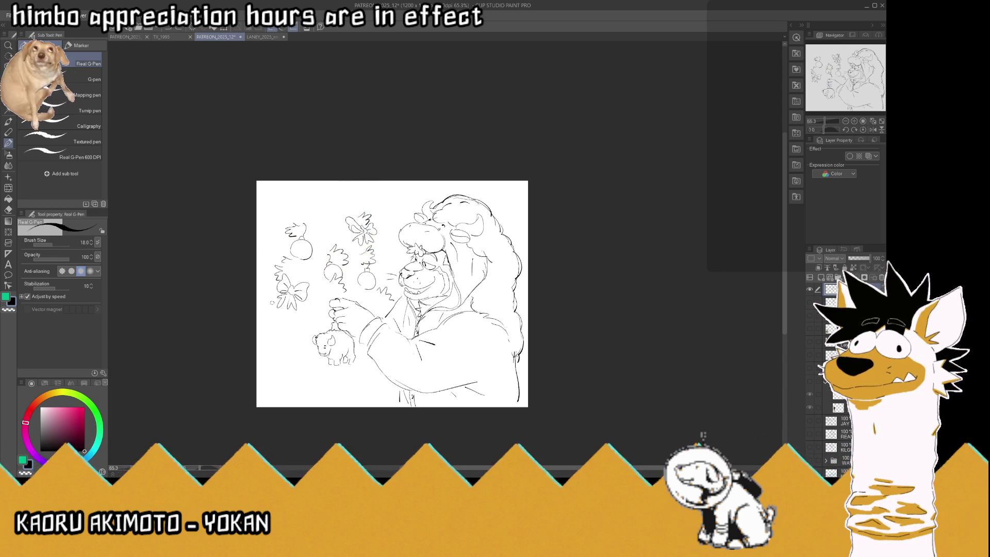
pyautogui.moveTo(274, 311); pyautogui.dragTo(262, 318)
pyautogui.scroll(-2, 392, 294)
pyautogui.scroll(4, 392, 294)
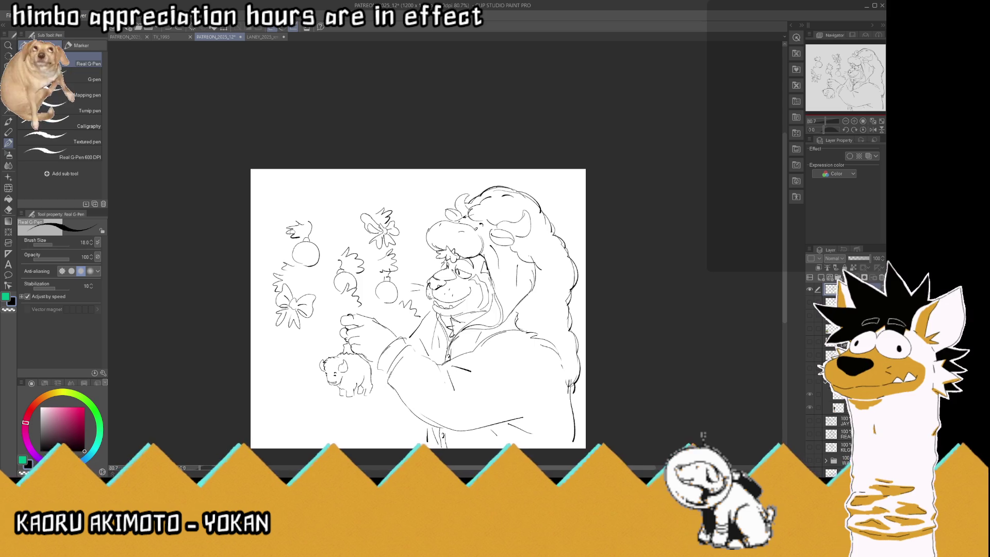
pyautogui.moveTo(267, 307); pyautogui.dragTo(269, 313)
pyautogui.hotkey('ctrl', 's')
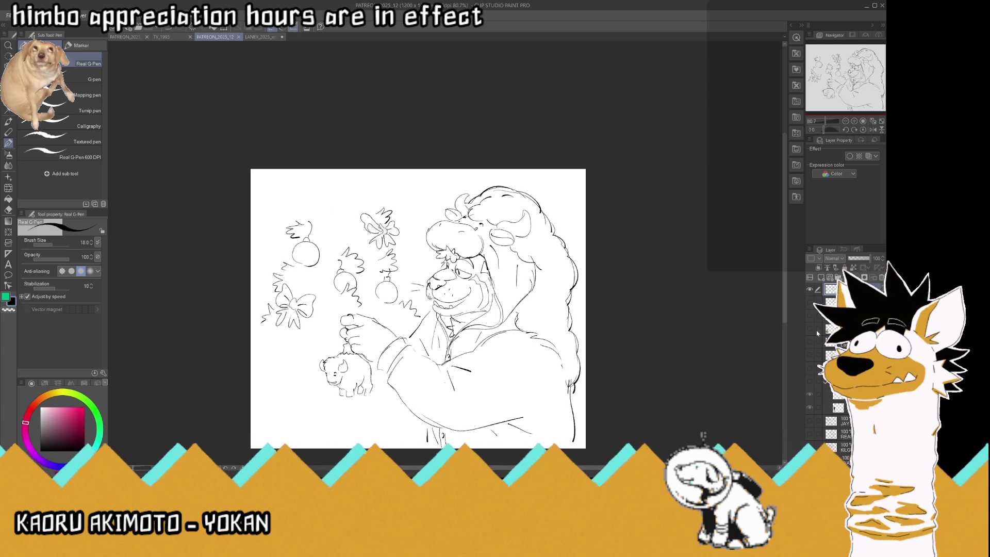
pyautogui.click(810, 343)
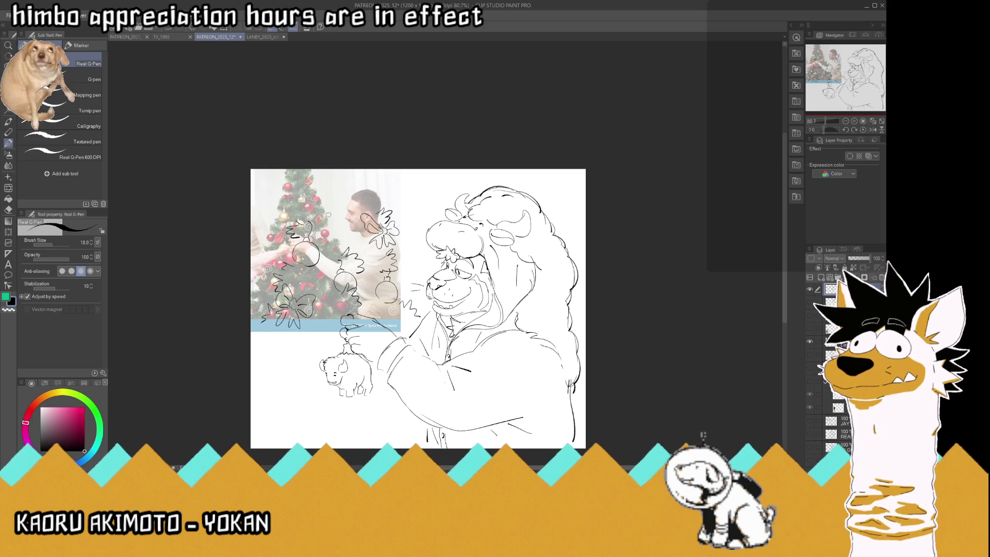
# - Add jagged branch strokes and an ornament cap near the top of the tree
pyautogui.moveTo(324, 213)
pyautogui.mouseDown()
pyautogui.moveTo(325, 196)
pyautogui.moveTo(336, 217)
pyautogui.moveTo(337, 198)
pyautogui.moveTo(322, 217)
pyautogui.moveTo(313, 200)
pyautogui.moveTo(303, 216)
pyautogui.mouseUp()
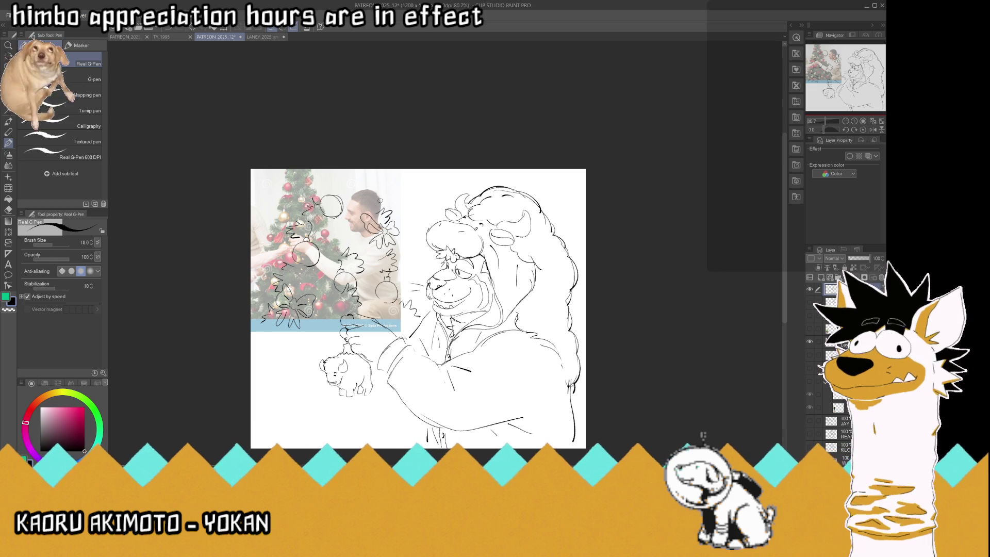
pyautogui.moveTo(380, 202); pyautogui.dragTo(365, 187)
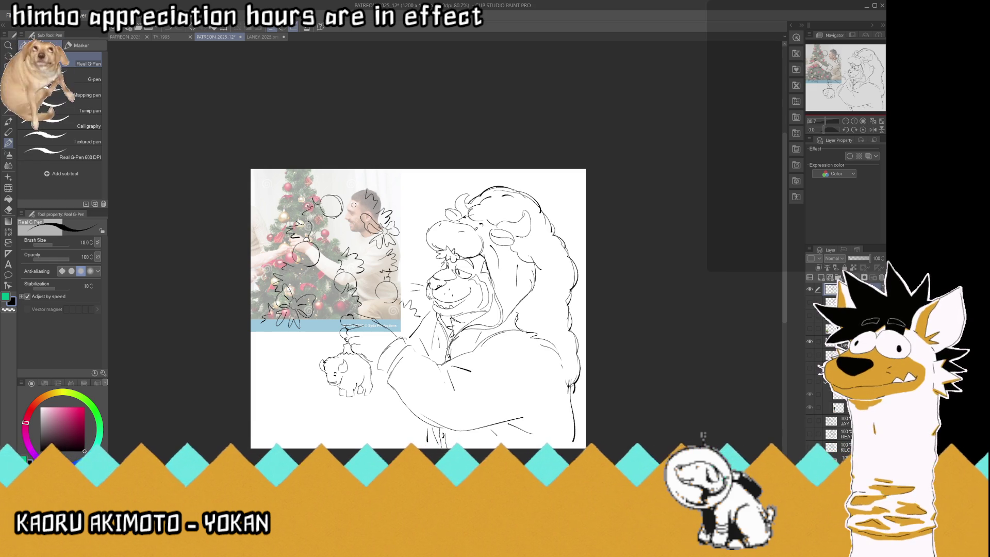
pyautogui.moveTo(346, 225); pyautogui.dragTo(333, 236)
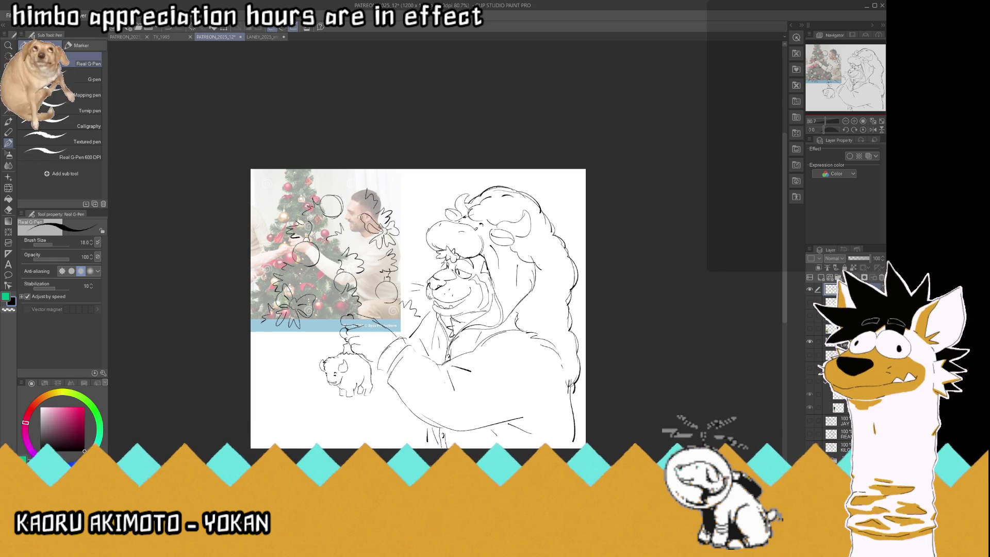
pyautogui.moveTo(356, 192)
pyautogui.mouseDown()
pyautogui.moveTo(349, 206)
pyautogui.moveTo(325, 193)
pyautogui.moveTo(333, 176)
pyautogui.moveTo(317, 190)
pyautogui.moveTo(367, 178)
pyautogui.moveTo(338, 181)
pyautogui.mouseUp()
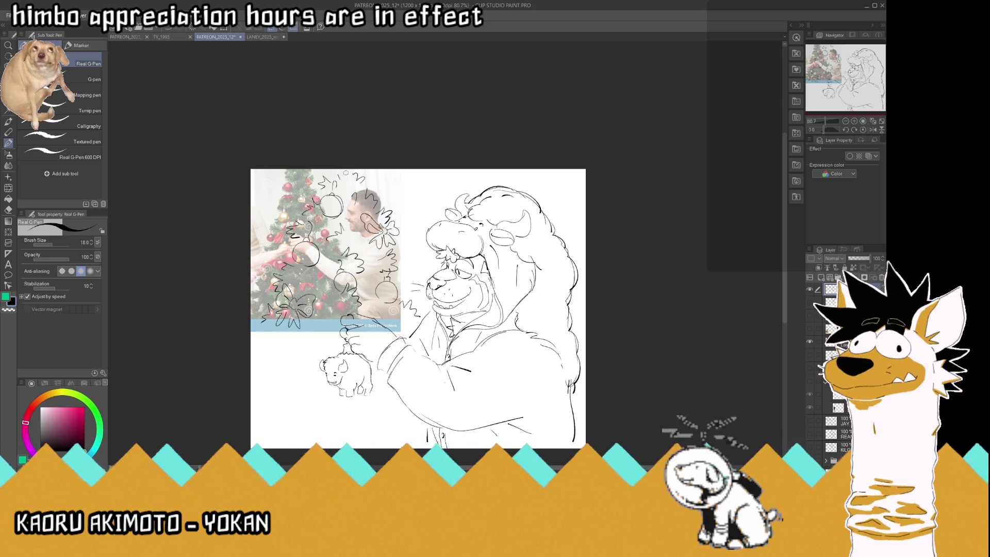
pyautogui.click(810, 342)
pyautogui.click(810, 342)
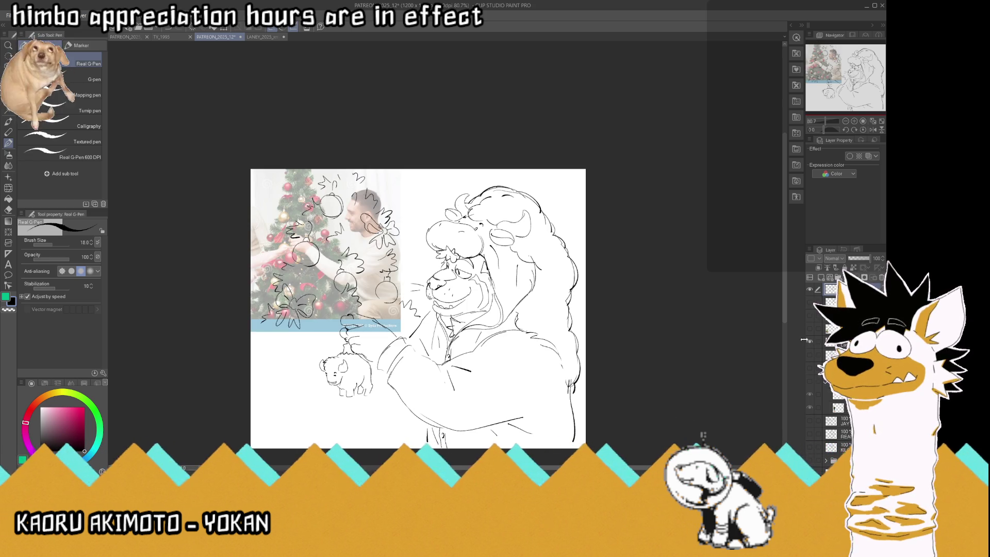
# - Turn the mitten sketch into a bow beside the little bison, hide the reference, and save
pyautogui.moveTo(315, 372)
pyautogui.mouseDown()
pyautogui.moveTo(310, 344)
pyautogui.moveTo(325, 344)
pyautogui.moveTo(312, 316)
pyautogui.moveTo(326, 279)
pyautogui.mouseUp()
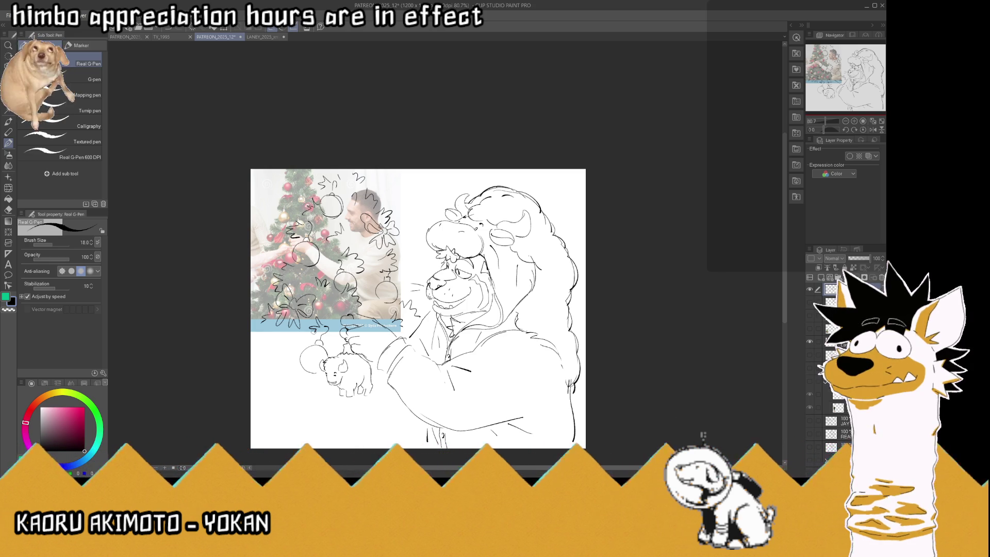
pyautogui.moveTo(282, 353); pyautogui.dragTo(265, 357)
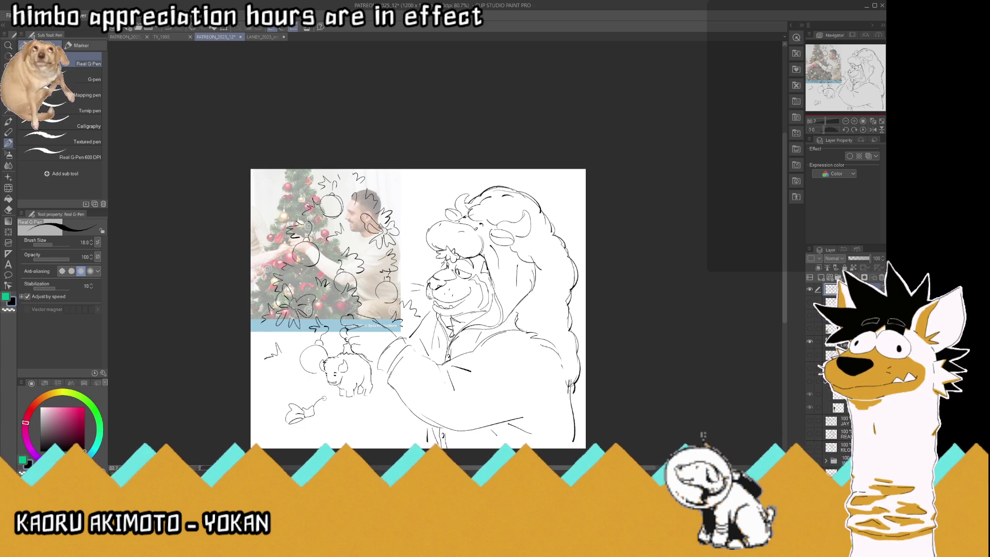
pyautogui.moveTo(322, 402); pyautogui.dragTo(316, 416)
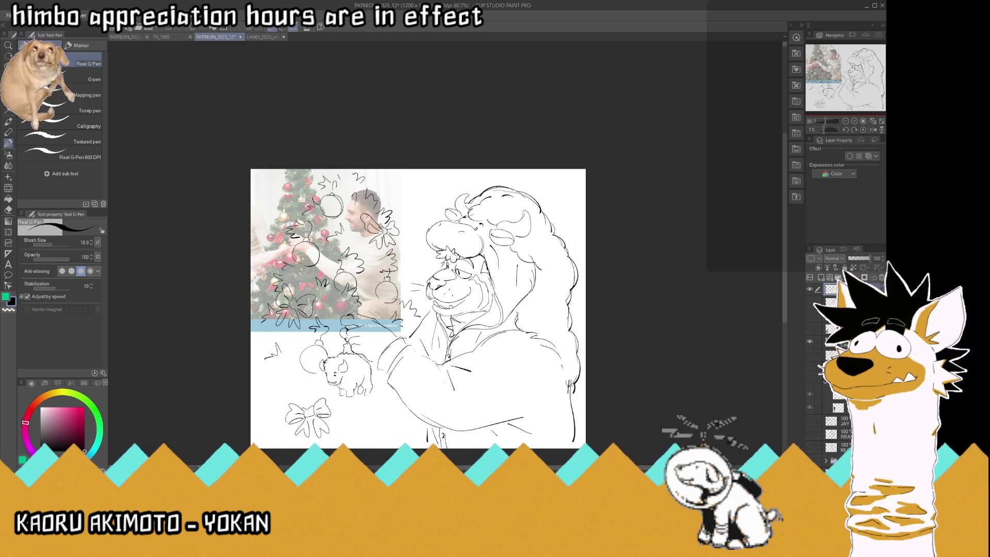
pyautogui.click(810, 341)
pyautogui.hotkey('ctrl', 's')
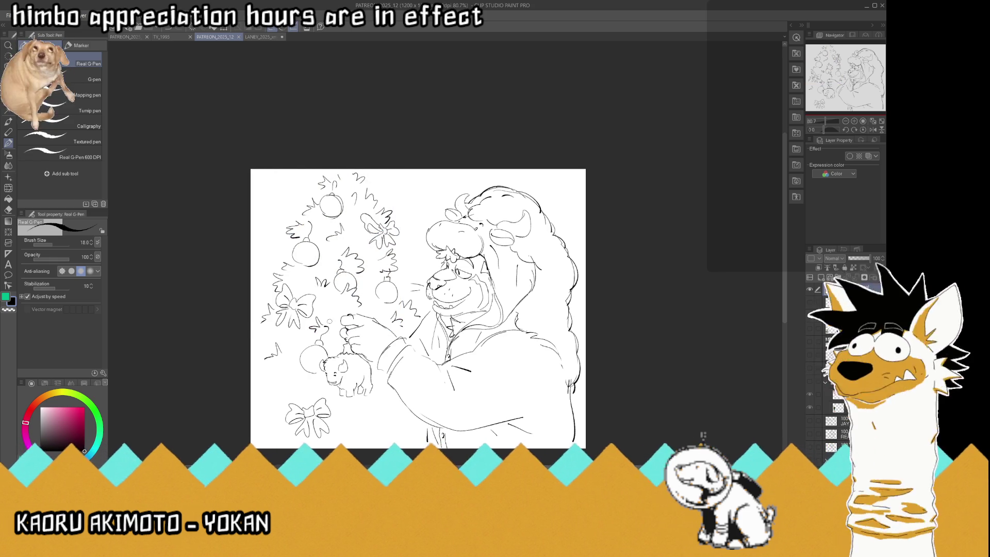
# - Undo the stray zigzag and draw a lower-left ornament arc with a hook
pyautogui.hotkey('ctrl', 'z')
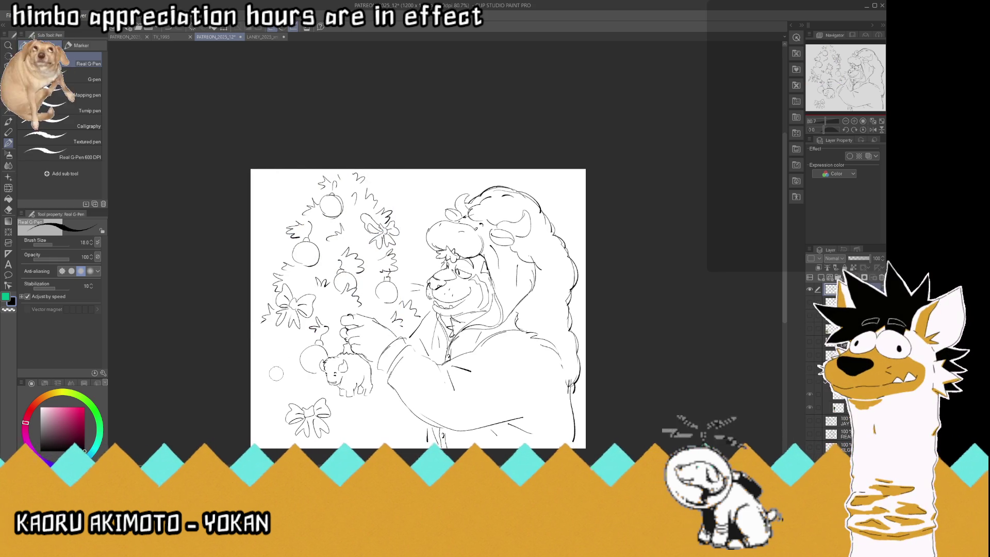
pyautogui.moveTo(253, 371); pyautogui.dragTo(256, 393)
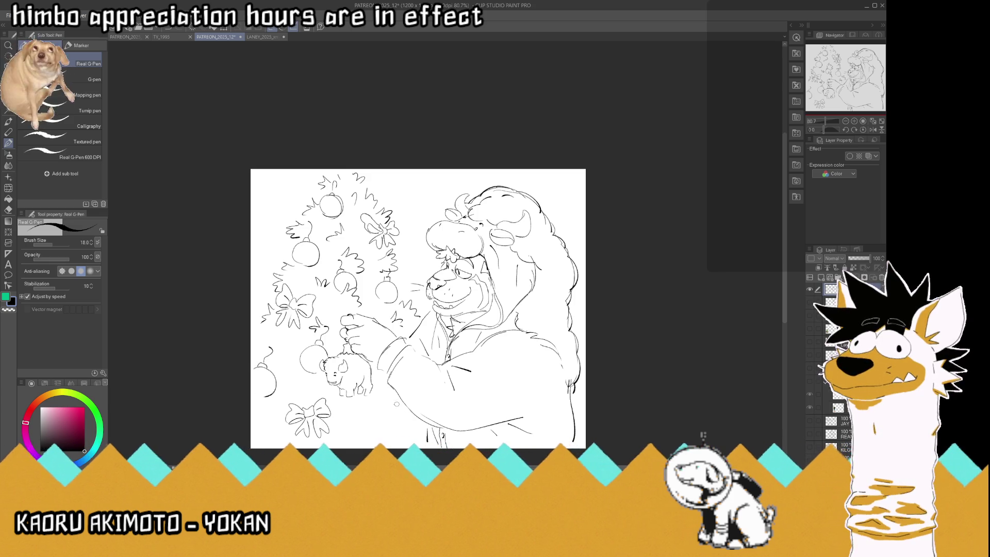
pyautogui.moveTo(382, 409); pyautogui.dragTo(400, 405)
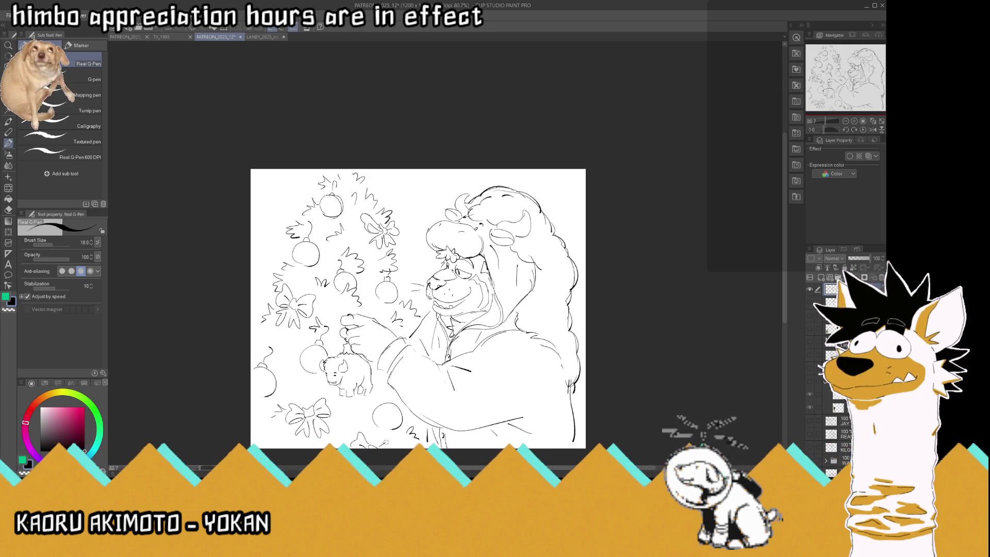
pyautogui.moveTo(376, 395); pyautogui.dragTo(384, 402)
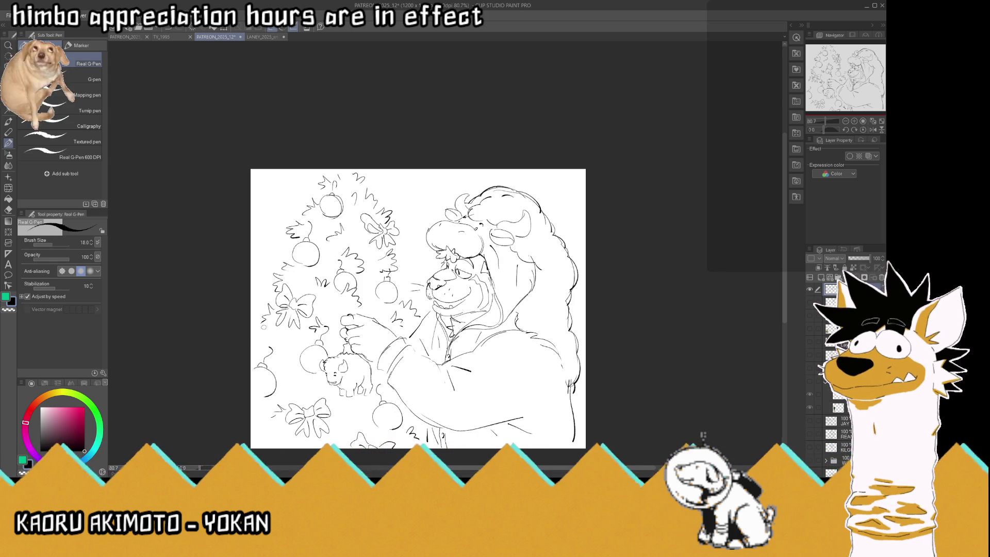
pyautogui.moveTo(306, 377); pyautogui.dragTo(293, 399)
# - Add a hanging loop and leaf squiggles around the lower tree, then fit and flip the view
pyautogui.moveTo(258, 339); pyautogui.dragTo(264, 353)
pyautogui.moveTo(382, 380)
pyautogui.mouseDown()
pyautogui.moveTo(387, 400)
pyautogui.moveTo(352, 420)
pyautogui.moveTo(367, 420)
pyautogui.mouseUp()
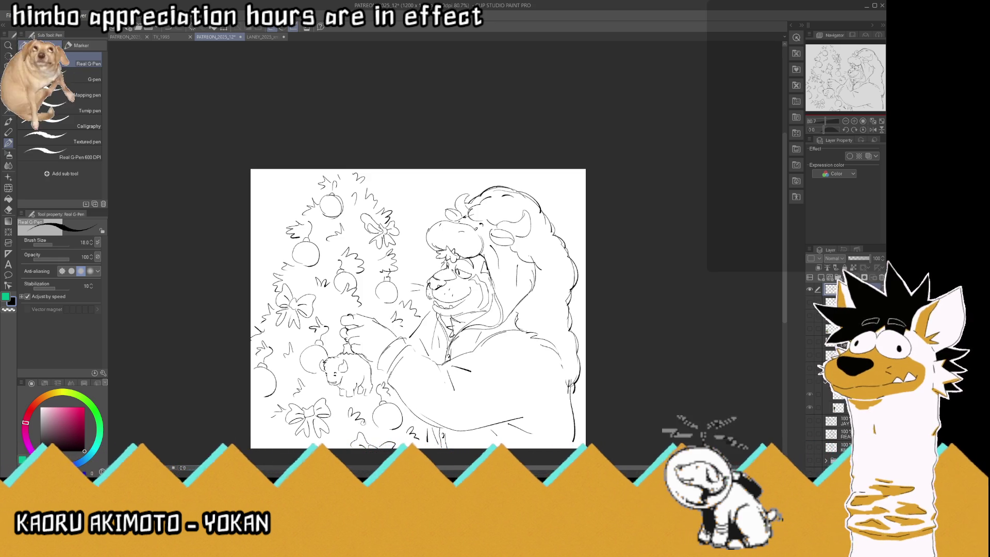
pyautogui.moveTo(268, 432); pyautogui.dragTo(275, 438)
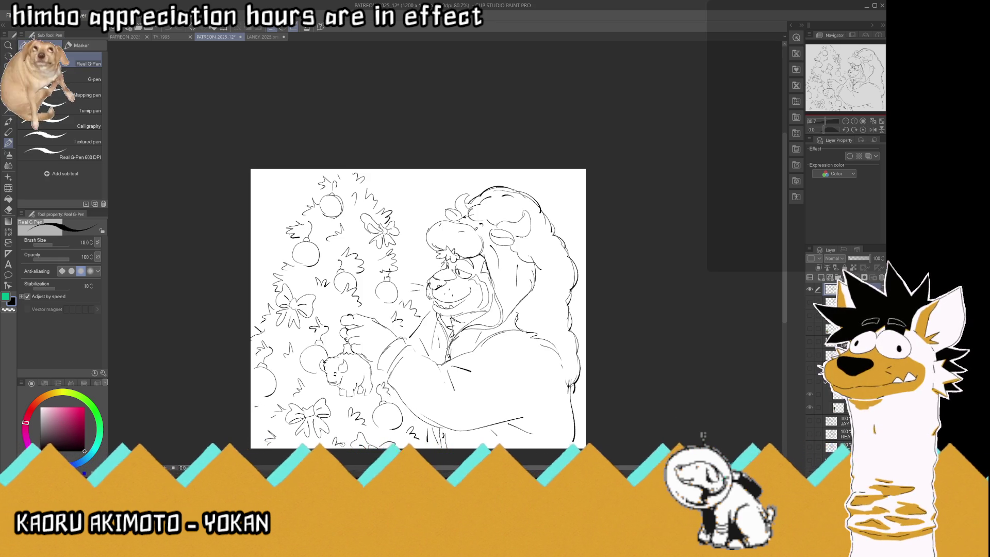
pyautogui.moveTo(335, 438); pyautogui.dragTo(342, 441)
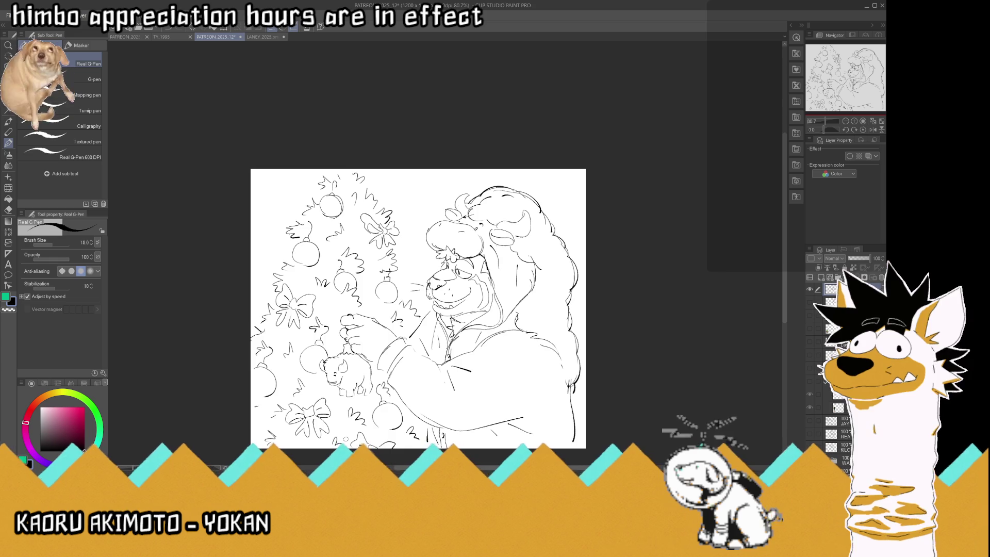
pyautogui.click(872, 121)
pyautogui.click(873, 129)
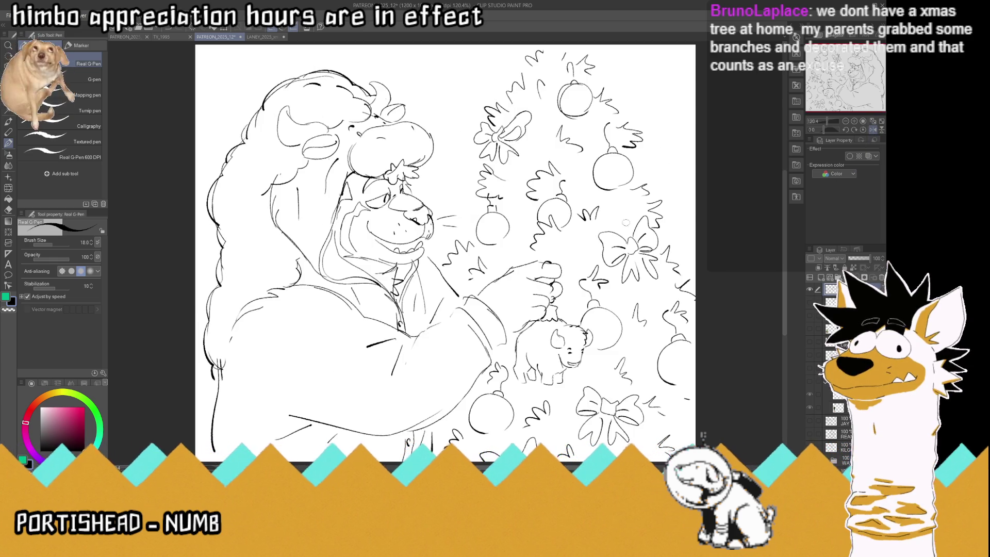
# - Lasso the bow at the top of the tree and shift it slightly right
pyautogui.scroll(-3, 608, 176)
pyautogui.scroll(1, 609, 176)
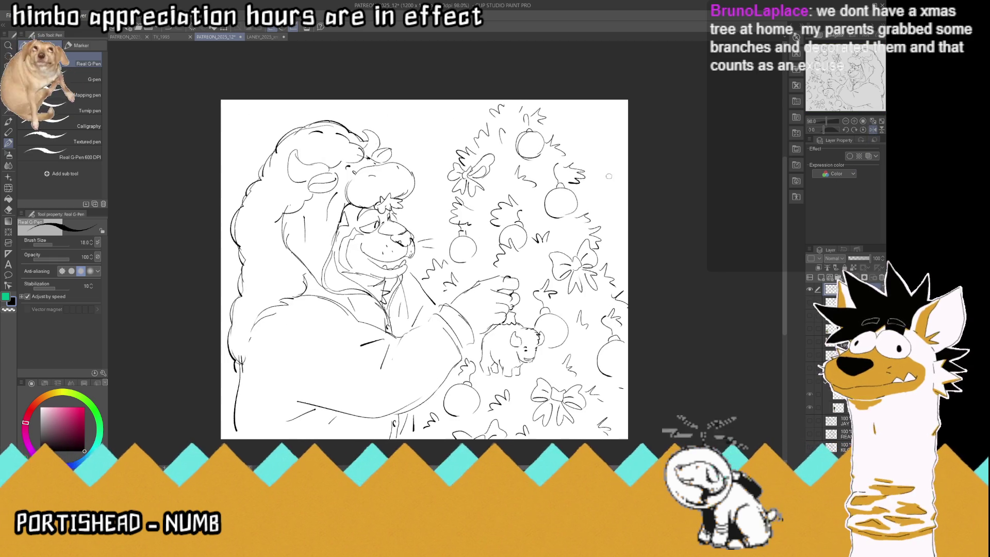
pyautogui.press('m')
pyautogui.moveTo(509, 126); pyautogui.dragTo(526, 94)
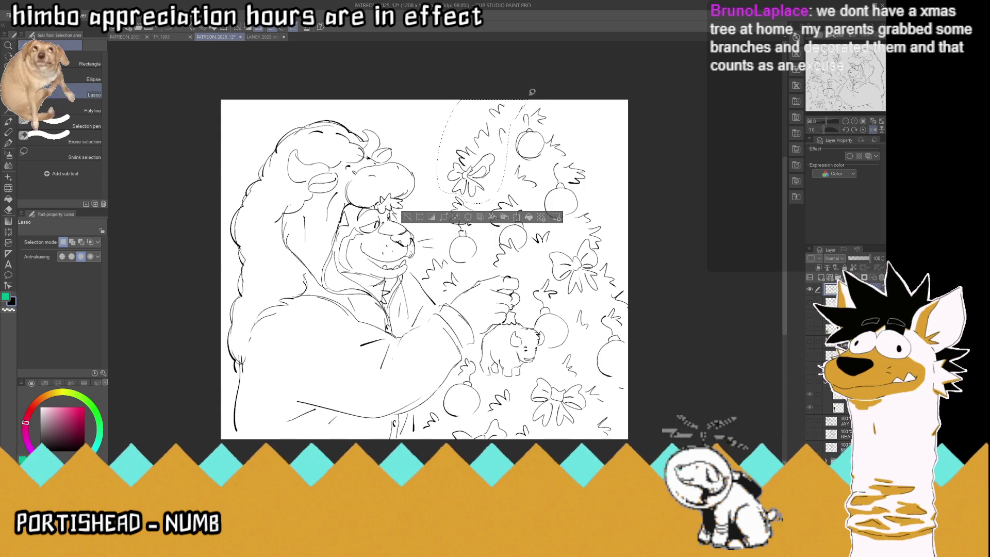
pyautogui.press('k')
pyautogui.moveTo(484, 150); pyautogui.dragTo(491, 148)
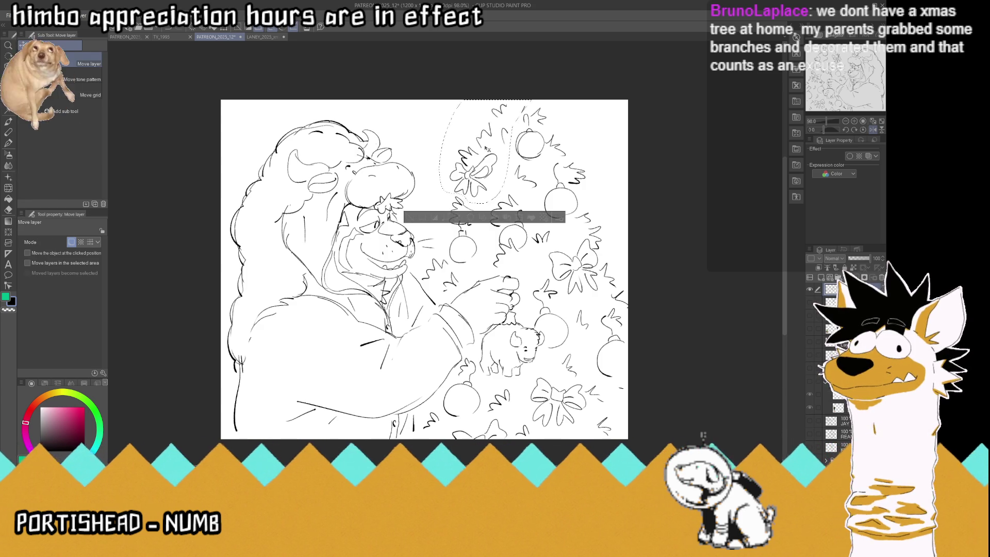
pyautogui.press('m')
pyautogui.hotkey('ctrl', 'd')
# - Lasso the ornament beside the character's face and nudge it slightly left
pyautogui.moveTo(461, 196)
pyautogui.mouseDown()
pyautogui.moveTo(464, 266)
pyautogui.moveTo(443, 193)
pyautogui.mouseUp()
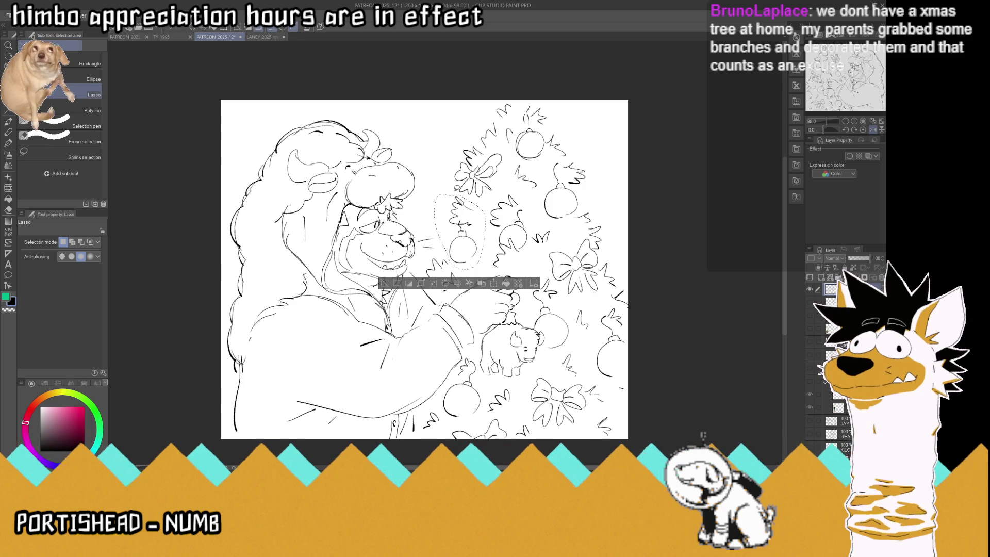
pyautogui.press('k')
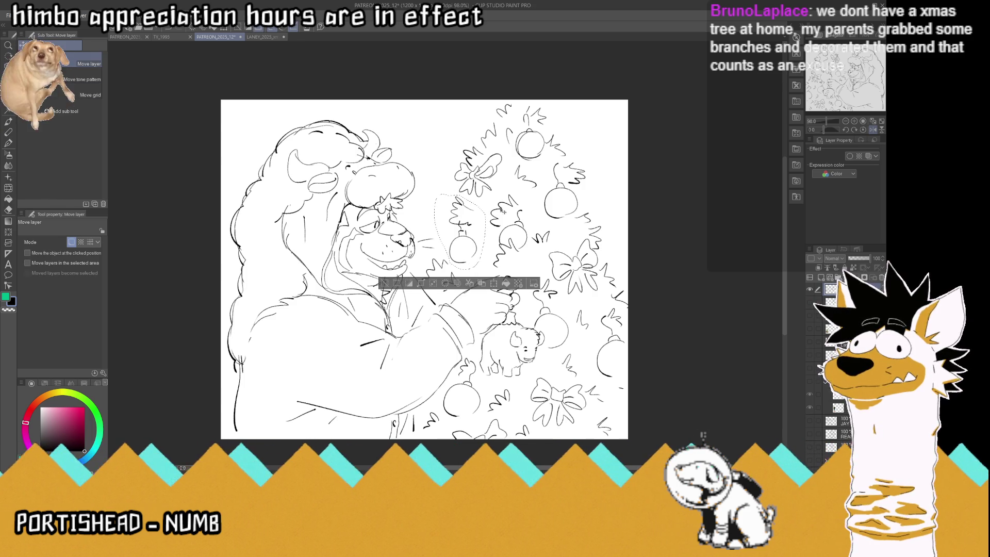
pyautogui.moveTo(476, 225); pyautogui.dragTo(468, 223)
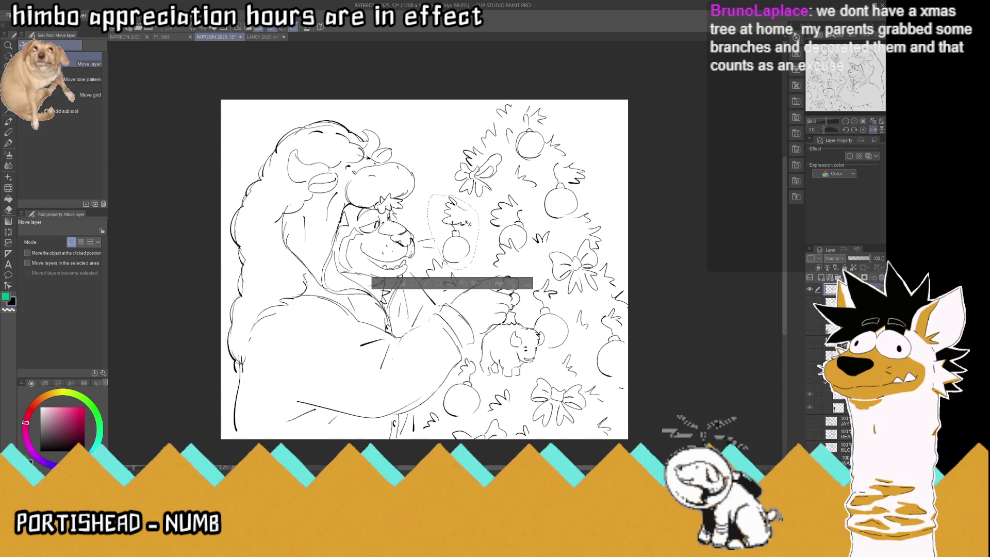
pyautogui.press('m')
pyautogui.hotkey('ctrl', 'd')
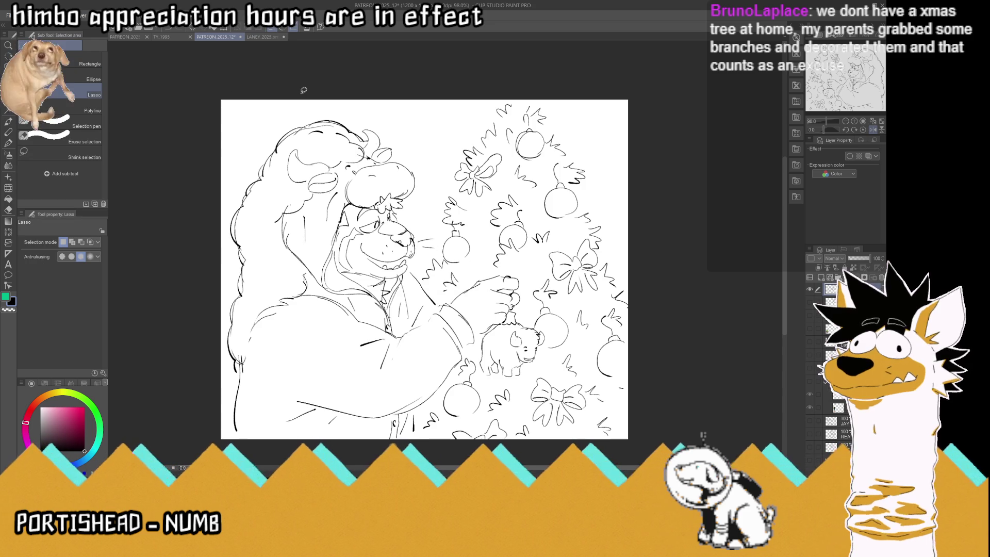
# - Reselect the hanging ornament near the face and nudge it slightly down-left
pyautogui.moveTo(479, 241)
pyautogui.mouseDown()
pyautogui.moveTo(452, 264)
pyautogui.moveTo(479, 246)
pyautogui.mouseUp()
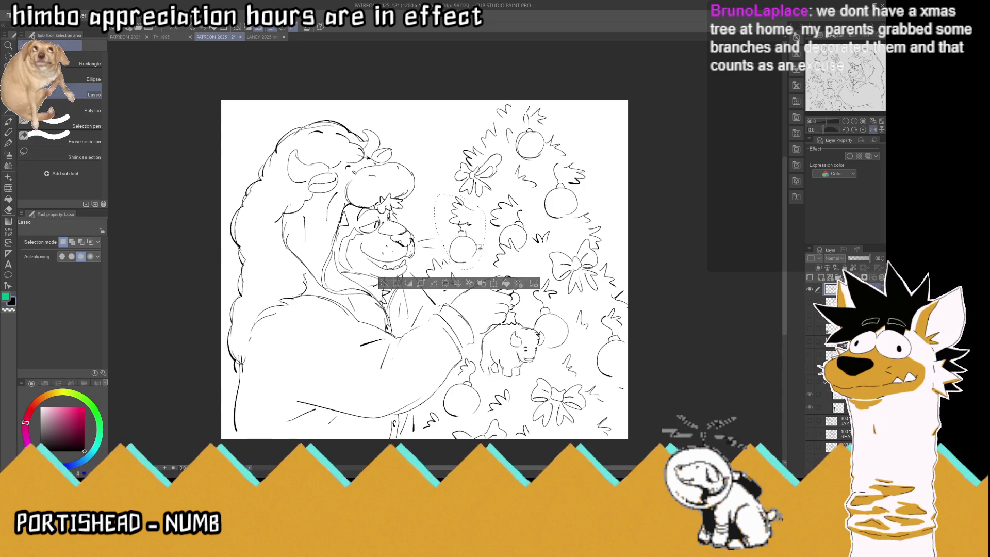
pyautogui.hotkey('ctrl', 'd')
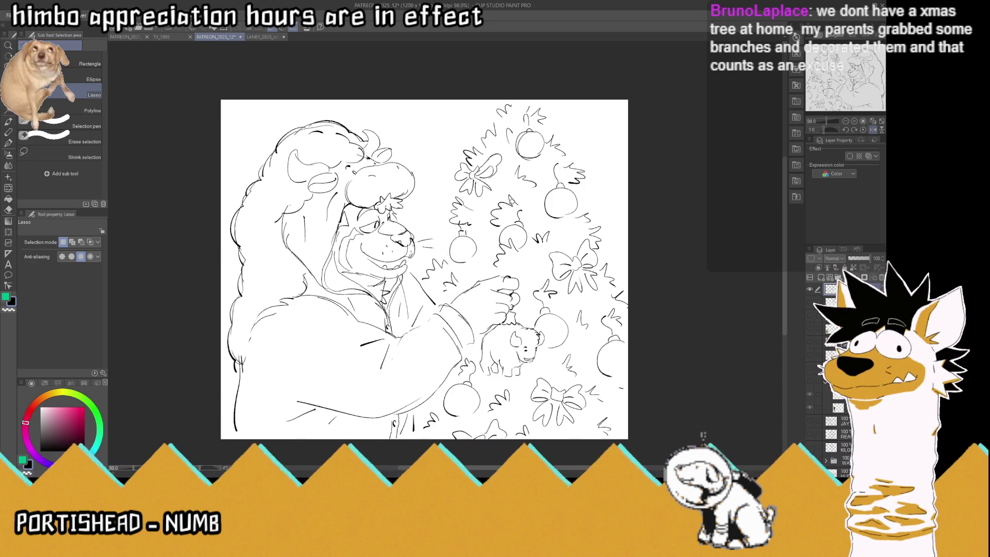
pyautogui.moveTo(475, 261)
pyautogui.mouseDown()
pyautogui.moveTo(433, 254)
pyautogui.moveTo(487, 208)
pyautogui.moveTo(470, 220)
pyautogui.mouseUp()
pyautogui.press('k')
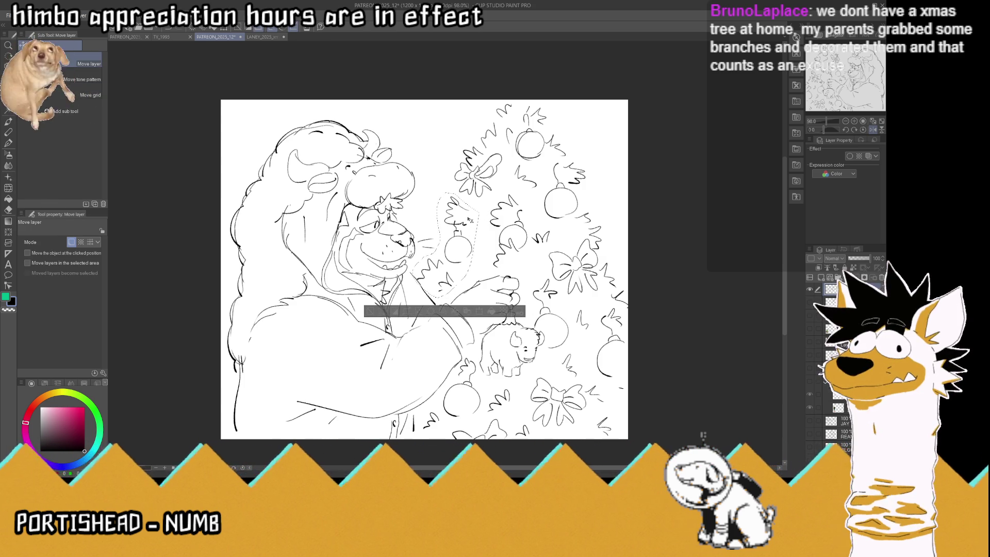
pyautogui.click(9, 102)
pyautogui.click(377, 77)
# - Fit the drawing to the window, mirror the view, then return to 100% zoom
pyautogui.hotkey('ctrl', '-')
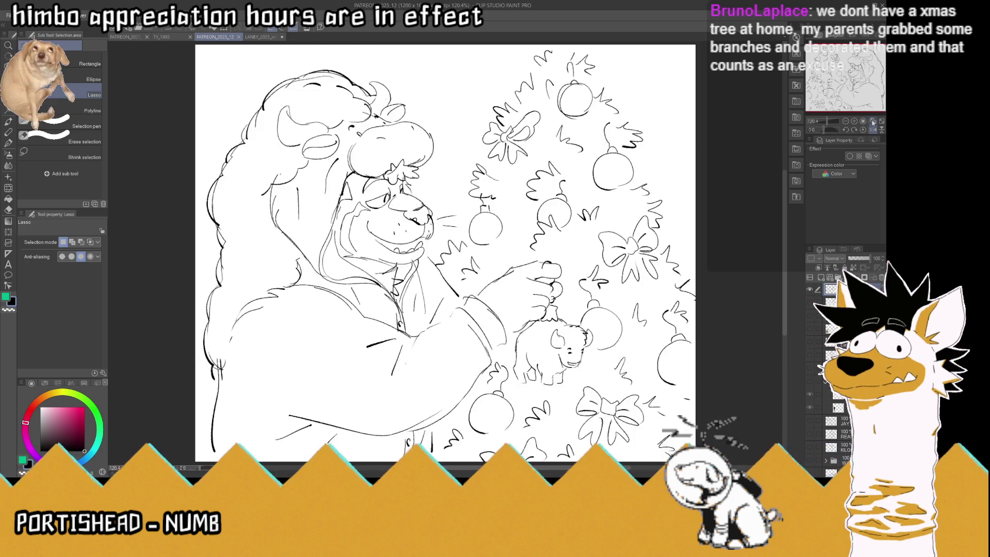
pyautogui.click(864, 120)
pyautogui.click(872, 129)
pyautogui.hotkey('ctrl', 'alt', '0')
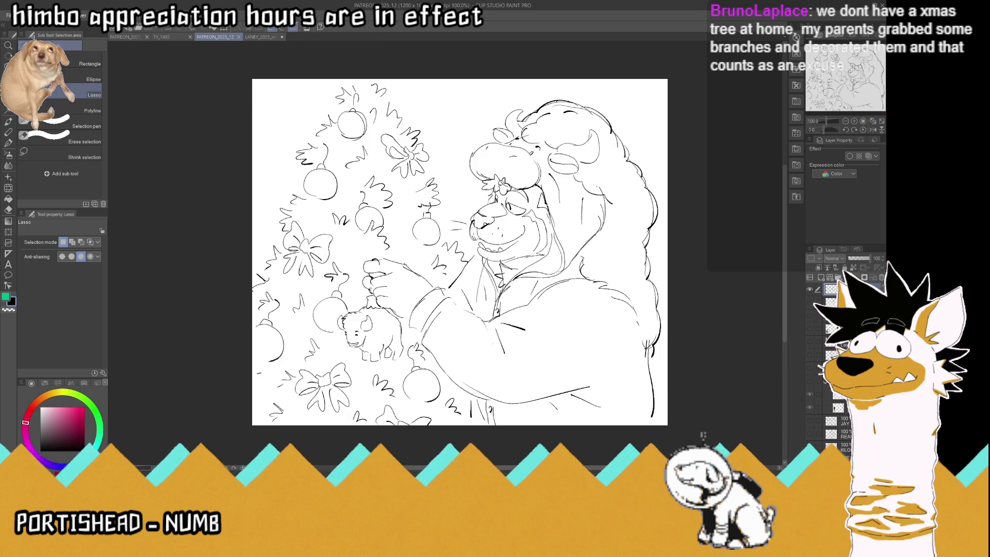
# - Scatter leaf squiggles over the treetop, left edge and lower tree with the Real G-Pen, then save
pyautogui.click(9, 142)
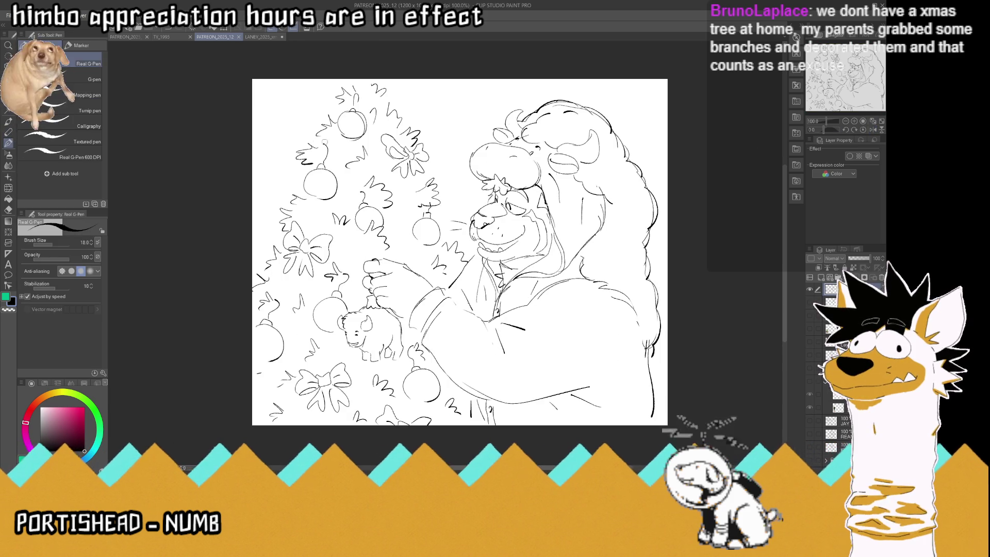
pyautogui.moveTo(339, 111); pyautogui.dragTo(338, 119)
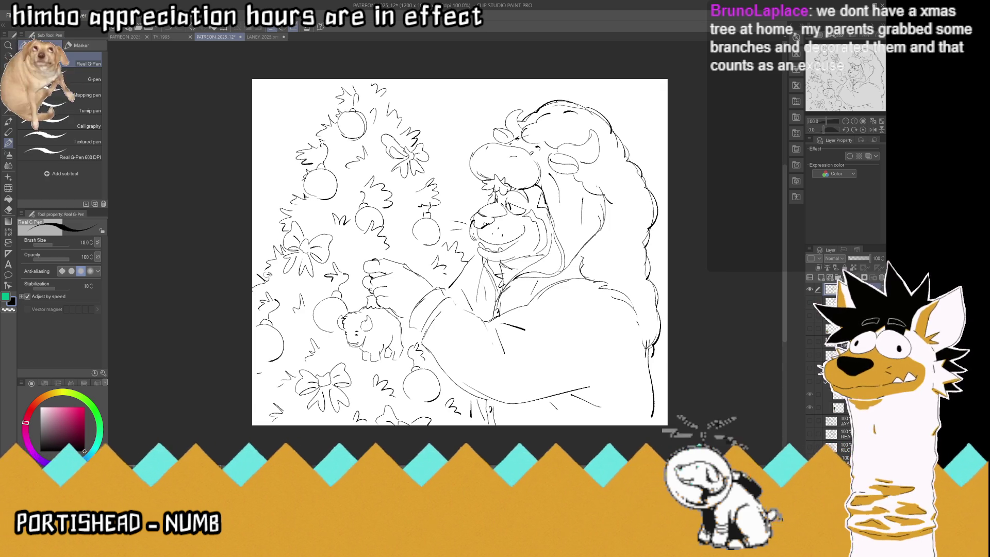
pyautogui.moveTo(416, 178); pyautogui.dragTo(416, 188)
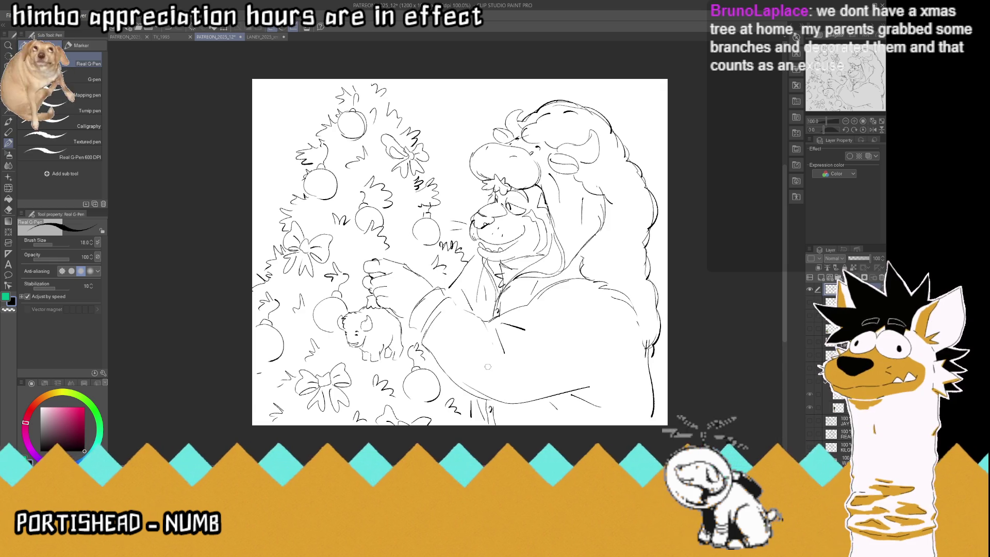
pyautogui.moveTo(383, 98); pyautogui.dragTo(391, 113)
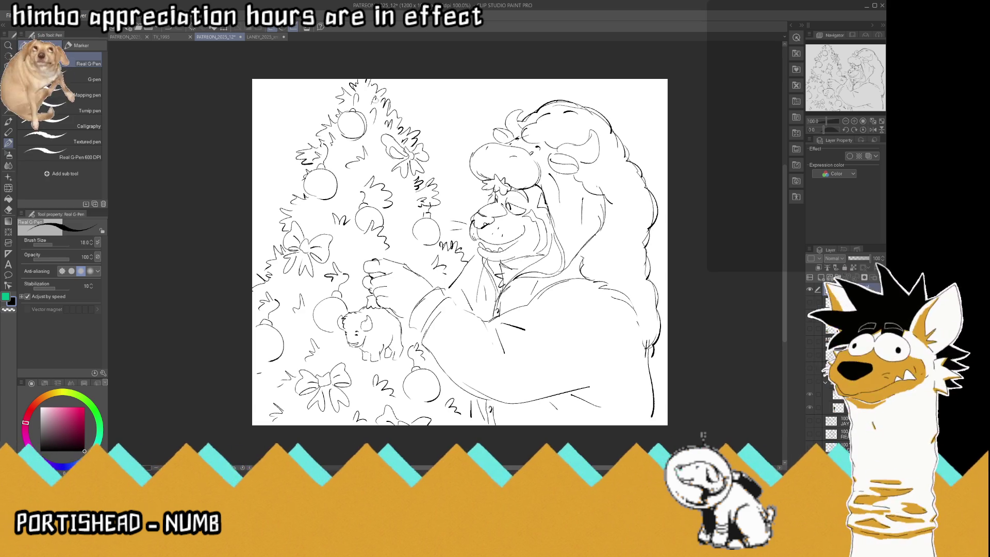
pyautogui.moveTo(256, 290); pyautogui.dragTo(261, 298)
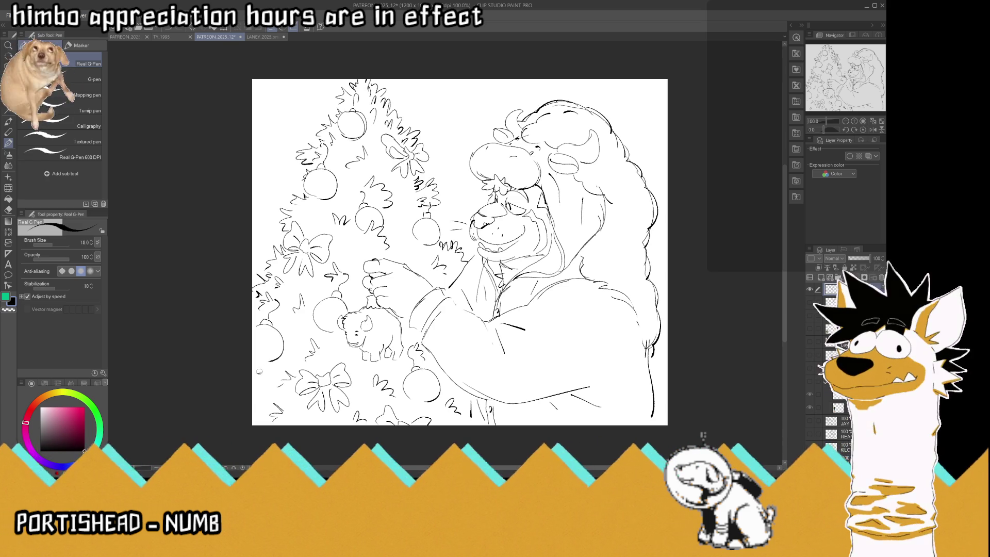
pyautogui.moveTo(266, 356); pyautogui.dragTo(259, 361)
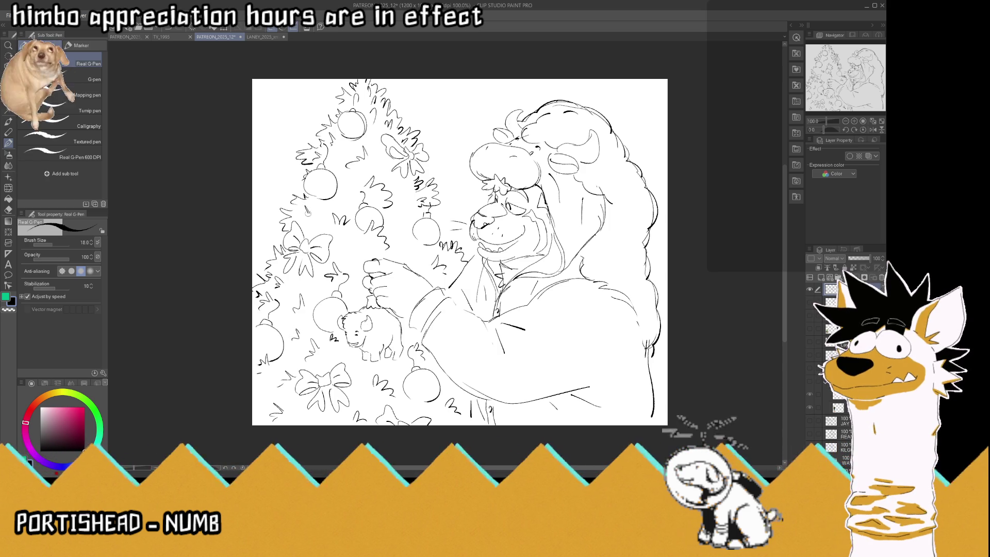
pyautogui.moveTo(295, 202); pyautogui.dragTo(304, 207)
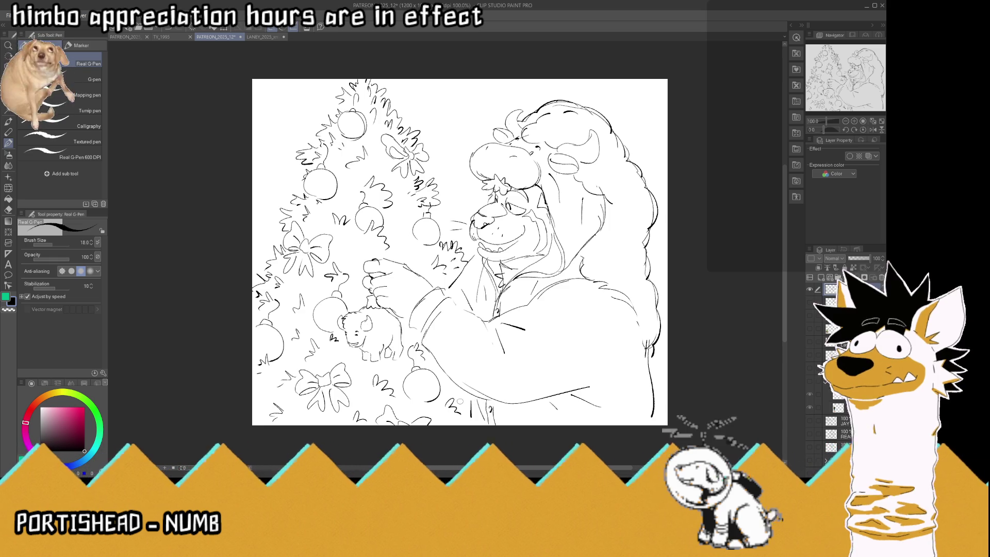
pyautogui.moveTo(257, 402); pyautogui.dragTo(265, 412)
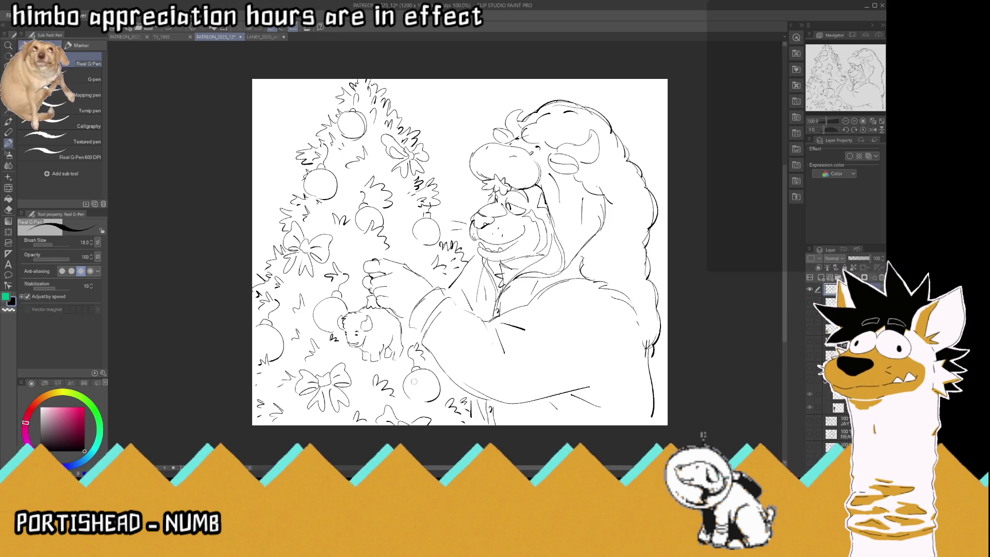
pyautogui.moveTo(390, 366); pyautogui.dragTo(398, 372)
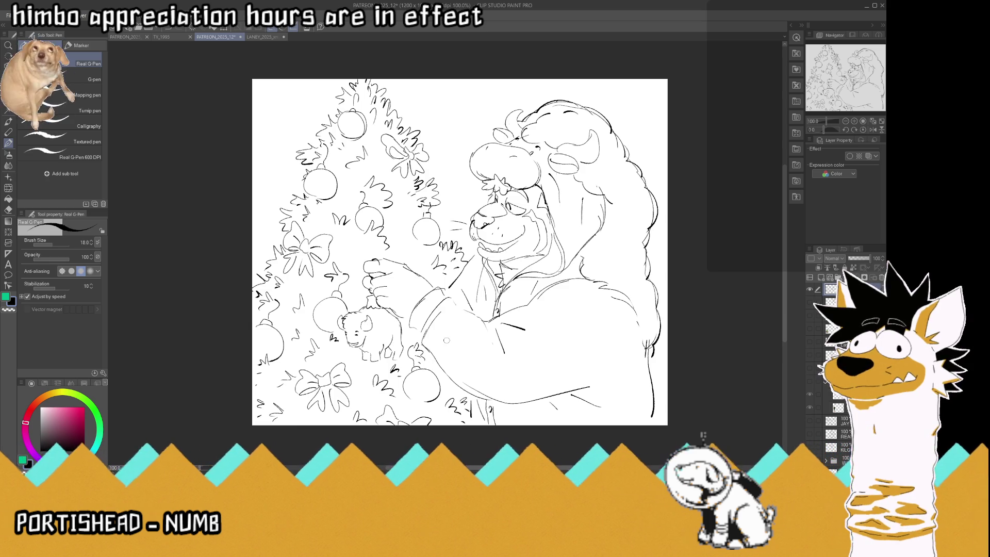
pyautogui.hotkey('ctrl', 's')
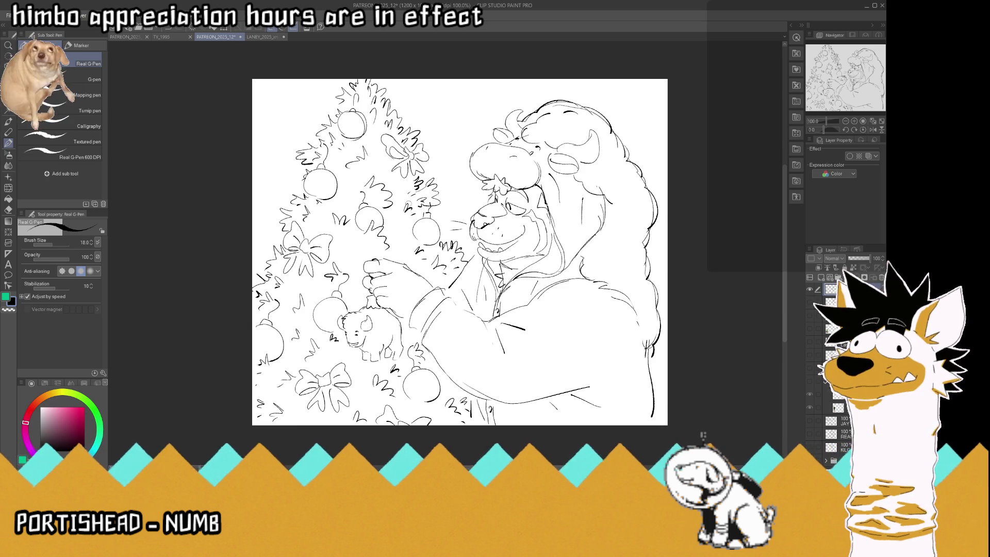
# - Add more short leaf strokes across the upper tree and around the bows, and save
pyautogui.moveTo(379, 158)
pyautogui.mouseDown()
pyautogui.moveTo(384, 165)
pyautogui.moveTo(375, 148)
pyautogui.moveTo(347, 194)
pyautogui.mouseUp()
pyautogui.moveTo(356, 242); pyautogui.dragTo(343, 259)
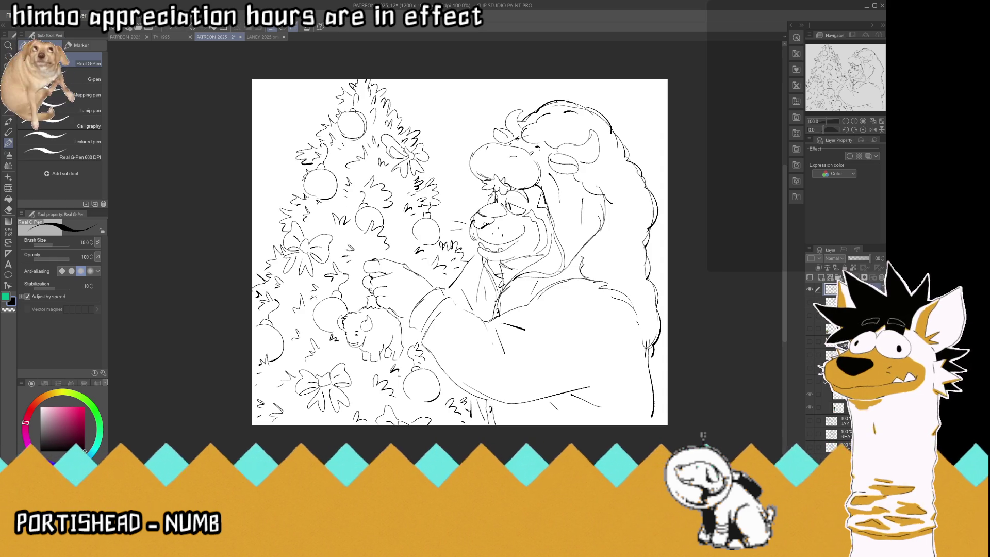
pyautogui.moveTo(400, 230); pyautogui.dragTo(397, 237)
pyautogui.moveTo(394, 177); pyautogui.dragTo(386, 183)
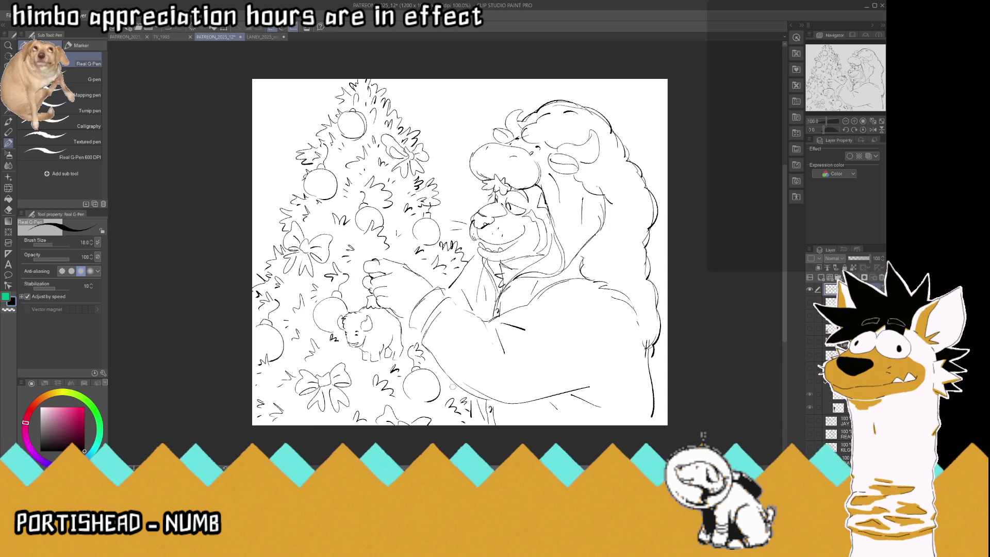
pyautogui.moveTo(447, 386)
pyautogui.mouseDown()
pyautogui.moveTo(416, 411)
pyautogui.moveTo(427, 412)
pyautogui.moveTo(373, 406)
pyautogui.mouseUp()
pyautogui.moveTo(361, 369); pyautogui.dragTo(335, 363)
pyautogui.moveTo(295, 409); pyautogui.dragTo(301, 412)
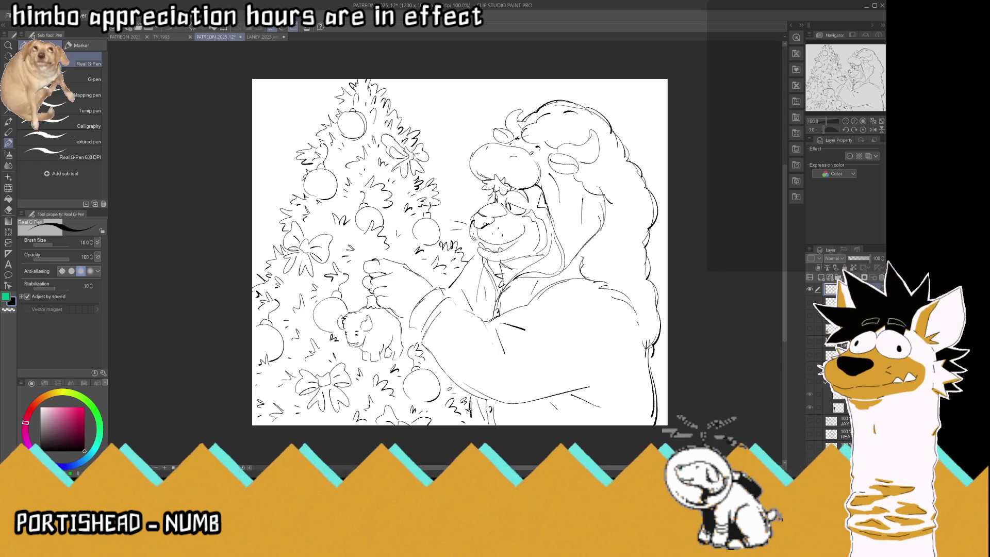
pyautogui.moveTo(469, 400); pyautogui.dragTo(469, 420)
pyautogui.hotkey('ctrl', 's')
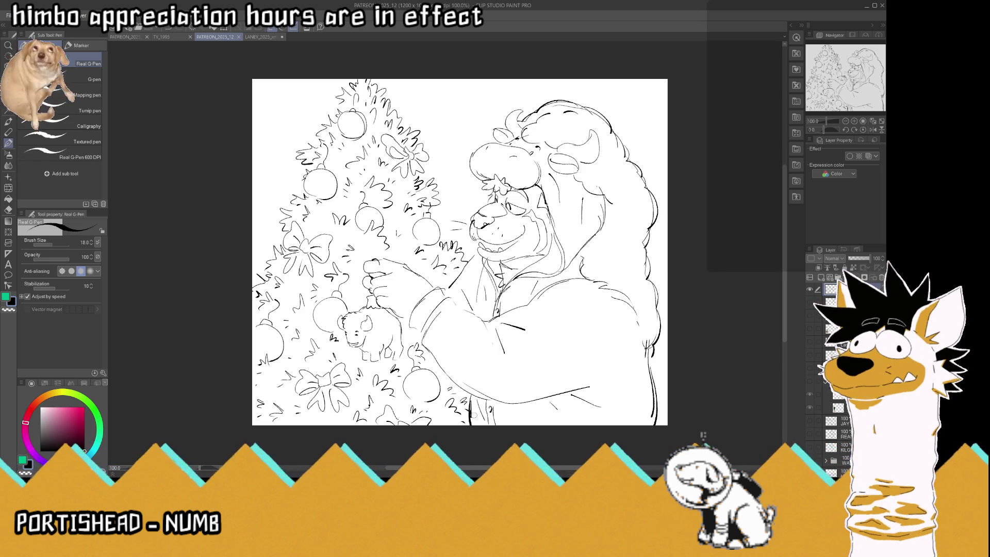
pyautogui.moveTo(458, 255); pyautogui.dragTo(458, 304)
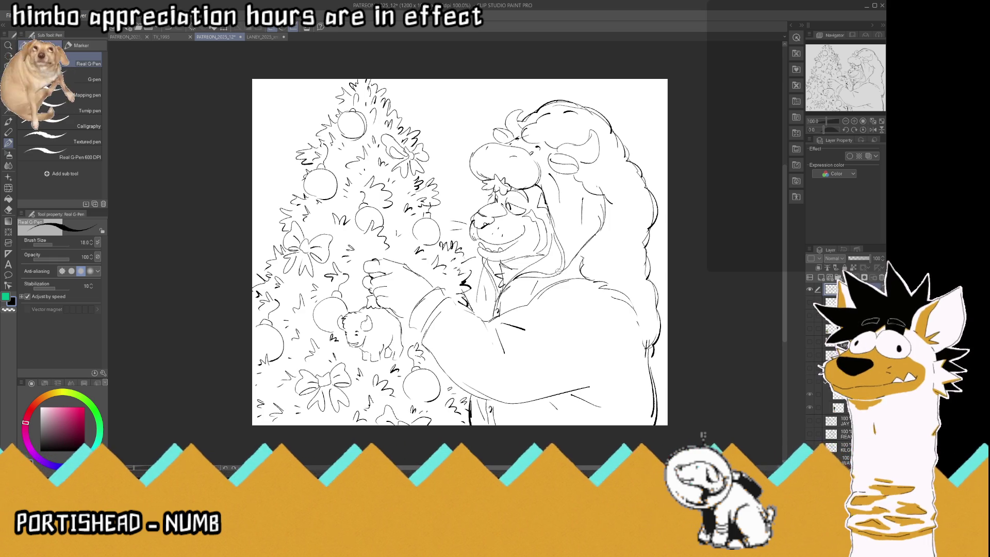
pyautogui.scroll(4, 531, 162)
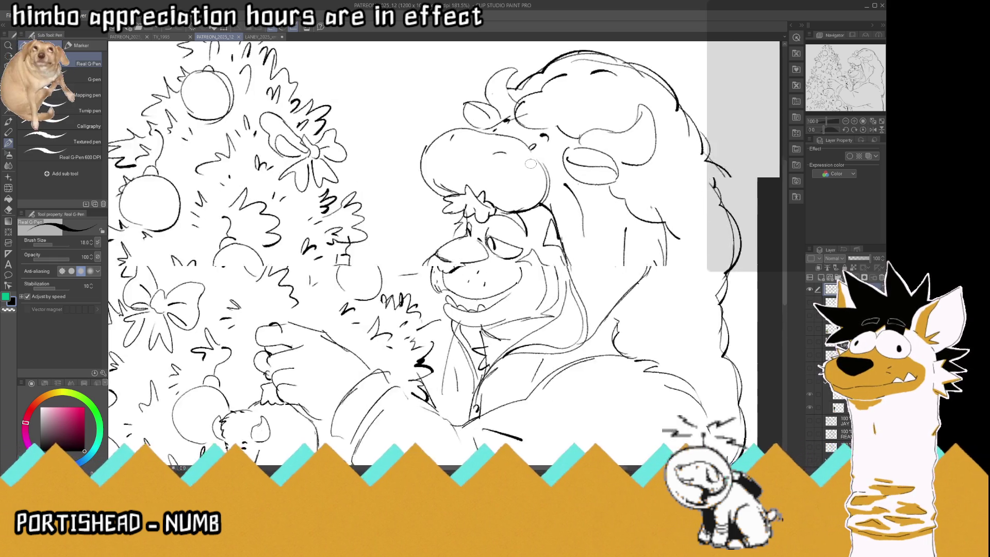
# - Undo the flower scribble, redraw the scalloped cap-brim flower and head line in black, and save
pyautogui.moveTo(457, 196)
pyautogui.mouseDown()
pyautogui.moveTo(469, 212)
pyautogui.moveTo(487, 202)
pyautogui.mouseUp()
pyautogui.hotkey('ctrl', 'z')
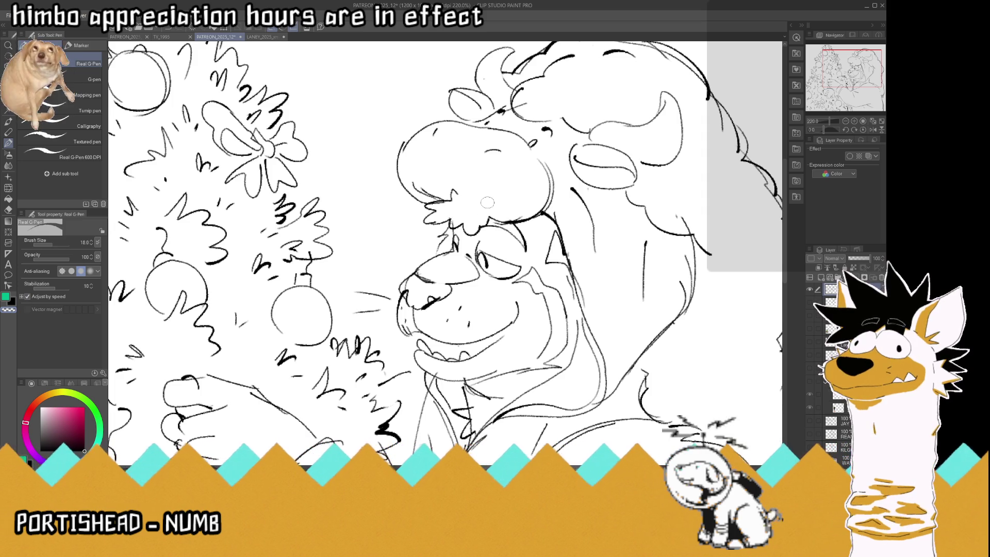
pyautogui.press('c')
pyautogui.moveTo(522, 227); pyautogui.dragTo(528, 253)
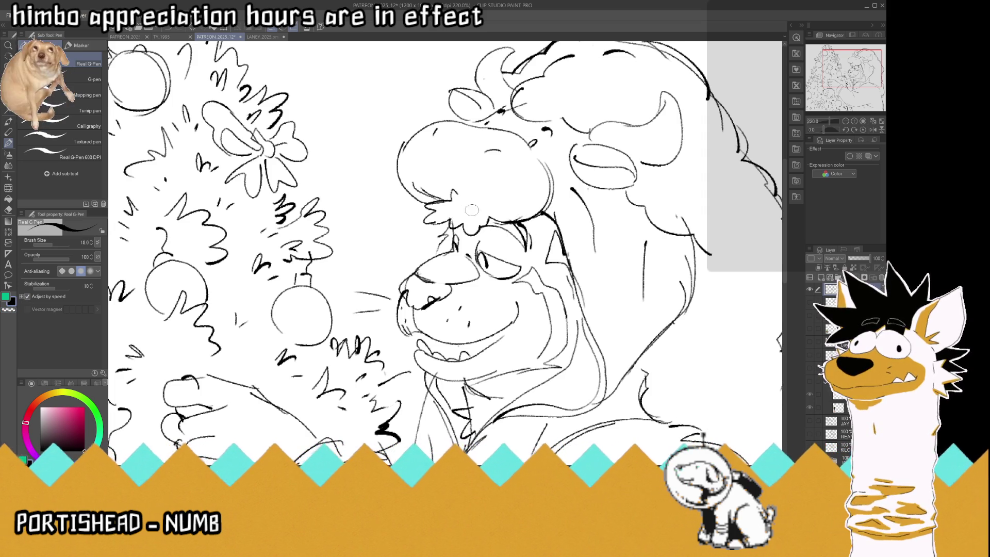
pyautogui.moveTo(493, 219)
pyautogui.mouseDown()
pyautogui.moveTo(449, 188)
pyautogui.moveTo(447, 219)
pyautogui.moveTo(453, 210)
pyautogui.moveTo(494, 227)
pyautogui.mouseUp()
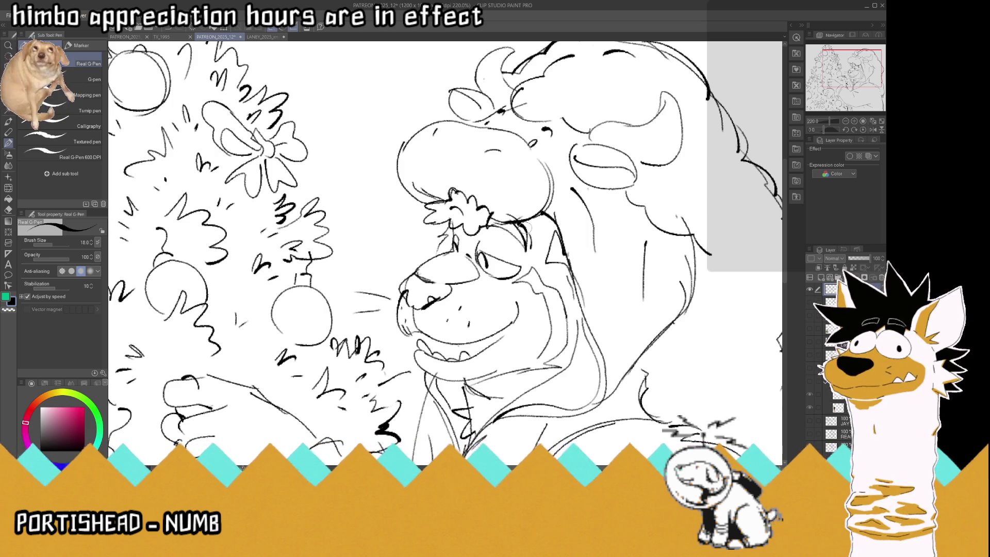
pyautogui.scroll(-5, 458, 146)
pyautogui.hotkey('ctrl', 's')
pyautogui.click(879, 121)
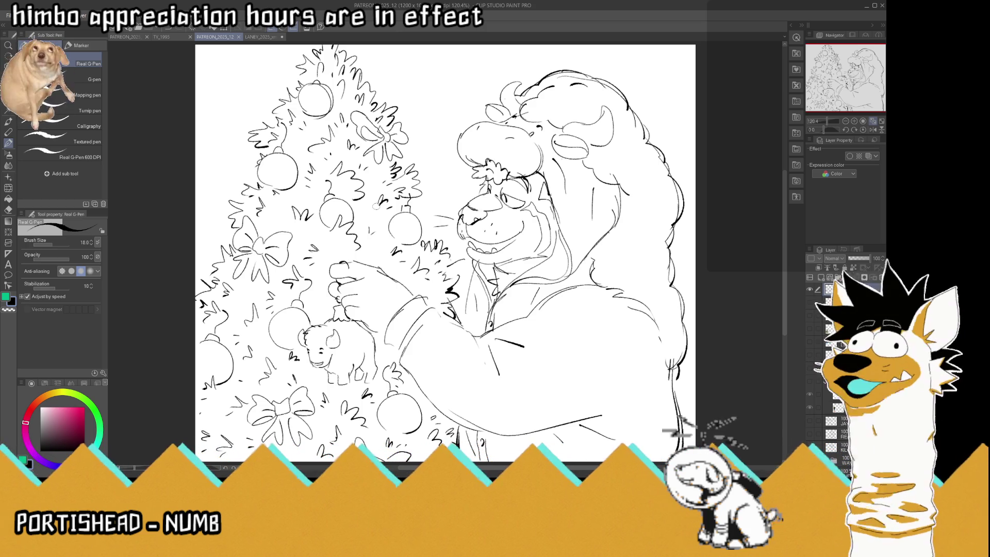
# - Add a short tree stroke and save, then briefly show the paper, rough-sketch and reference layers before hiding them again
pyautogui.moveTo(277, 210); pyautogui.dragTo(279, 216)
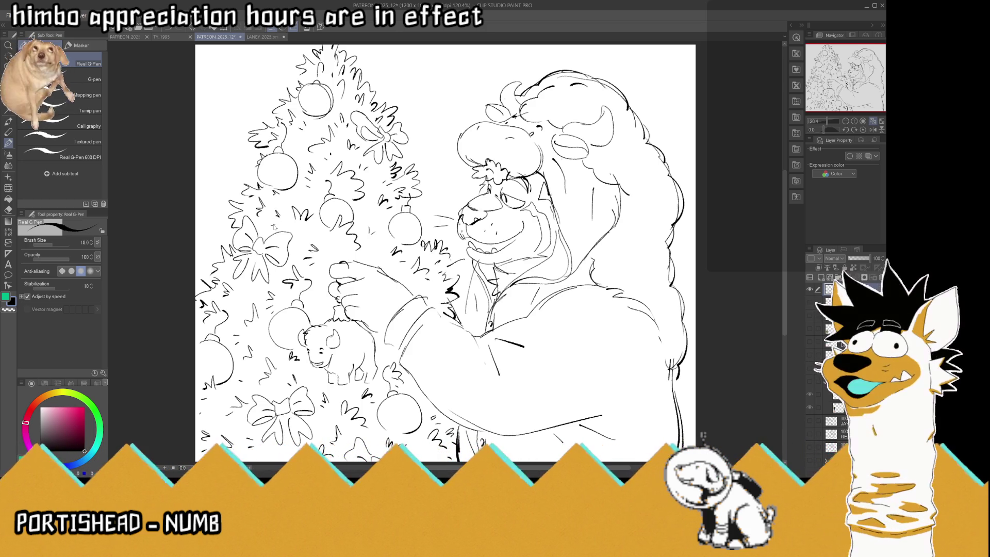
pyautogui.hotkey('ctrl', 's')
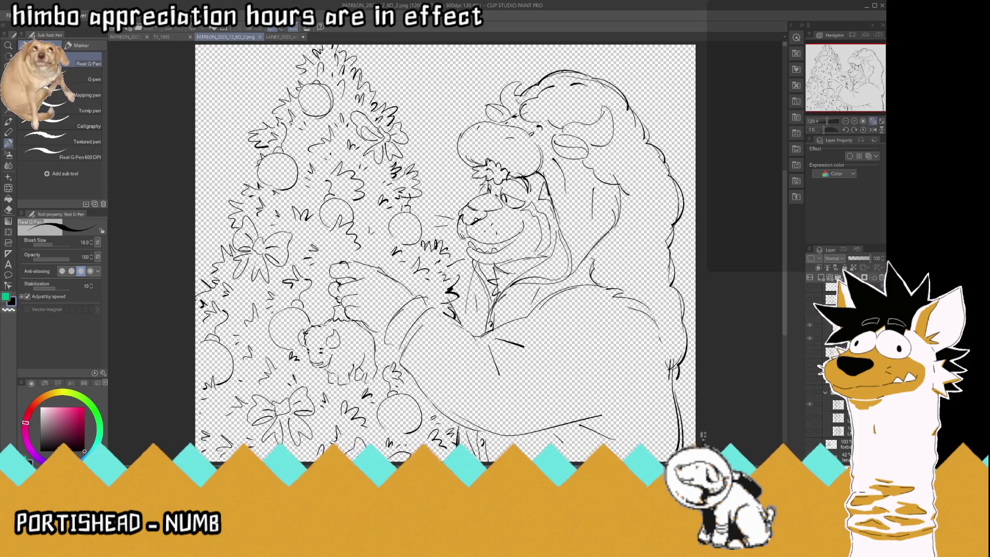
pyautogui.click(810, 289)
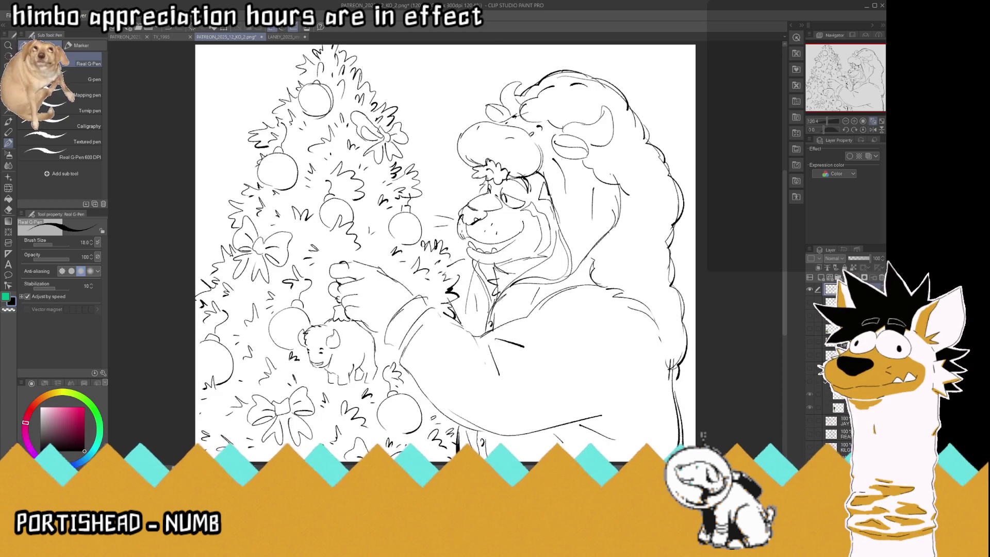
pyautogui.click(810, 303)
pyautogui.click(814, 330)
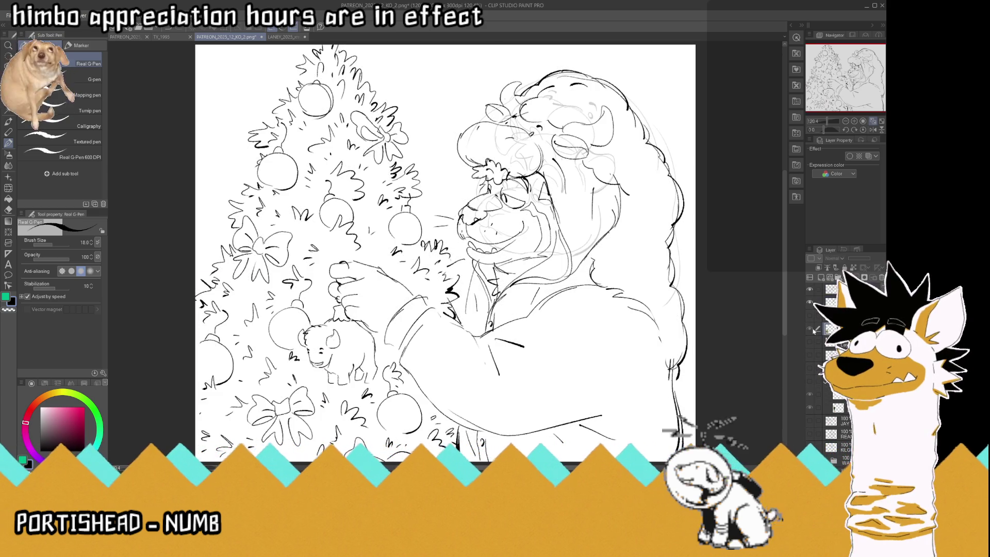
pyautogui.click(809, 342)
pyautogui.click(809, 342)
pyautogui.click(809, 303)
pyautogui.click(840, 290)
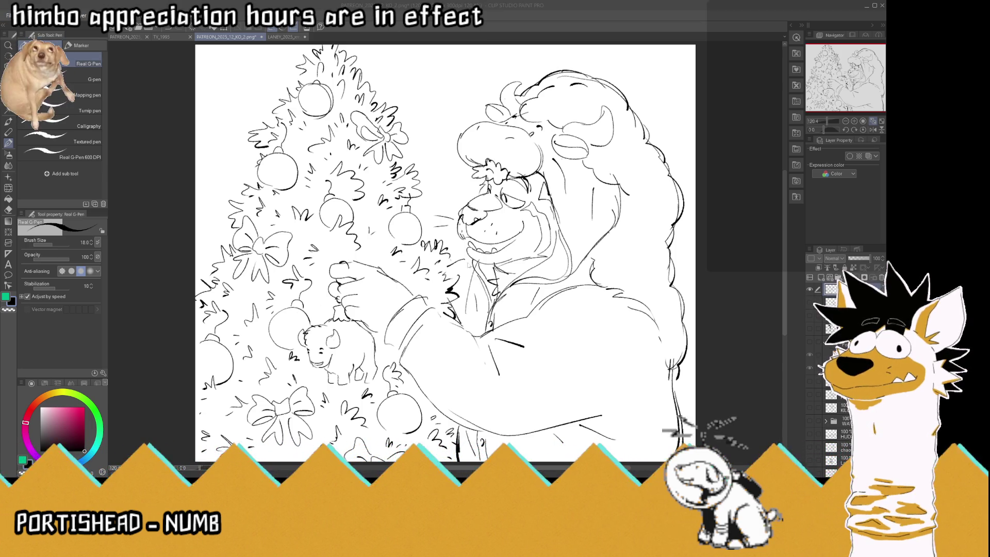
# - Save the bear-and-tree Christmas drawing and hide its layer folder for a blank page
pyautogui.press('Return')
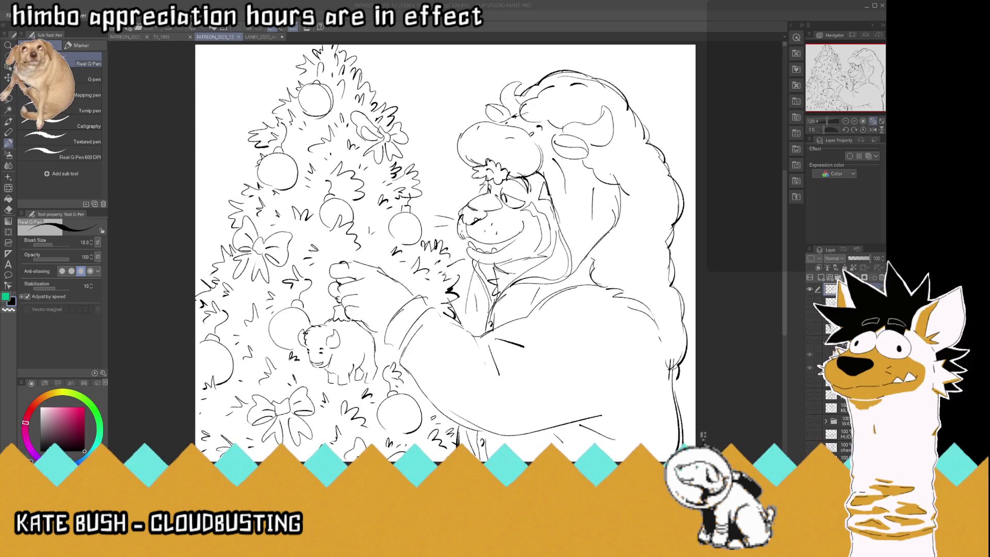
pyautogui.click(829, 278)
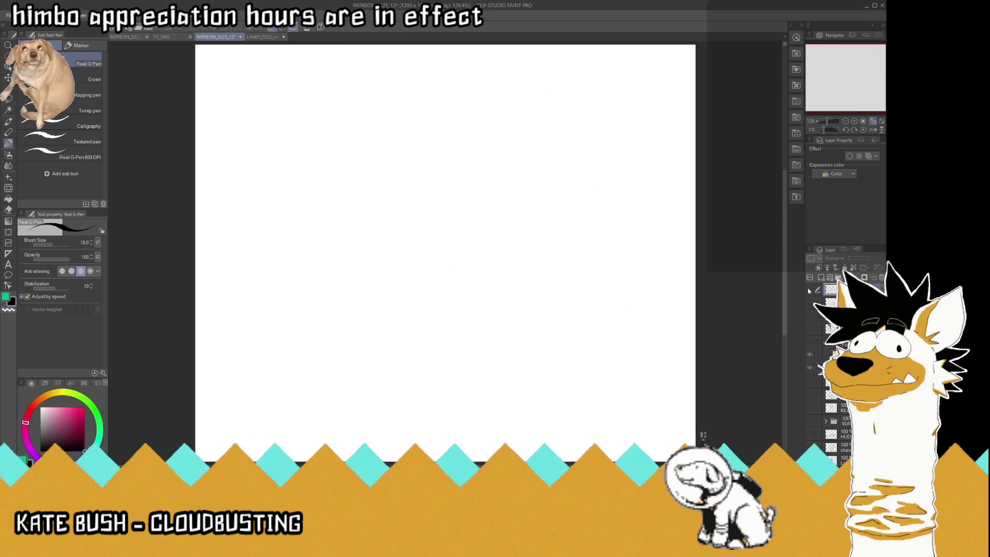
# - Save, then paste the couple-under-a-blanket mug photo onto a selected layer at the top-left
pyautogui.hotkey('ctrl', 's')
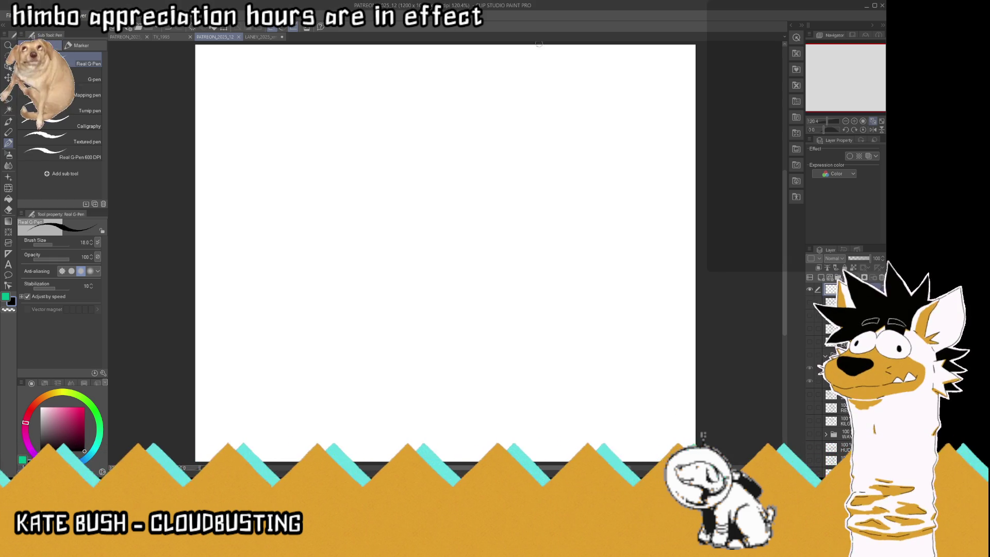
pyautogui.click(831, 302)
pyautogui.hotkey('ctrl', 'v')
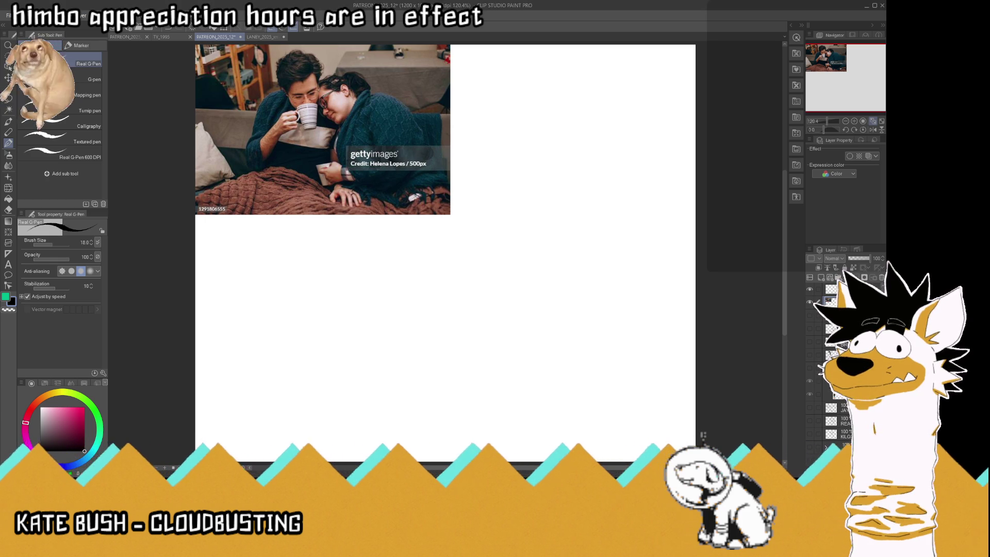
# - Add the purple kangaroo illustration as a new layer over the couple photo
pyautogui.hotkey('ctrl', 'z')
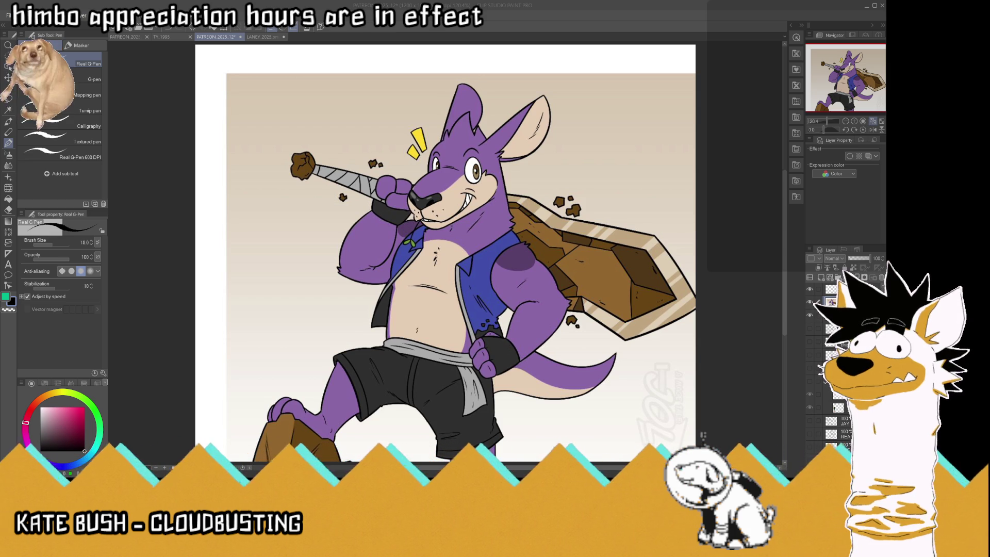
# - Paste the FEALTON character sheet, delete its left part, and shift it left
pyautogui.click(778, 350)
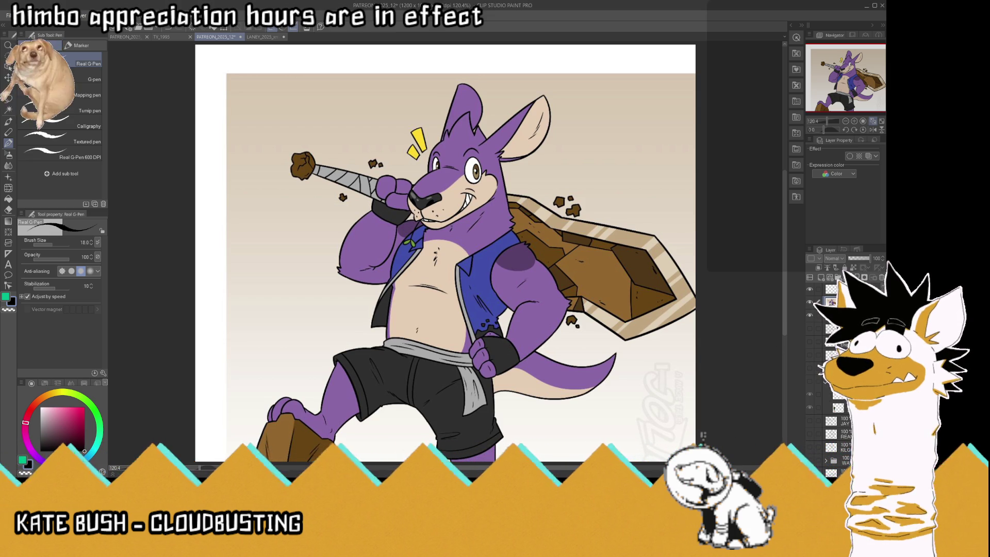
pyautogui.hotkey('ctrl', 'v')
pyautogui.hotkey('ctrl', '-')
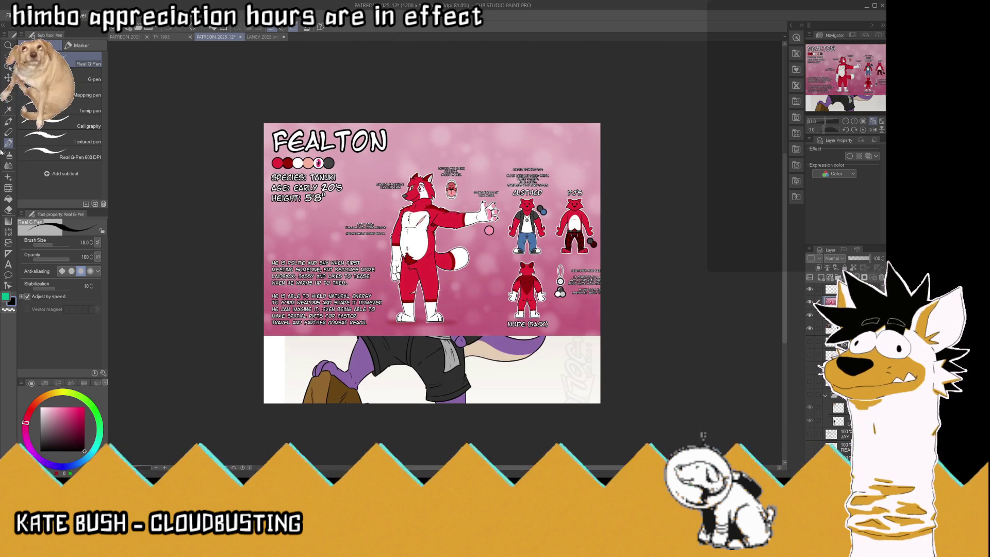
pyautogui.press('m')
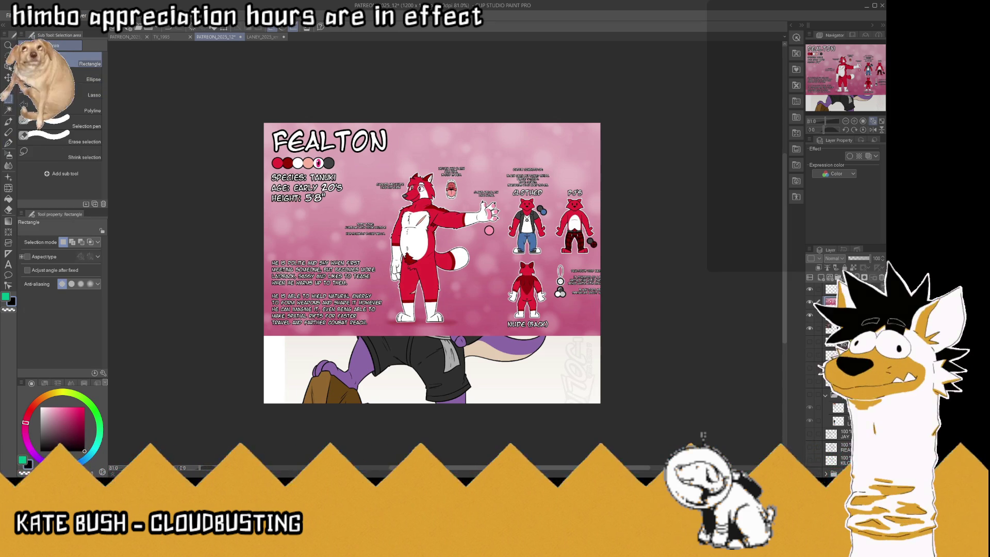
pyautogui.moveTo(214, 89); pyautogui.dragTo(388, 395)
pyautogui.press('Delete')
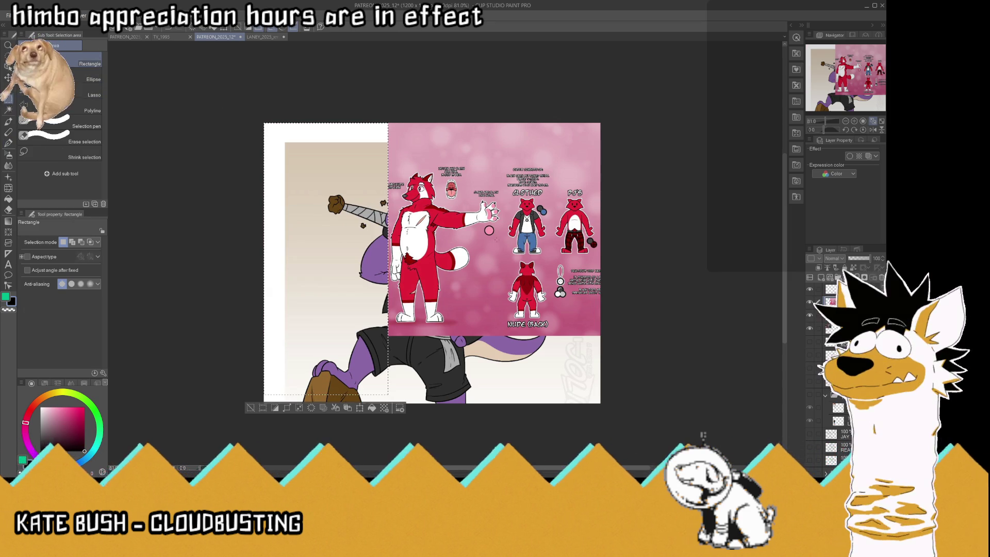
pyautogui.hotkey('ctrl', 'd')
pyautogui.press('k')
pyautogui.moveTo(464, 232); pyautogui.dragTo(403, 232)
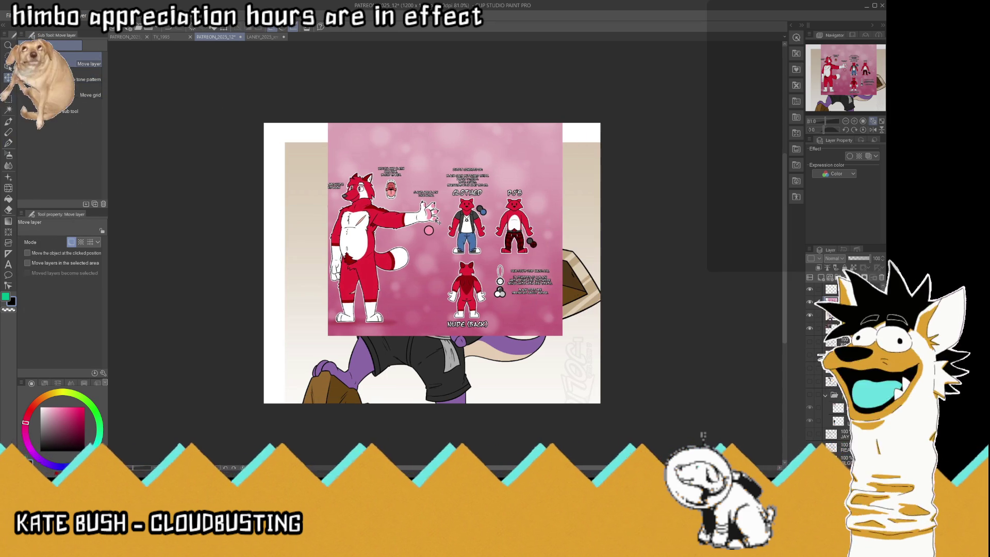
# - Delete the sheet's right-hand text area and top and bottom strips, leaving the red fox
pyautogui.press('m')
pyautogui.moveTo(642, 83)
pyautogui.mouseDown()
pyautogui.moveTo(437, 371)
pyautogui.moveTo(410, 382)
pyautogui.mouseUp()
pyautogui.press('Delete')
pyautogui.moveTo(249, 85); pyautogui.dragTo(510, 169)
pyautogui.press('Delete')
pyautogui.moveTo(257, 386); pyautogui.dragTo(477, 325)
pyautogui.press('Delete')
pyautogui.hotkey('ctrl', 'd')
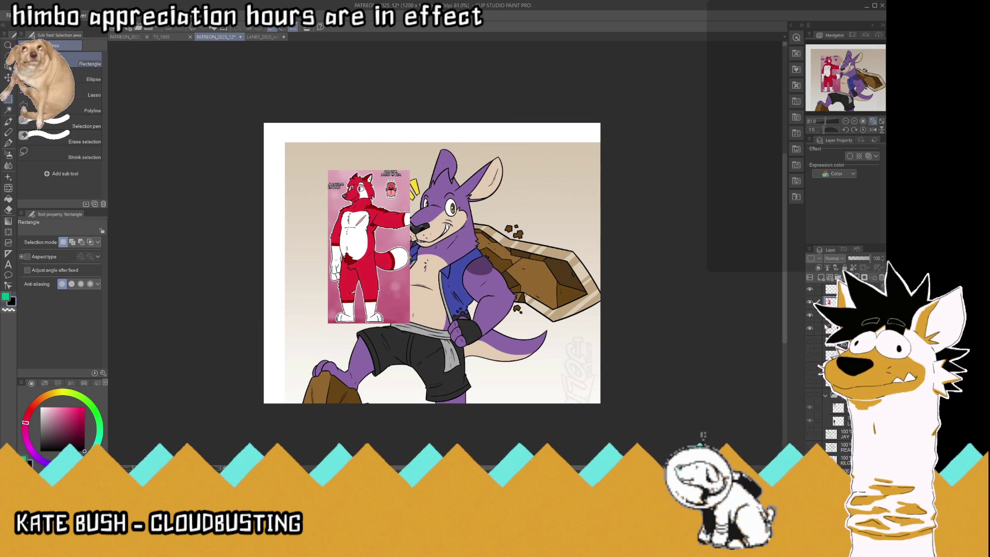
# - Hide the trimmed fox reference and scale the kangaroo illustration down to about 78%
pyautogui.press('Delete')
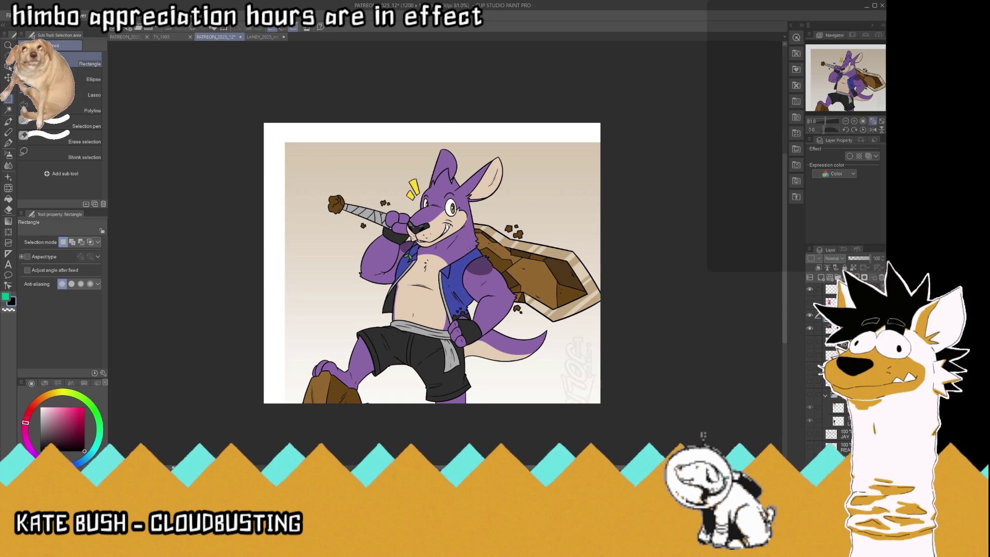
pyautogui.hotkey('ctrl', 't')
pyautogui.moveTo(623, 458); pyautogui.dragTo(542, 383)
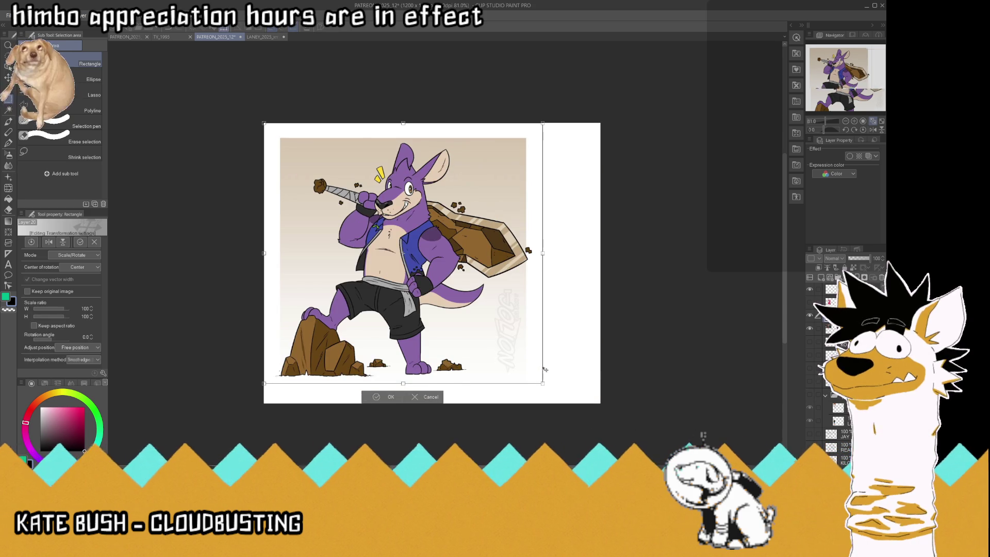
# - Confirm the kangaroo's size and delete its top, right, left and bottom strips
pyautogui.press('Return')
pyautogui.moveTo(215, 92); pyautogui.dragTo(647, 141)
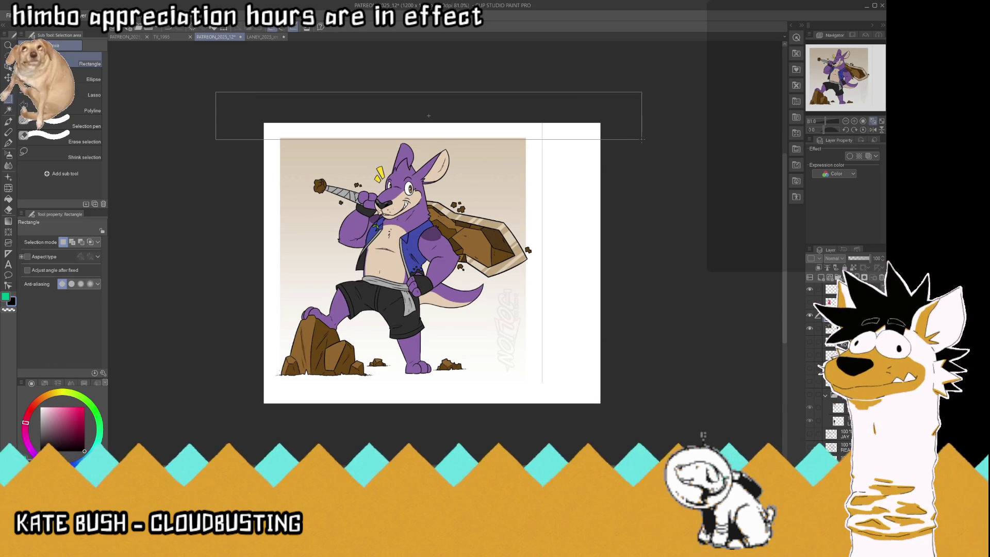
pyautogui.press('Delete')
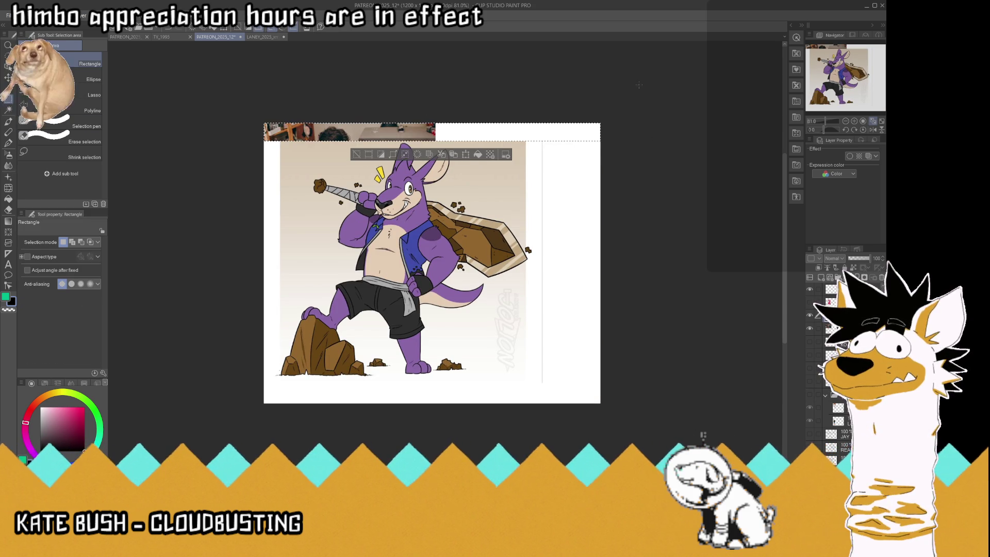
pyautogui.moveTo(639, 85); pyautogui.dragTo(464, 433)
pyautogui.press('Delete')
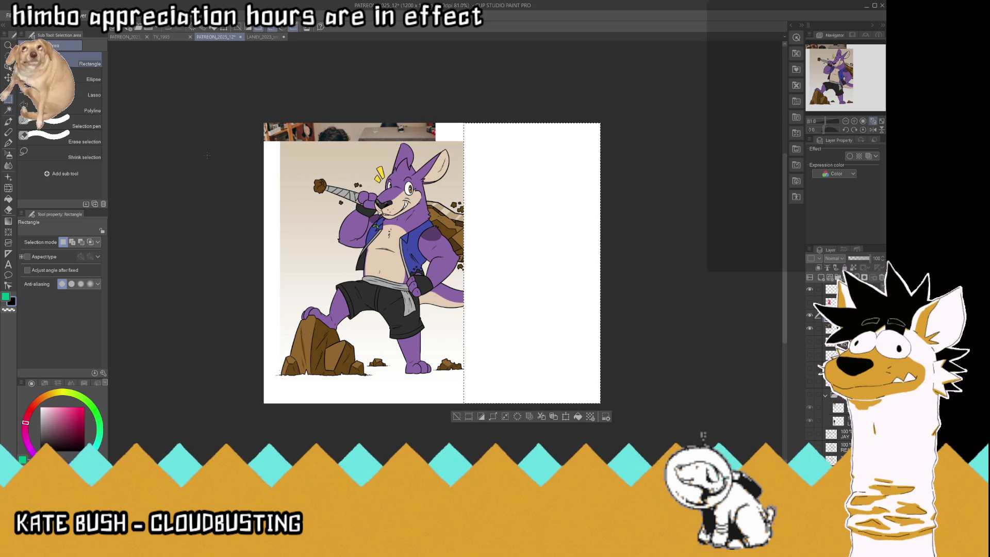
pyautogui.moveTo(204, 93); pyautogui.dragTo(311, 416)
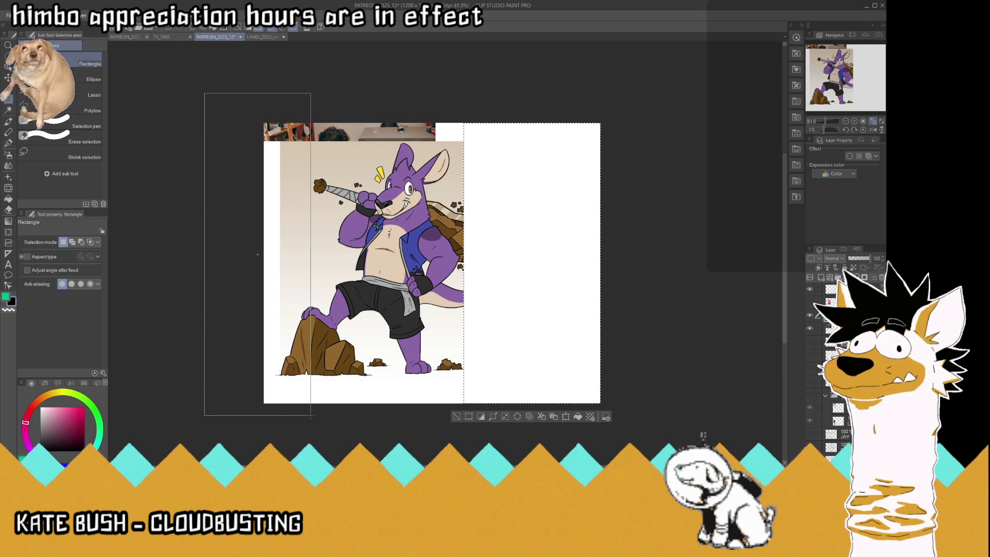
pyautogui.press('Delete')
pyautogui.hotkey('ctrl', 'd')
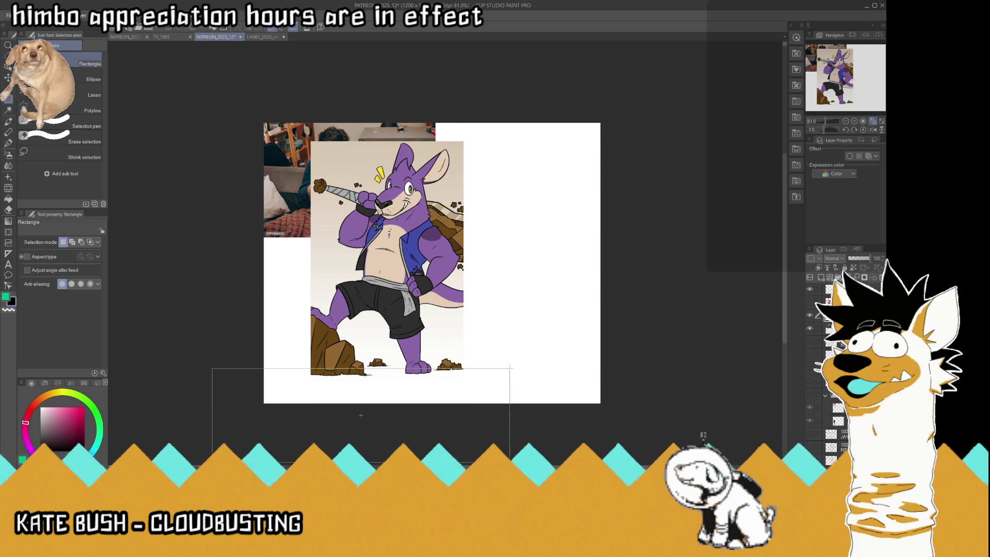
pyautogui.moveTo(212, 373); pyautogui.dragTo(531, 420)
pyautogui.press('Delete')
pyautogui.hotkey('ctrl', 'd')
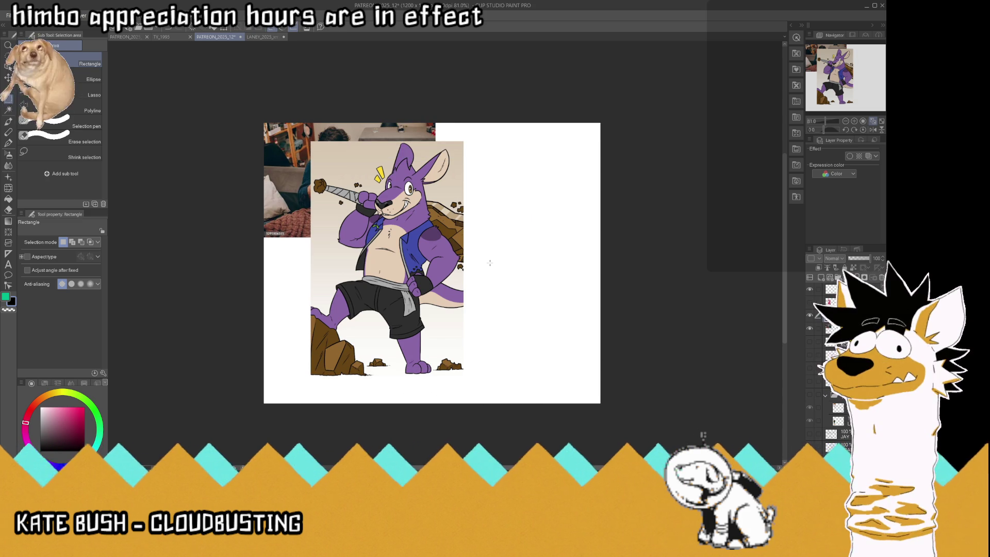
# - Shrink the kangaroo to about 46% and place it in the canvas's lower-left corner
pyautogui.hotkey('ctrl', 't')
pyautogui.moveTo(309, 141); pyautogui.dragTo(352, 269)
pyautogui.moveTo(414, 308); pyautogui.dragTo(333, 335)
pyautogui.press('Return')
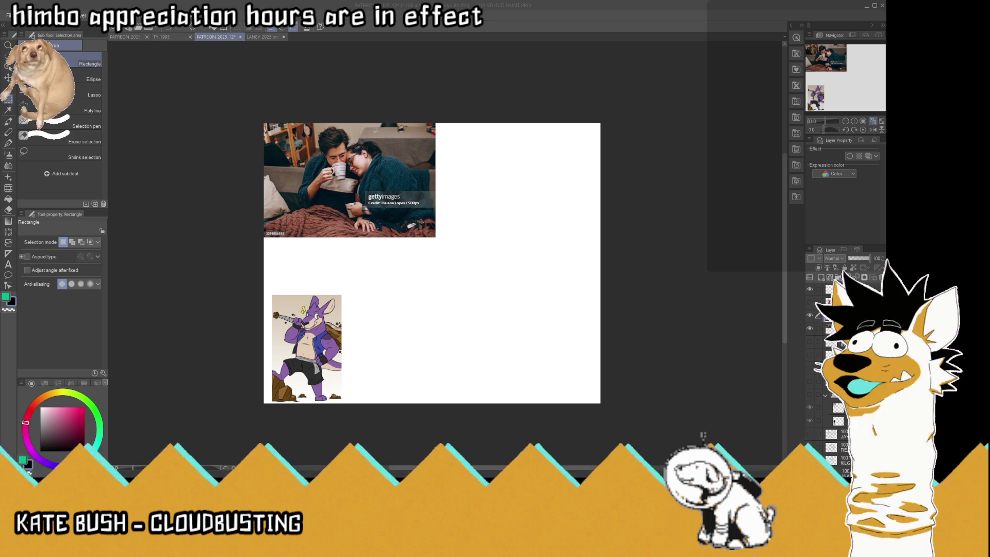
# - Show the red fox, nudge the kangaroo, then scale the fox to 64% above it
pyautogui.click(809, 303)
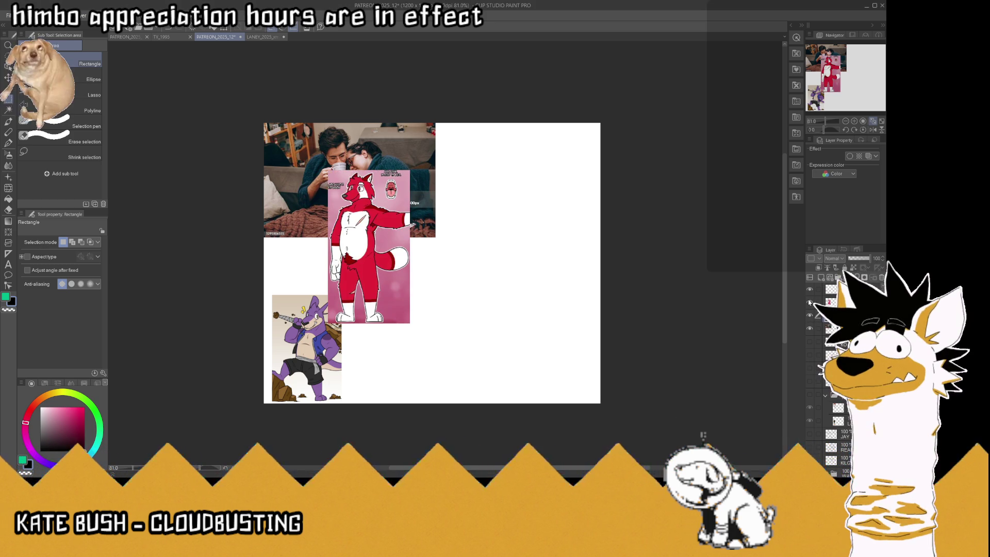
pyautogui.press('k')
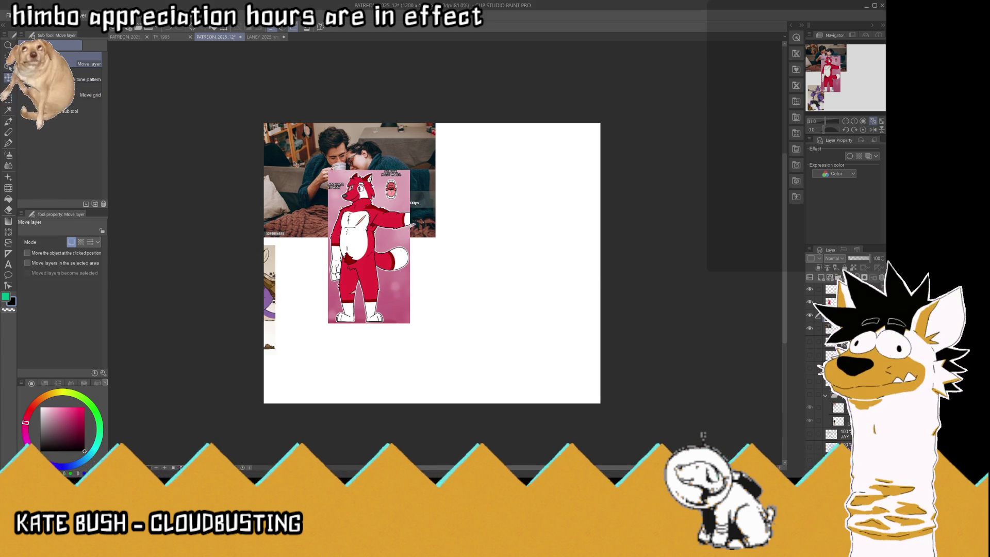
pyautogui.moveTo(340, 352); pyautogui.dragTo(337, 353)
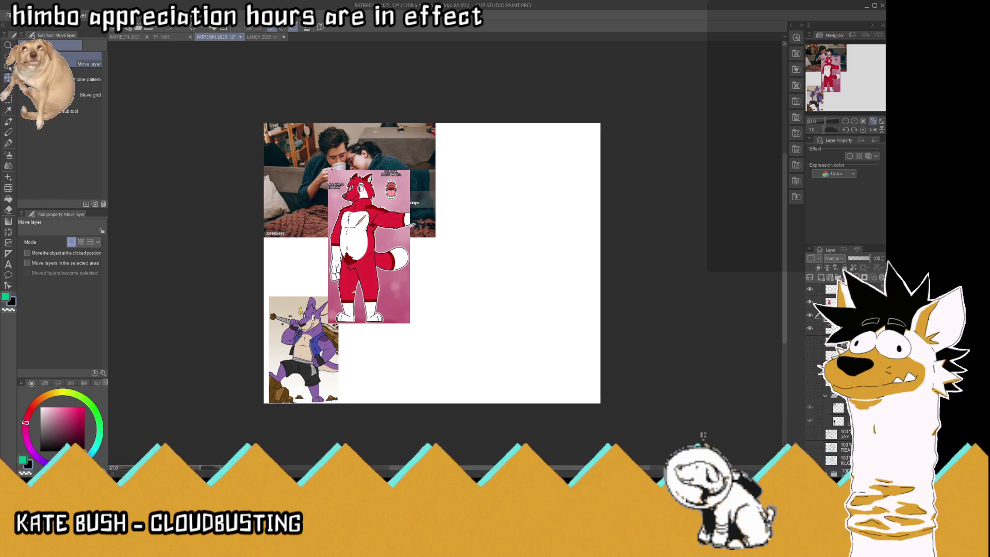
pyautogui.keyDown('ctrl'); pyautogui.keyDown('shift'); pyautogui.click(344, 232); pyautogui.keyUp('shift'); pyautogui.keyUp('ctrl')
pyautogui.hotkey('ctrl', 't')
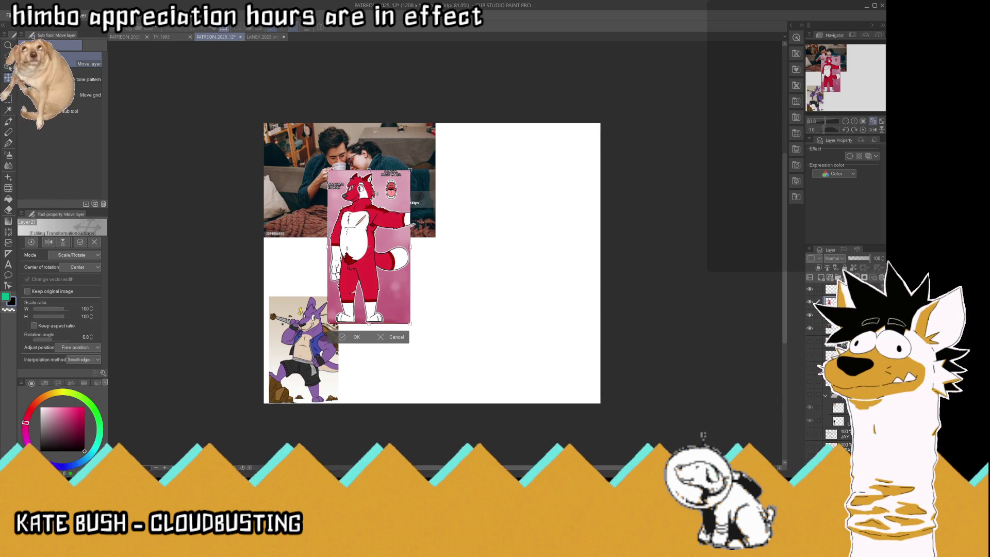
pyautogui.moveTo(328, 170); pyautogui.dragTo(338, 222)
pyautogui.moveTo(366, 268)
pyautogui.mouseDown()
pyautogui.moveTo(306, 229)
pyautogui.moveTo(295, 252)
pyautogui.mouseUp()
pyautogui.press('Return')
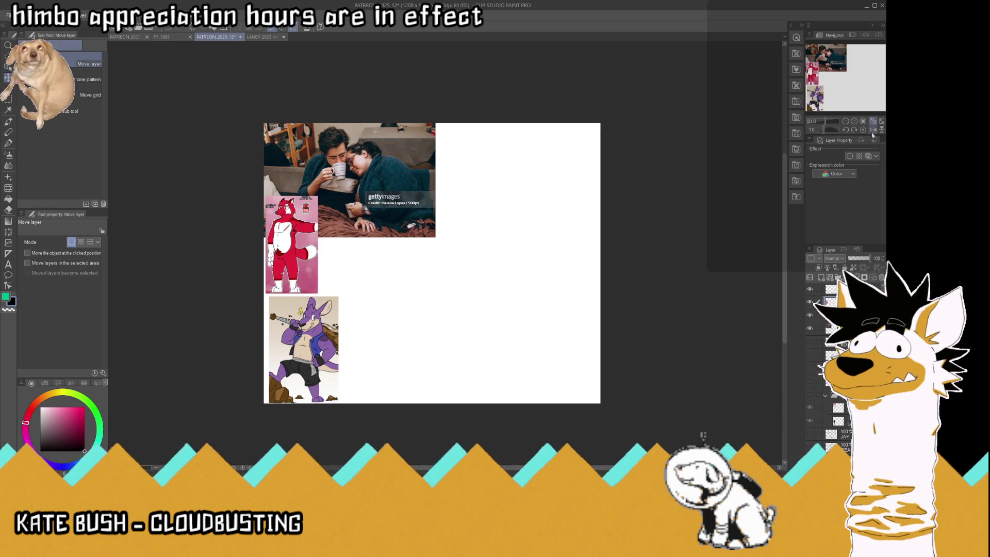
# - Save the file and ready the top layer with black ink at 100% view
pyautogui.hotkey('ctrl', '+')
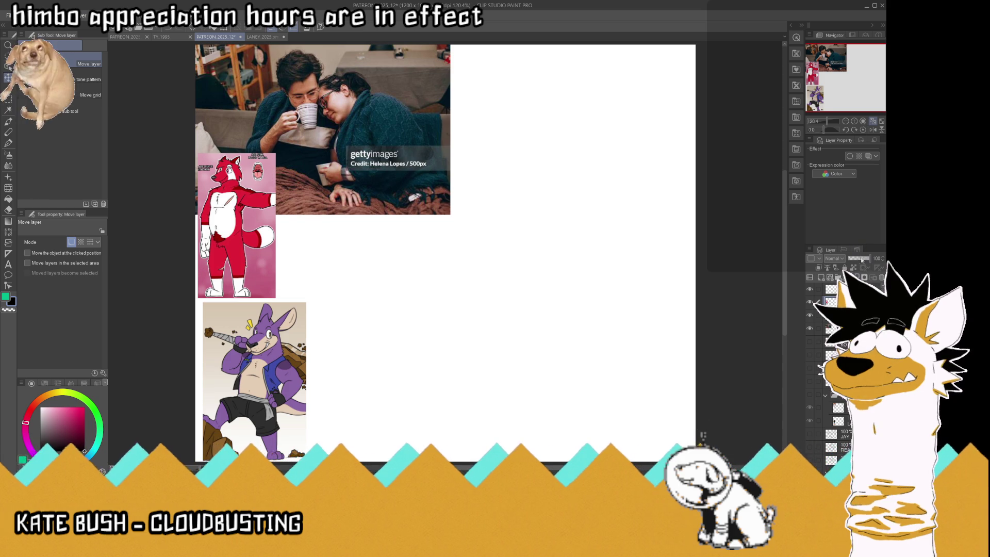
pyautogui.hotkey('alt', ']')
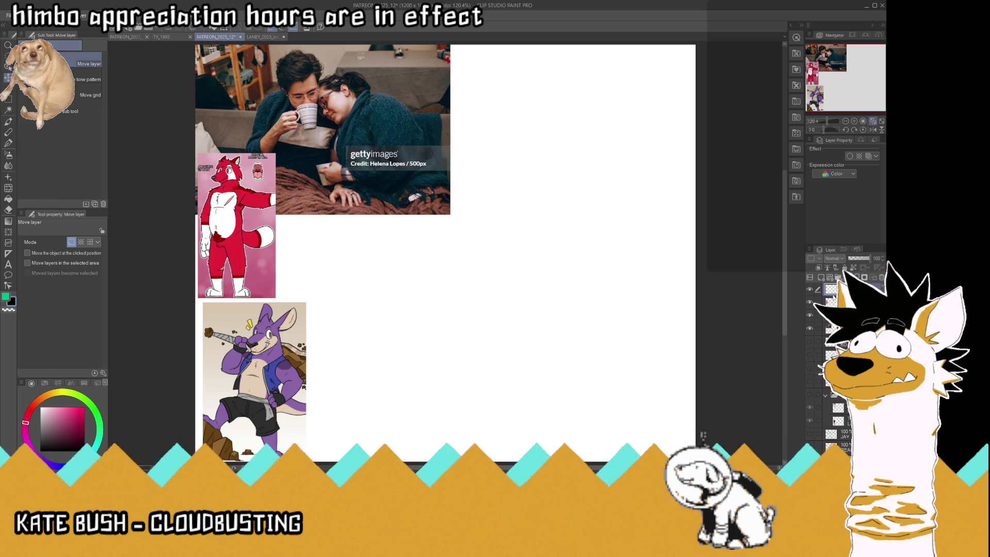
pyautogui.hotkey('ctrl', 's')
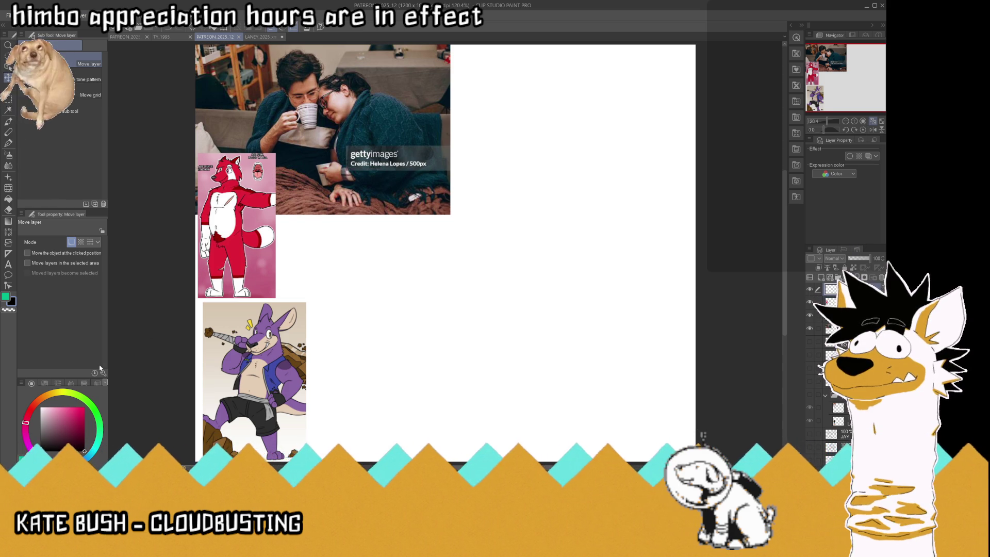
pyautogui.press('x')
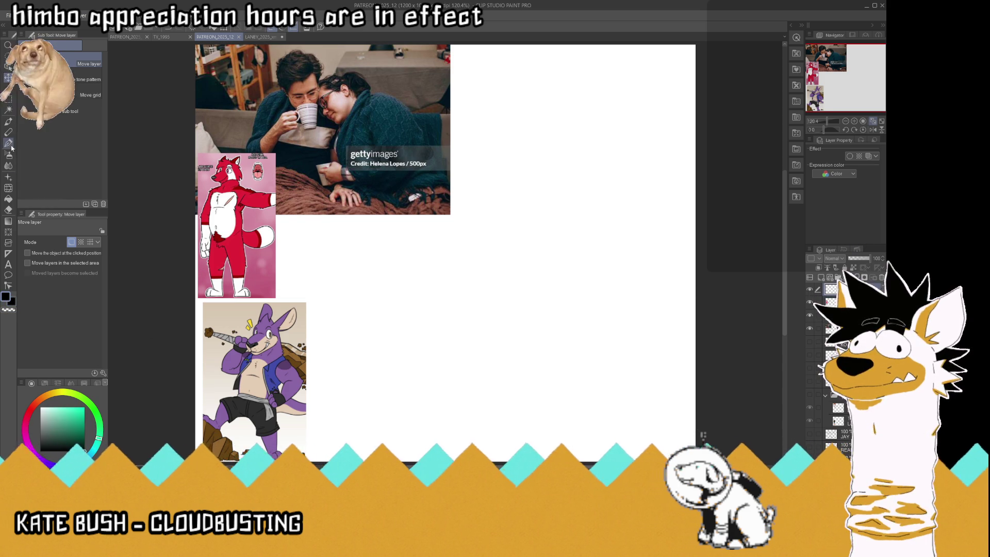
pyautogui.click(10, 145)
pyautogui.hotkey('ctrl', 'alt', '0')
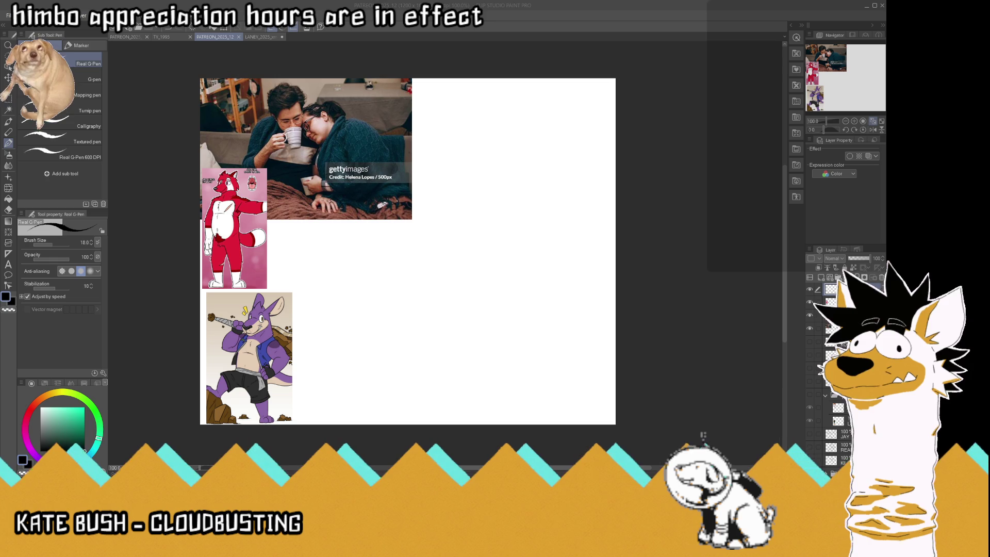
# - Drag the couple photo left past the canvas edge and hide the red fox layer
pyautogui.click(534, 24)
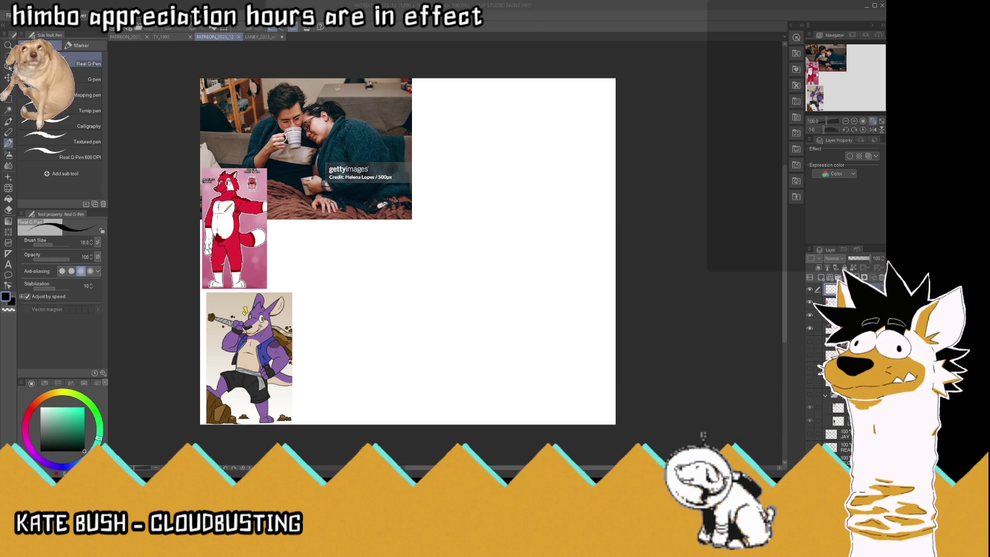
pyautogui.click(556, 25)
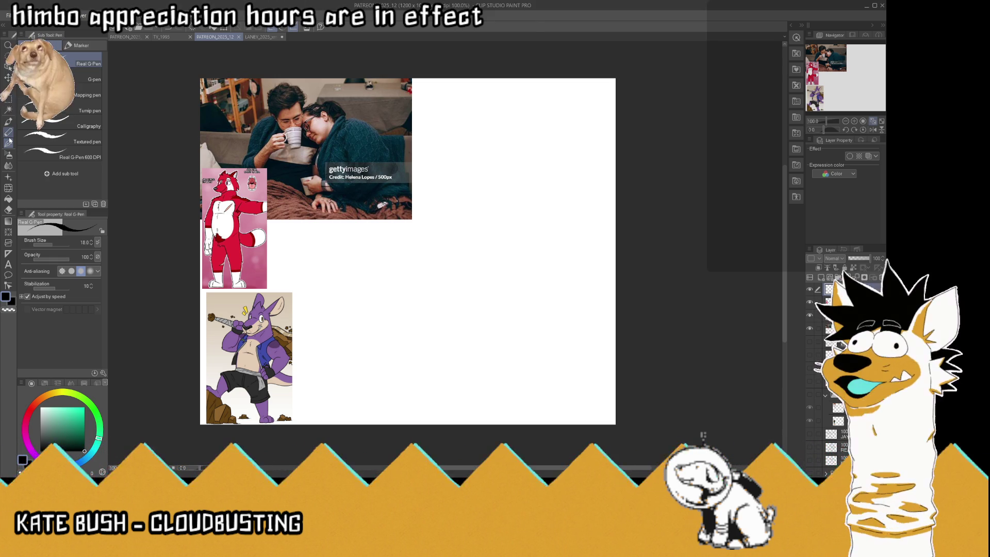
pyautogui.click(8, 143)
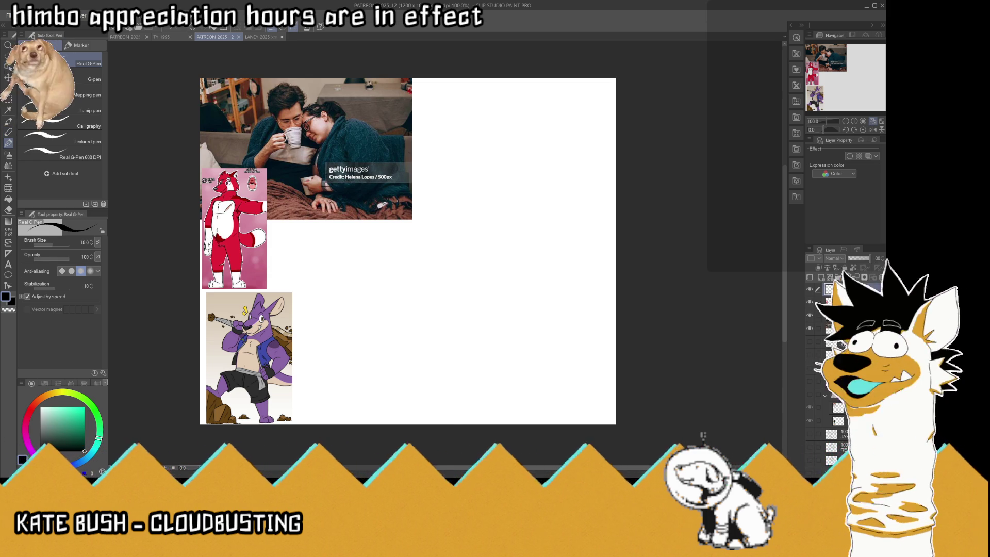
pyautogui.click(830, 328)
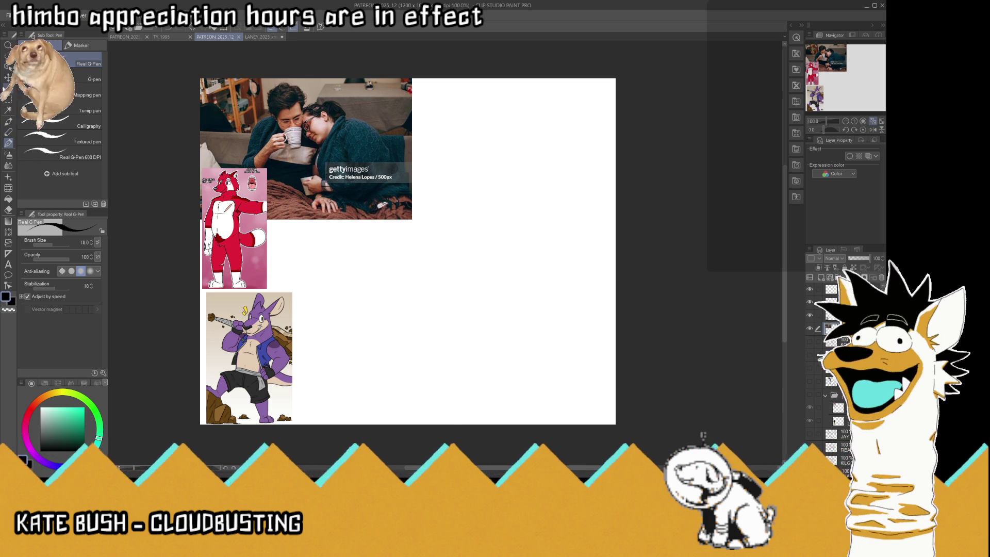
pyautogui.press('k')
pyautogui.moveTo(330, 151); pyautogui.dragTo(281, 144)
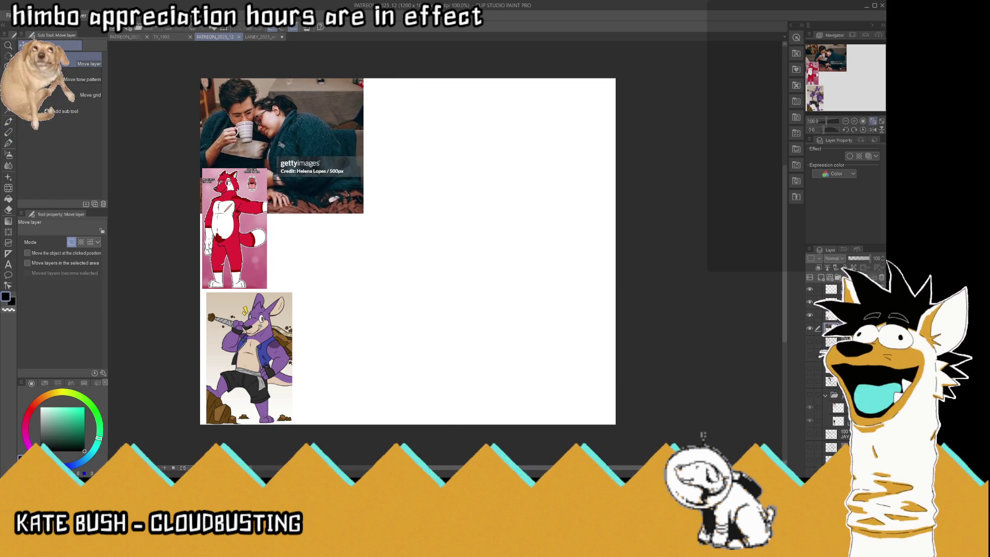
pyautogui.click(810, 303)
pyautogui.moveTo(375, 212); pyautogui.dragTo(387, 214)
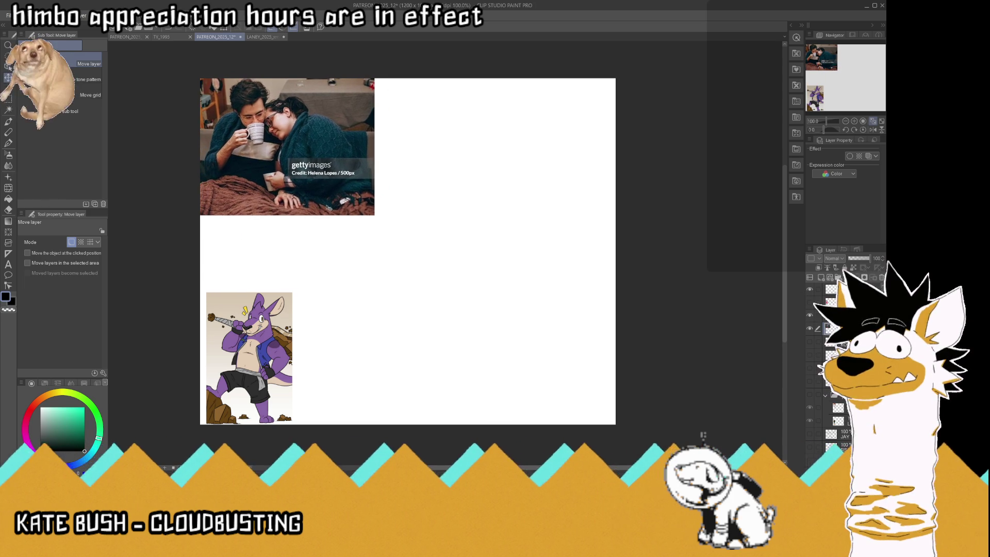
# - Sketch the first body's lower curve and left side with the pen, undoing the last strokes
pyautogui.click(7, 143)
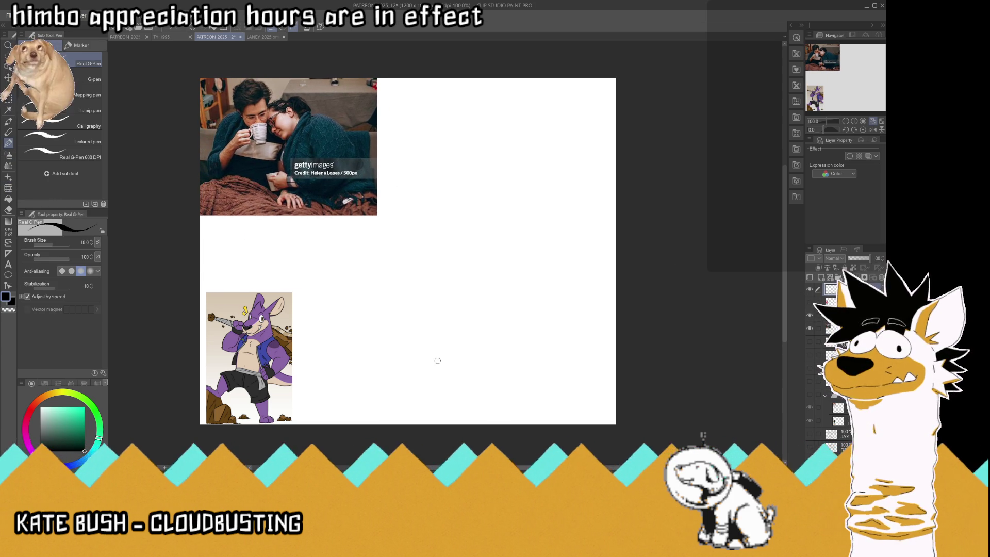
pyautogui.moveTo(438, 357)
pyautogui.mouseDown()
pyautogui.moveTo(422, 371)
pyautogui.moveTo(384, 354)
pyautogui.mouseUp()
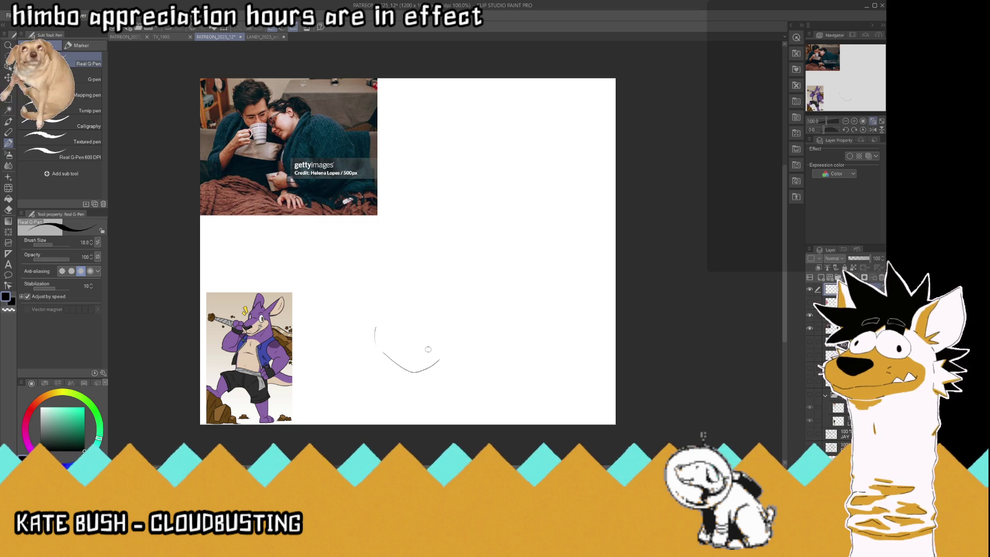
pyautogui.moveTo(383, 353)
pyautogui.mouseDown()
pyautogui.moveTo(372, 312)
pyautogui.moveTo(381, 278)
pyautogui.mouseUp()
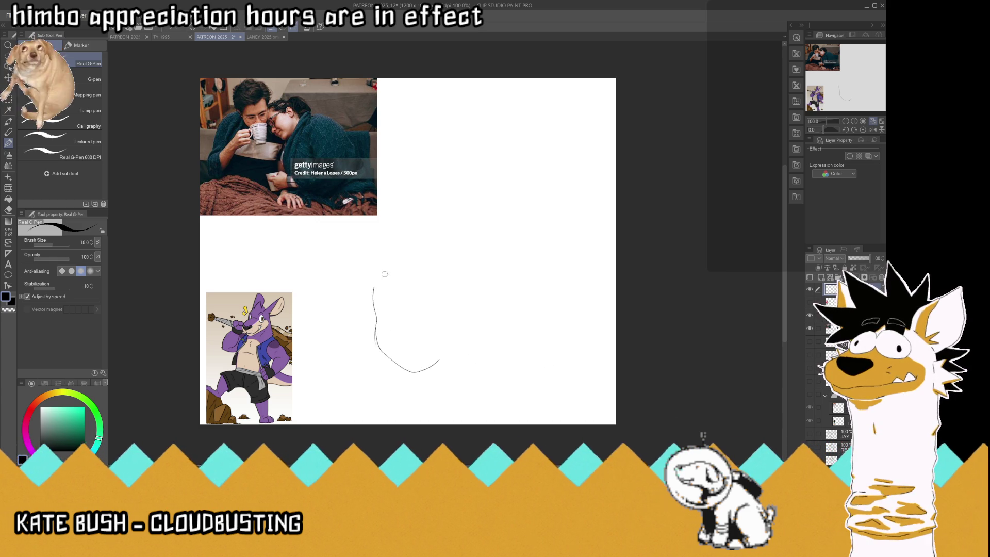
pyautogui.moveTo(434, 366)
pyautogui.mouseDown()
pyautogui.moveTo(457, 337)
pyautogui.moveTo(465, 265)
pyautogui.moveTo(401, 248)
pyautogui.moveTo(397, 226)
pyautogui.moveTo(386, 231)
pyautogui.moveTo(361, 330)
pyautogui.mouseUp()
pyautogui.hotkey('ctrl', 'z')
pyautogui.hotkey('ctrl', 'z')
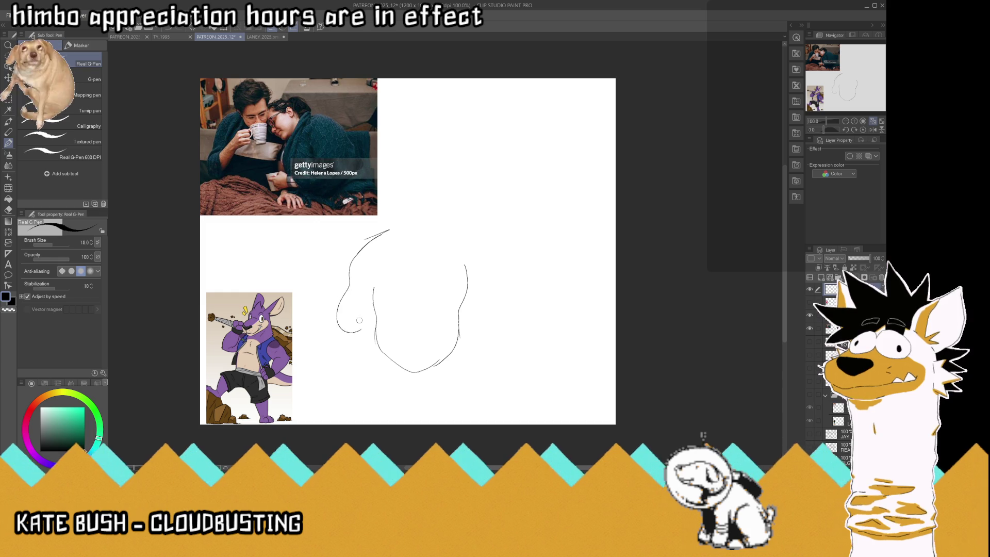
# - Draw the shoulder, neck and head outline, redrawing the head's right side, then a tall ear
pyautogui.moveTo(456, 224)
pyautogui.mouseDown()
pyautogui.moveTo(481, 232)
pyautogui.moveTo(494, 262)
pyautogui.mouseUp()
pyautogui.moveTo(395, 249)
pyautogui.mouseDown()
pyautogui.moveTo(428, 254)
pyautogui.moveTo(383, 250)
pyautogui.mouseUp()
pyautogui.moveTo(373, 304); pyautogui.dragTo(367, 274)
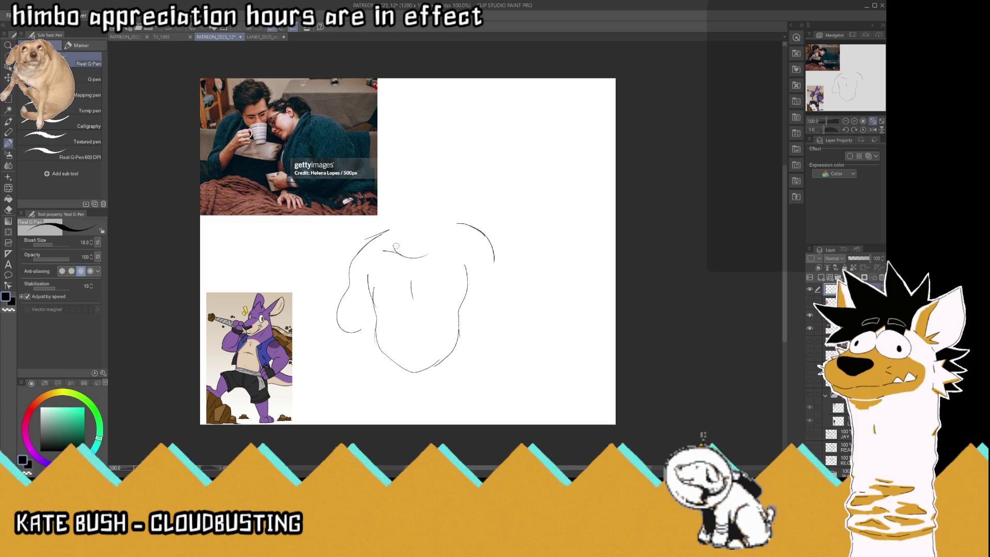
pyautogui.moveTo(390, 219)
pyautogui.mouseDown()
pyautogui.moveTo(387, 235)
pyautogui.moveTo(397, 162)
pyautogui.moveTo(456, 225)
pyautogui.mouseUp()
pyautogui.moveTo(397, 162); pyautogui.dragTo(439, 180)
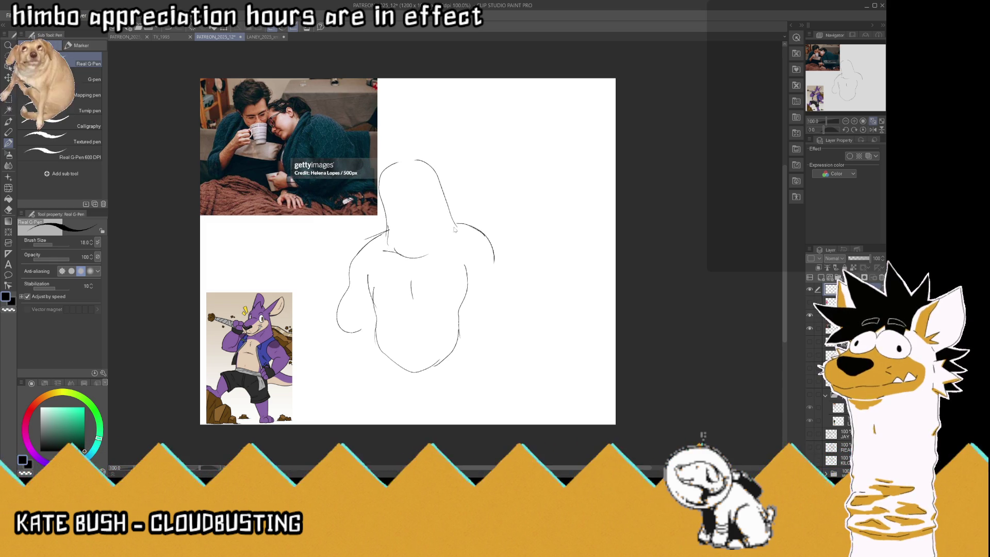
pyautogui.hotkey('ctrl', 'z')
pyautogui.moveTo(450, 216)
pyautogui.mouseDown()
pyautogui.moveTo(421, 161)
pyautogui.moveTo(389, 177)
pyautogui.mouseUp()
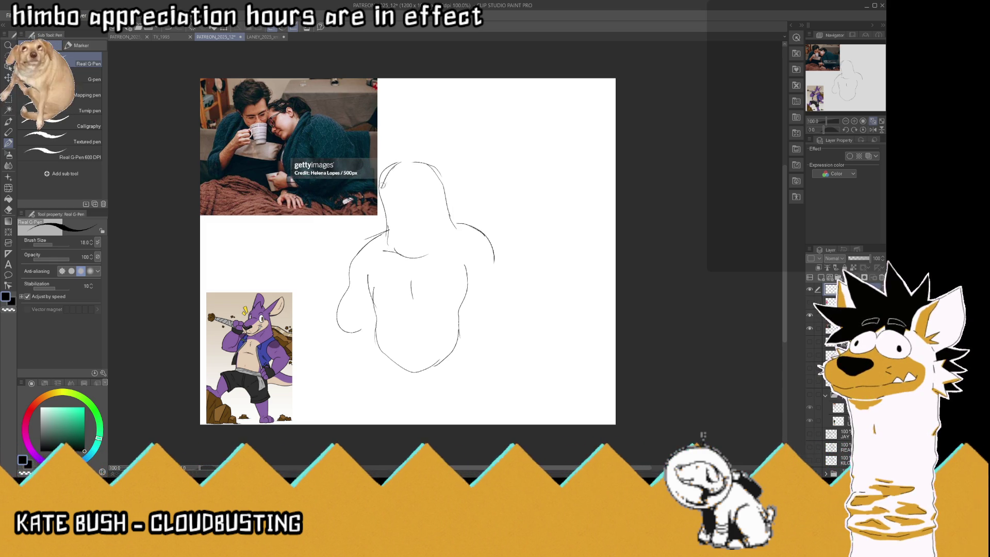
pyautogui.moveTo(378, 122)
pyautogui.mouseDown()
pyautogui.moveTo(396, 149)
pyautogui.moveTo(424, 121)
pyautogui.moveTo(440, 172)
pyautogui.moveTo(388, 160)
pyautogui.mouseUp()
pyautogui.moveTo(437, 126); pyautogui.dragTo(443, 172)
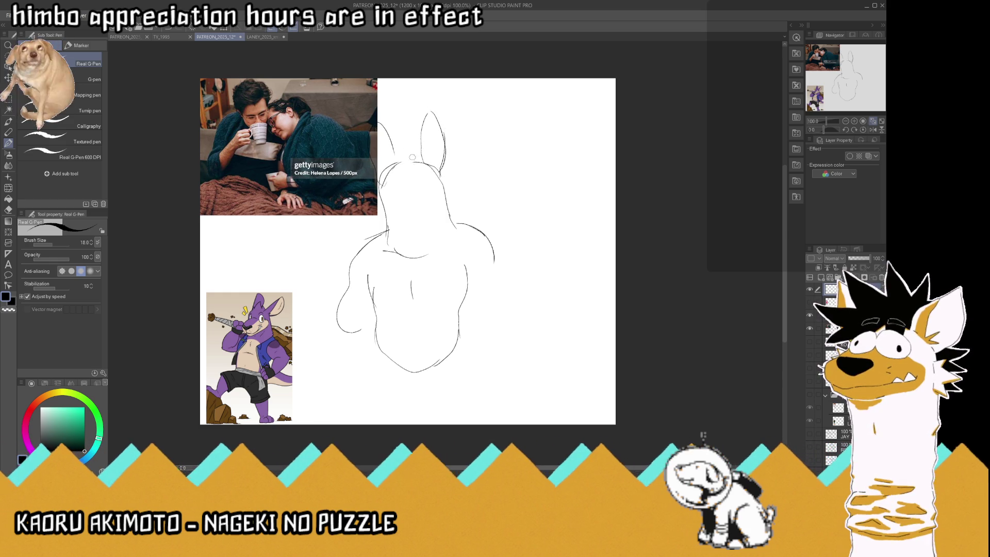
# - Draw oval eyes with a heavy eyelid, snout and smiling mouth, then move the sketch up-left
pyautogui.moveTo(415, 203)
pyautogui.mouseDown()
pyautogui.moveTo(408, 195)
pyautogui.moveTo(434, 197)
pyautogui.mouseUp()
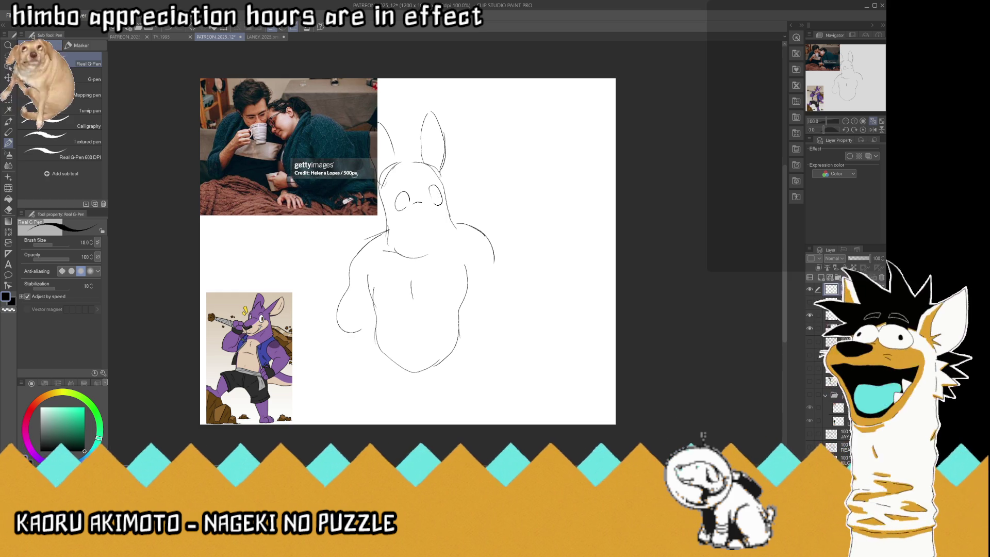
pyautogui.hotkey('ctrl', 'z')
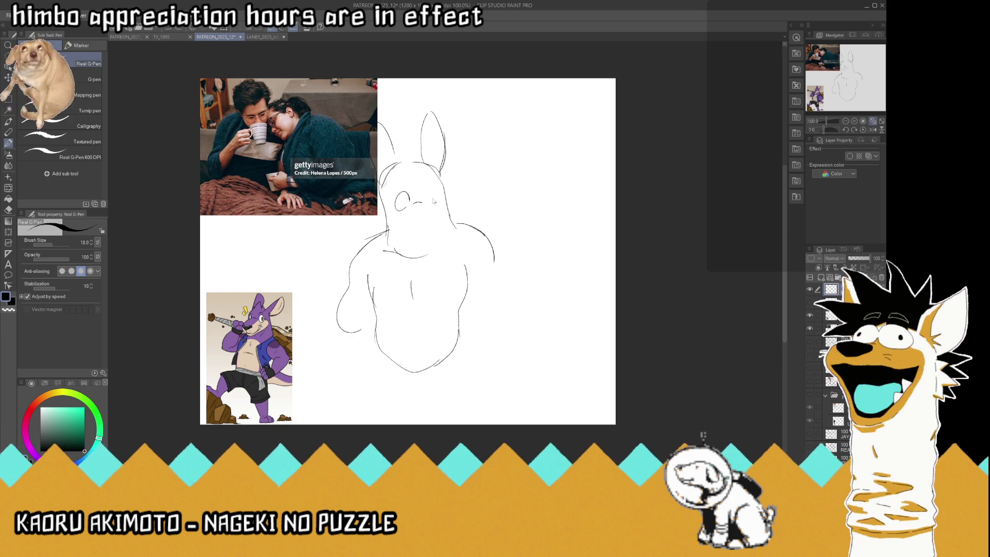
pyautogui.hotkey('ctrl', 'z')
pyautogui.moveTo(392, 198); pyautogui.dragTo(435, 197)
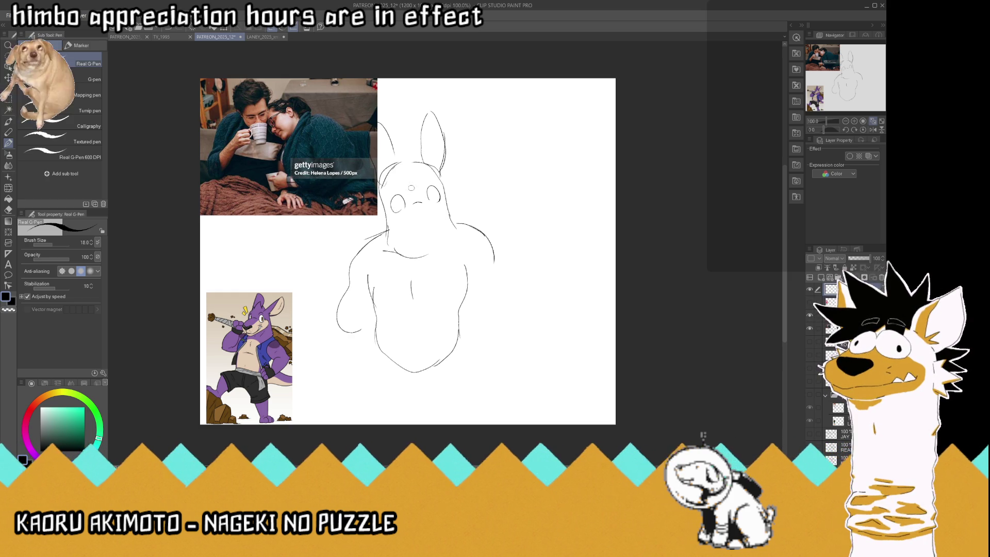
pyautogui.moveTo(427, 195); pyautogui.dragTo(436, 197)
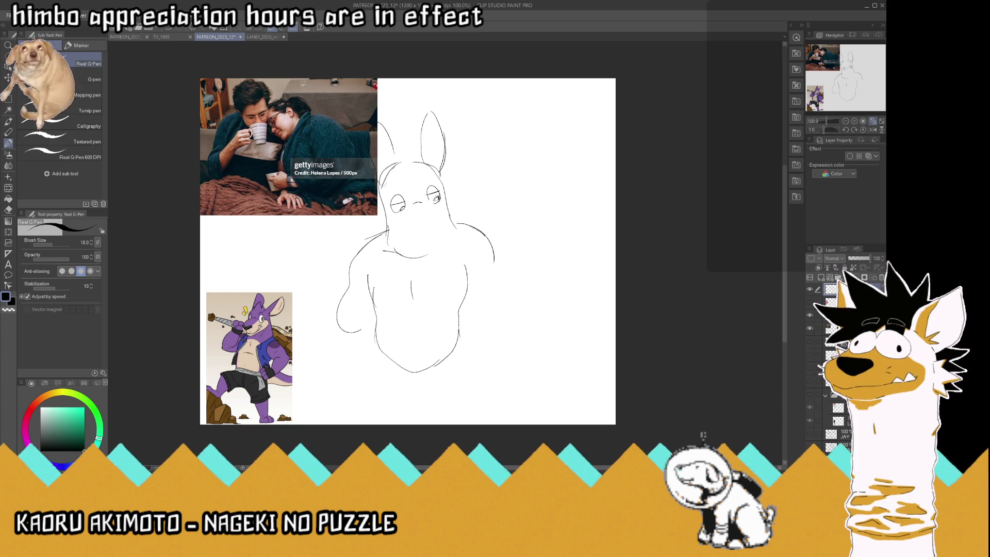
pyautogui.moveTo(429, 205); pyautogui.dragTo(441, 228)
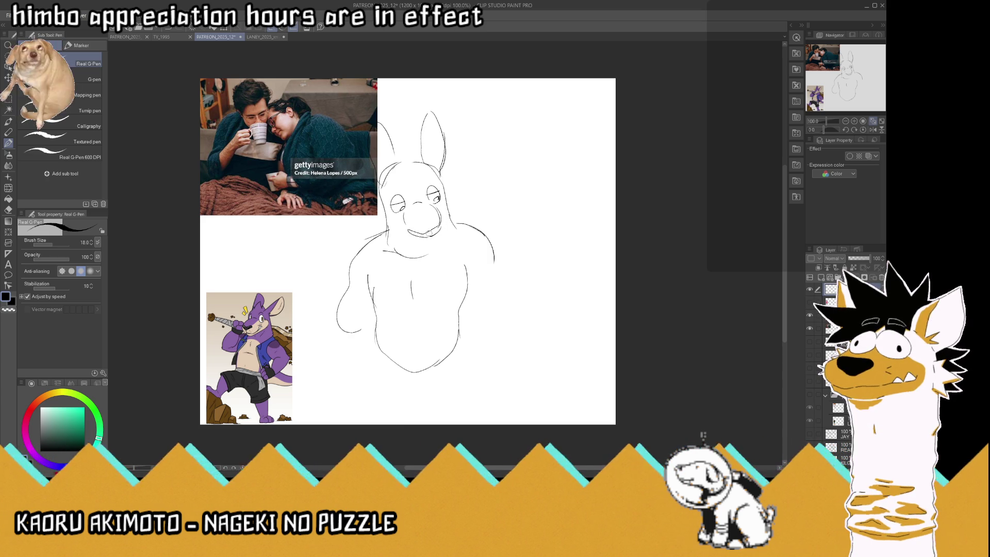
pyautogui.moveTo(442, 232)
pyautogui.mouseDown()
pyautogui.moveTo(438, 245)
pyautogui.moveTo(418, 248)
pyautogui.moveTo(403, 235)
pyautogui.moveTo(438, 251)
pyautogui.mouseUp()
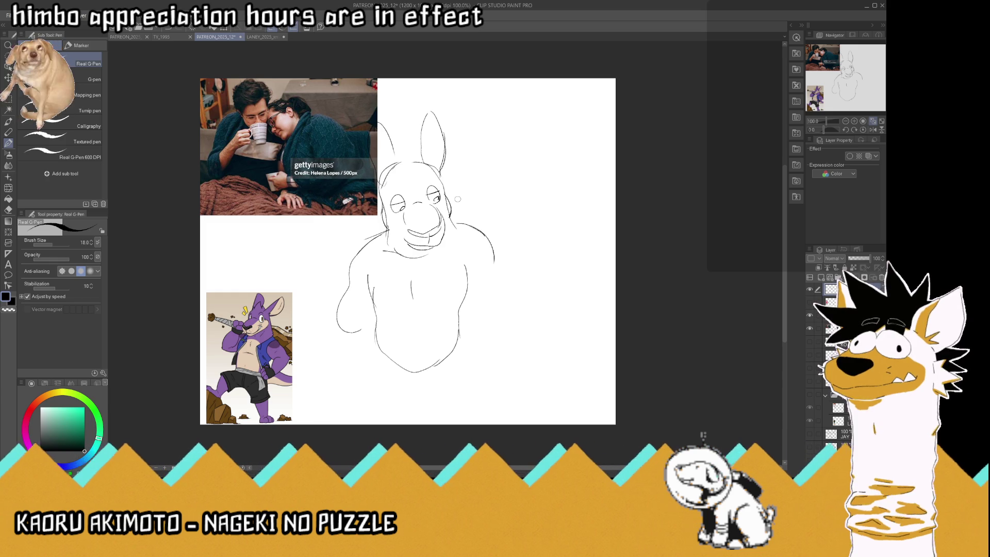
pyautogui.press('k')
pyautogui.moveTo(442, 191); pyautogui.dragTo(402, 176)
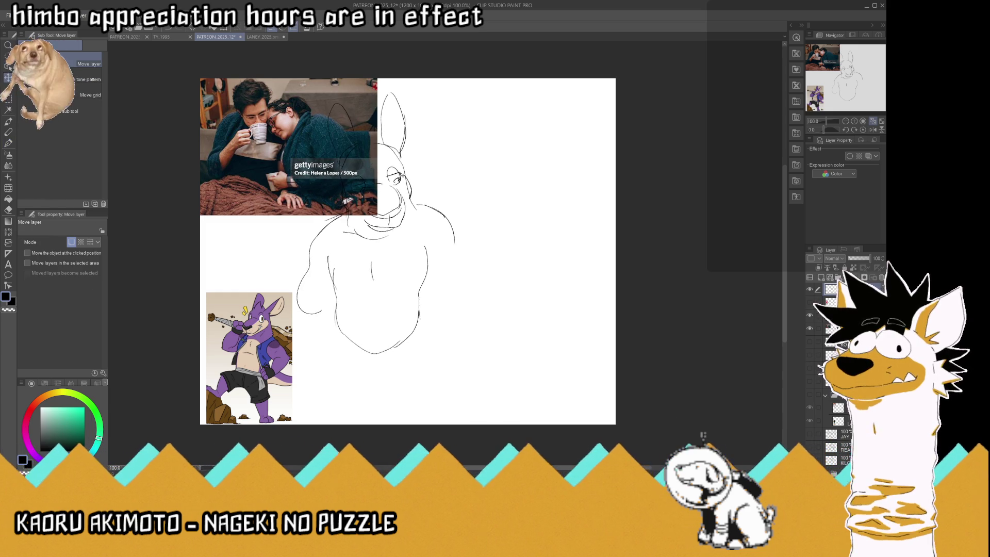
# - Remove the last shoulder stroke, paste the red fox reference, and redraw the body's bottom edge
pyautogui.click(10, 143)
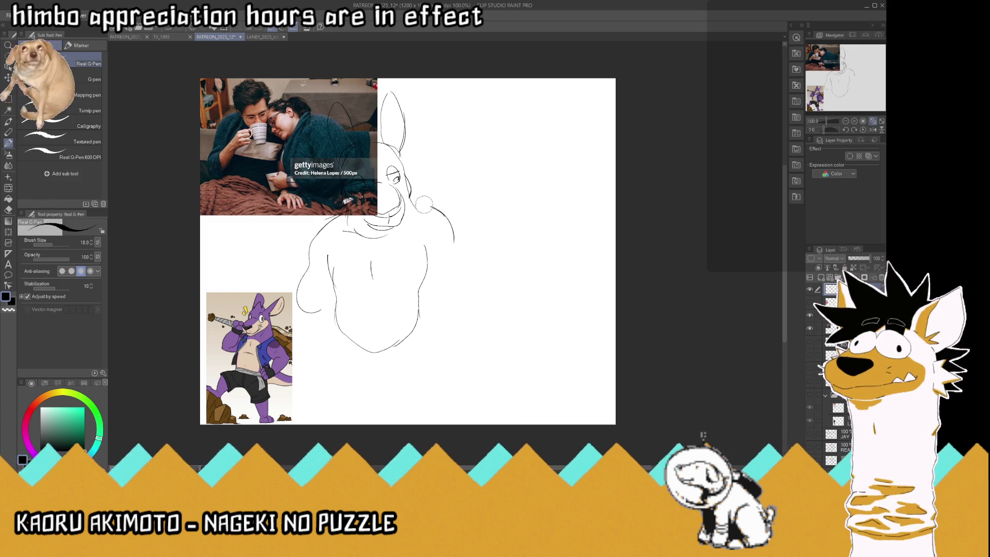
pyautogui.hotkey('ctrl', 'z')
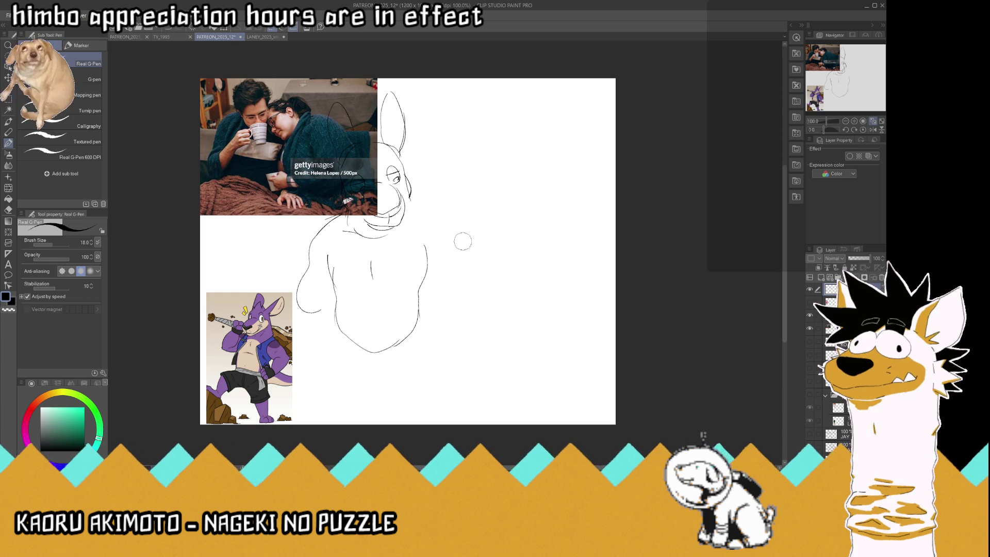
pyautogui.hotkey('ctrl', 'v')
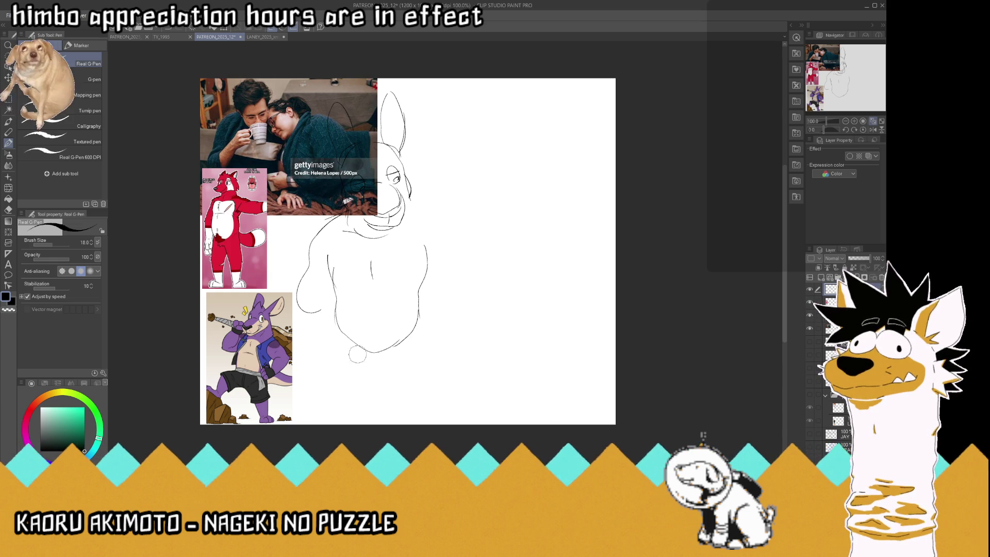
pyautogui.hotkey('ctrl', 'z')
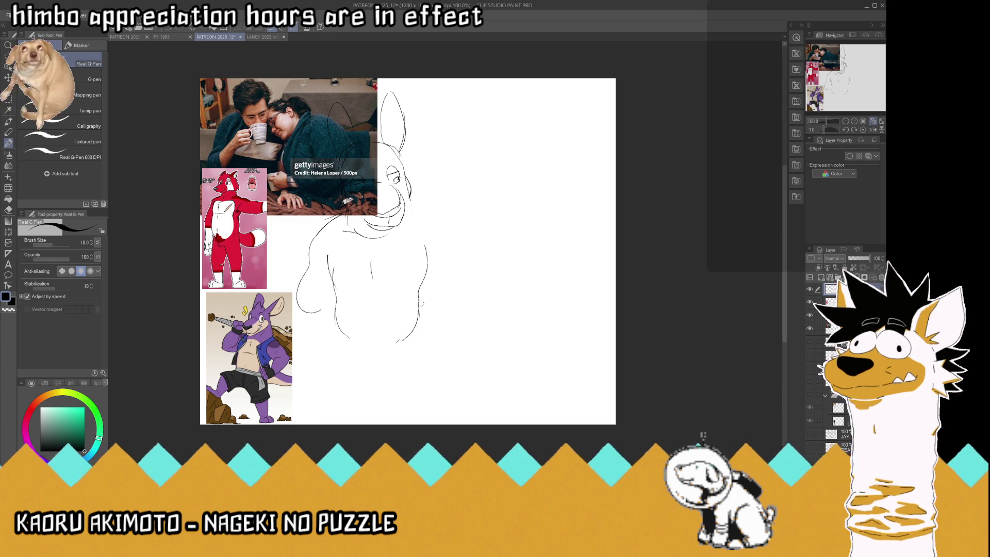
pyautogui.moveTo(408, 338); pyautogui.dragTo(333, 330)
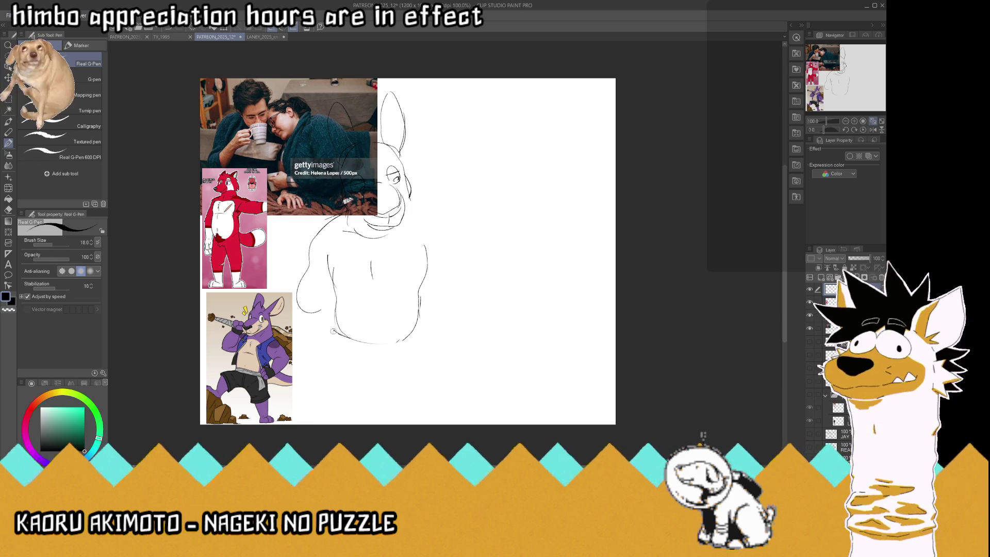
pyautogui.moveTo(389, 346); pyautogui.dragTo(321, 348)
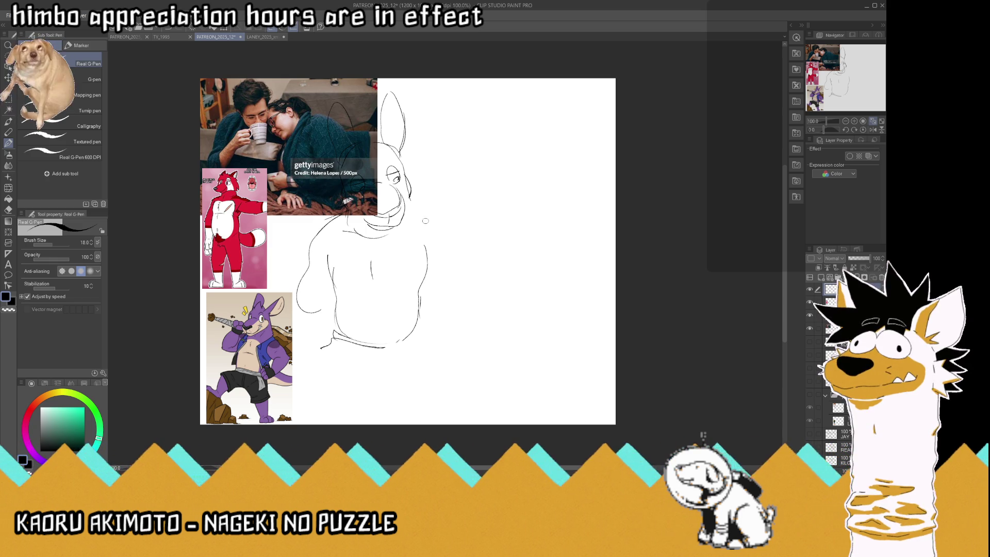
pyautogui.moveTo(421, 195)
pyautogui.mouseDown()
pyautogui.moveTo(447, 176)
pyautogui.moveTo(487, 204)
pyautogui.moveTo(446, 248)
pyautogui.mouseUp()
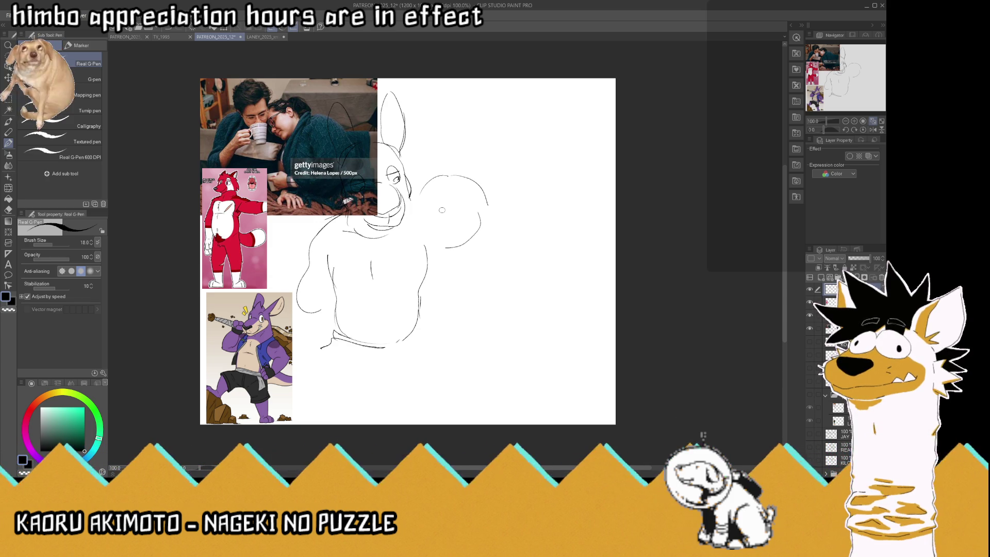
pyautogui.moveTo(425, 204)
pyautogui.mouseDown()
pyautogui.moveTo(424, 214)
pyautogui.moveTo(443, 198)
pyautogui.mouseUp()
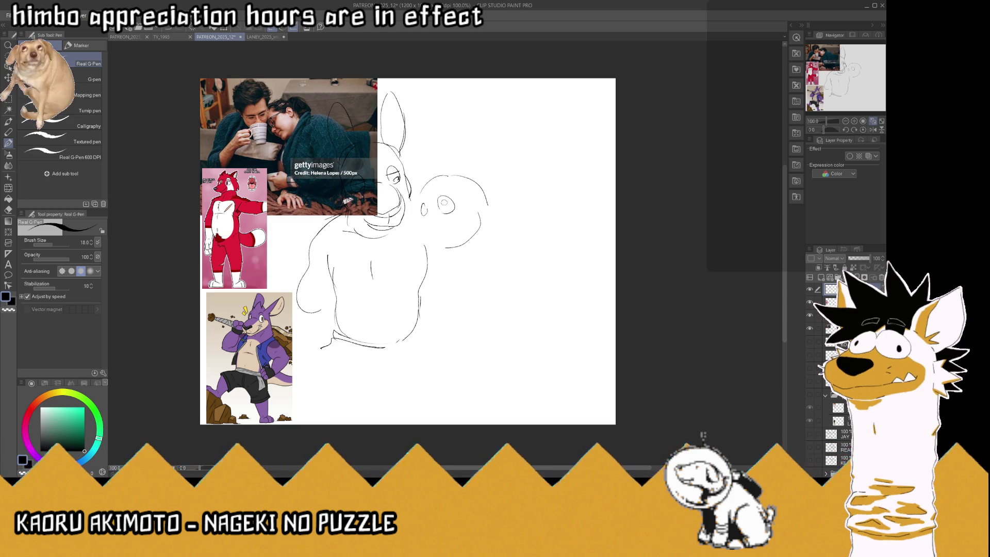
pyautogui.moveTo(439, 203); pyautogui.dragTo(454, 203)
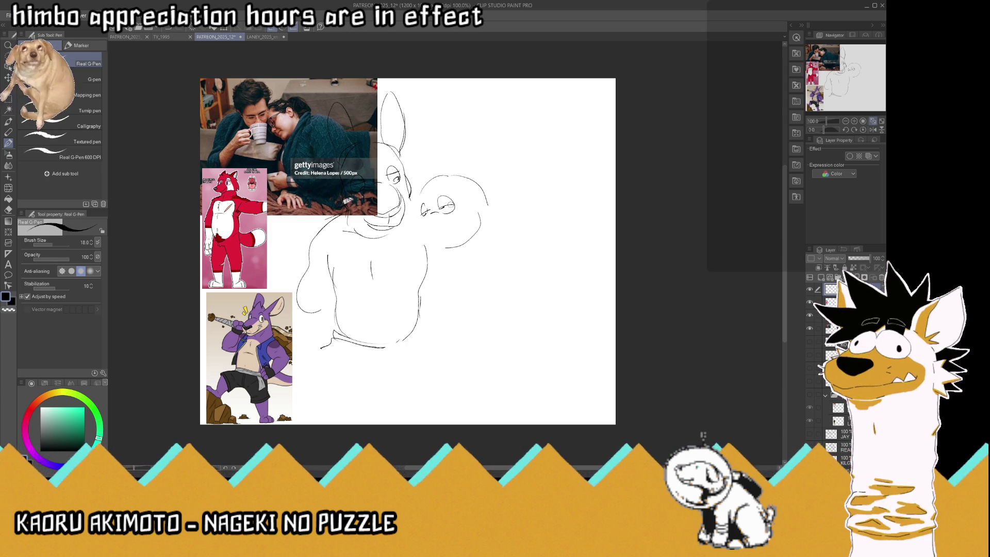
pyautogui.moveTo(426, 212)
pyautogui.mouseDown()
pyautogui.moveTo(397, 229)
pyautogui.moveTo(451, 251)
pyautogui.mouseUp()
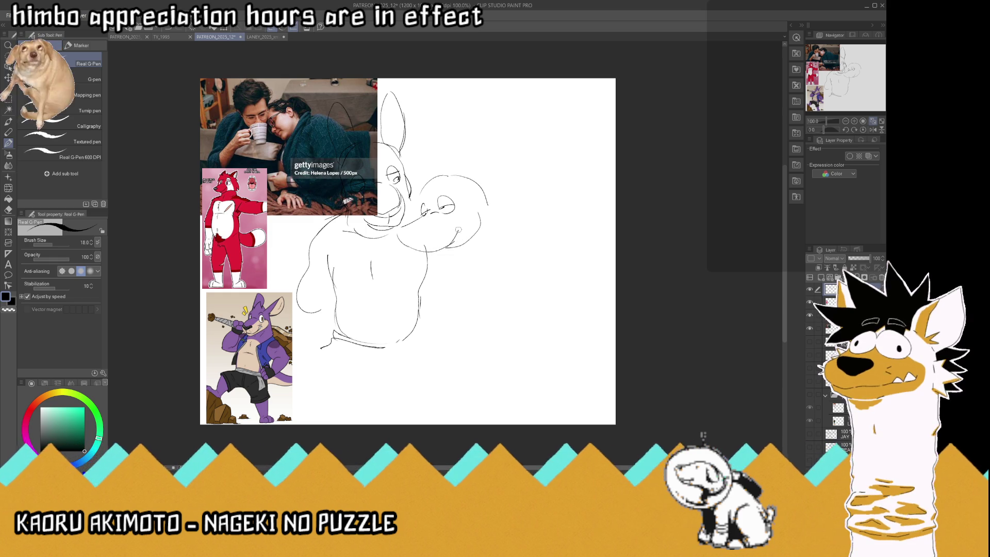
pyautogui.moveTo(453, 231)
pyautogui.mouseDown()
pyautogui.moveTo(441, 248)
pyautogui.moveTo(490, 235)
pyautogui.mouseUp()
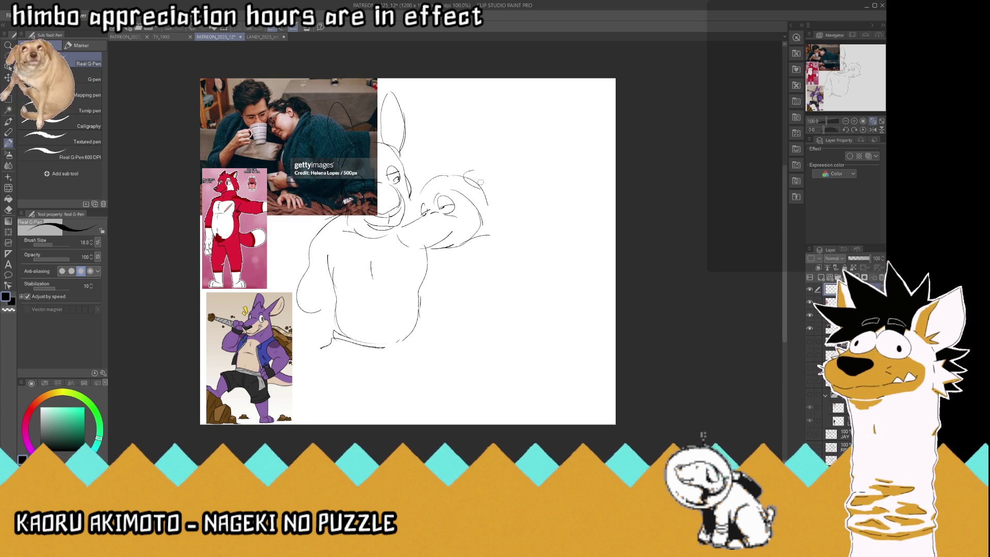
pyautogui.moveTo(478, 166)
pyautogui.mouseDown()
pyautogui.moveTo(505, 178)
pyautogui.moveTo(506, 161)
pyautogui.moveTo(485, 194)
pyautogui.moveTo(485, 178)
pyautogui.mouseUp()
pyautogui.moveTo(424, 188)
pyautogui.mouseDown()
pyautogui.moveTo(433, 162)
pyautogui.moveTo(449, 172)
pyautogui.mouseUp()
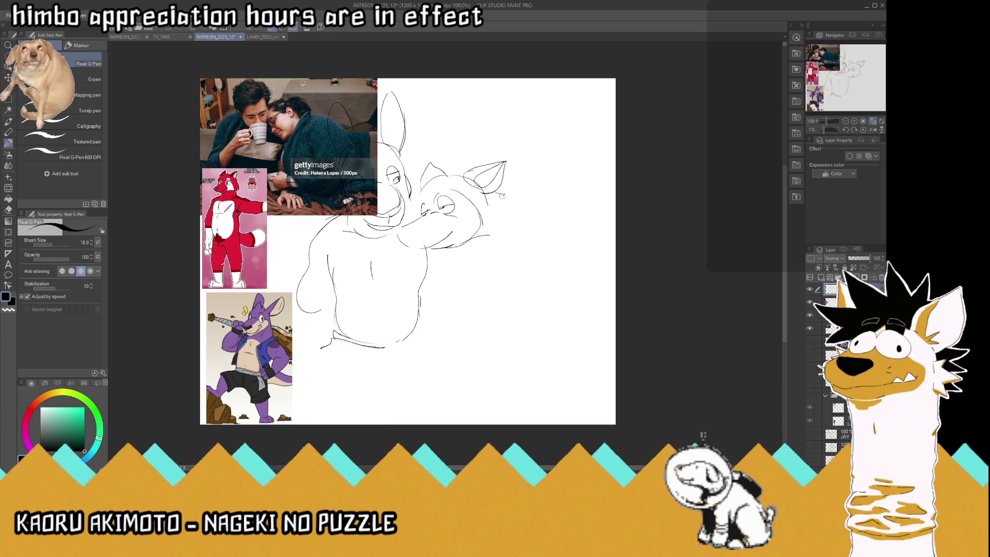
pyautogui.moveTo(505, 213); pyautogui.dragTo(512, 236)
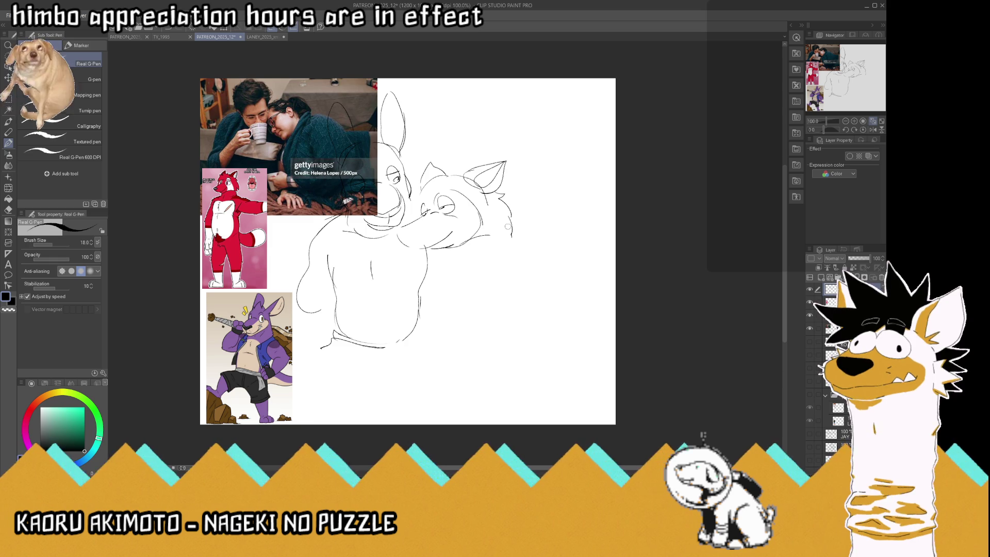
pyautogui.moveTo(431, 168)
pyautogui.mouseDown()
pyautogui.moveTo(446, 169)
pyautogui.moveTo(410, 235)
pyautogui.moveTo(449, 253)
pyautogui.moveTo(454, 196)
pyautogui.moveTo(513, 181)
pyautogui.moveTo(508, 250)
pyautogui.mouseUp()
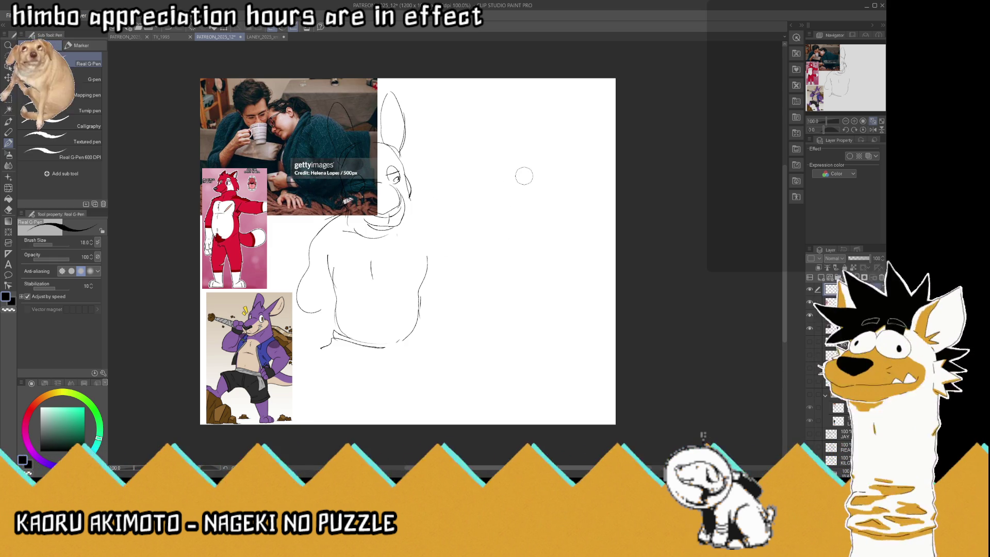
# - Outline the second head's top and right side to the chin, plus a shoulder line
pyautogui.moveTo(432, 263); pyautogui.dragTo(436, 235)
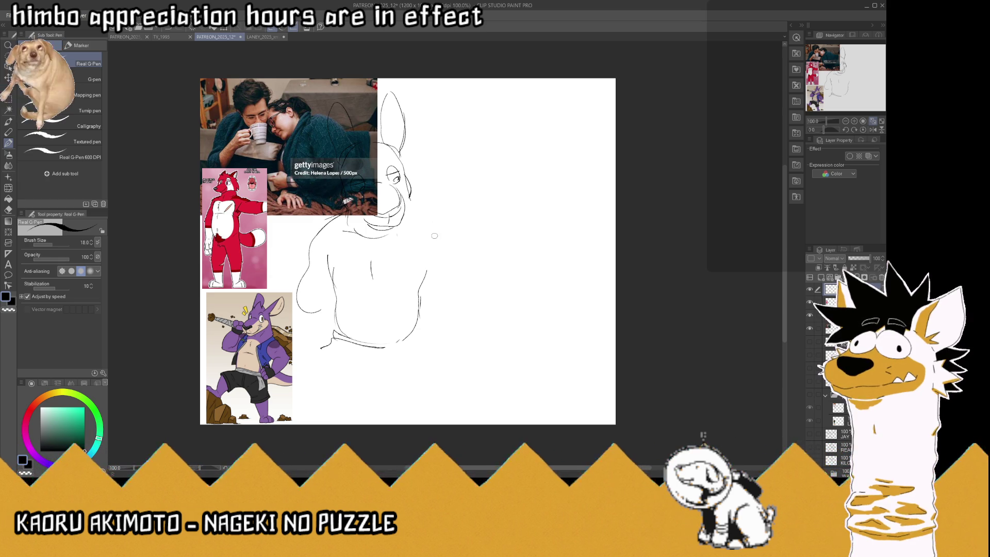
pyautogui.moveTo(426, 210); pyautogui.dragTo(470, 170)
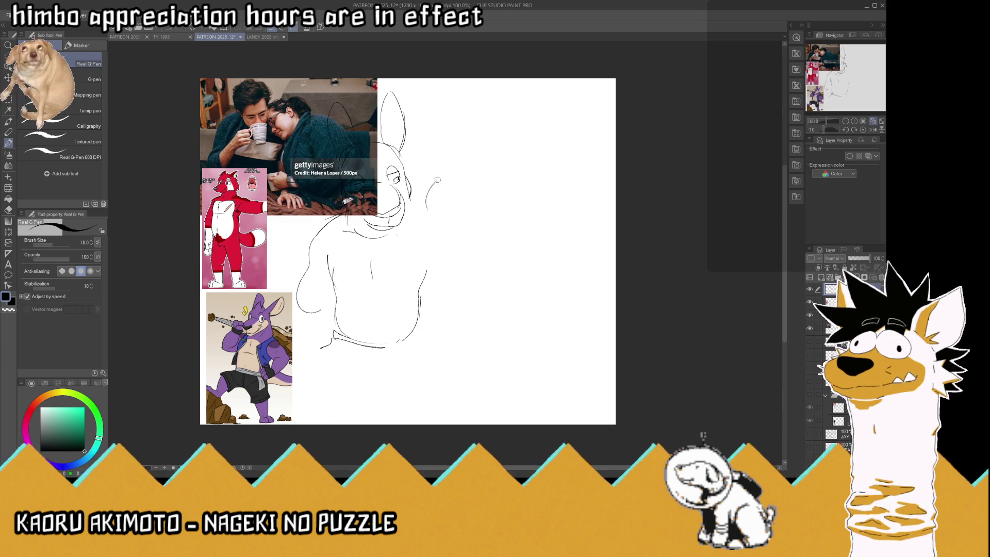
pyautogui.moveTo(503, 199); pyautogui.dragTo(454, 251)
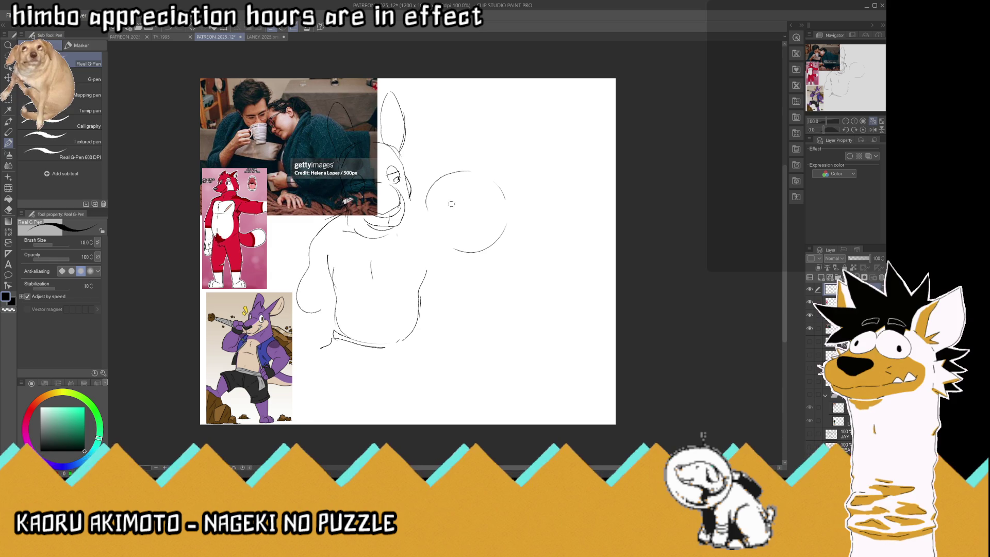
pyautogui.moveTo(511, 218); pyautogui.dragTo(572, 256)
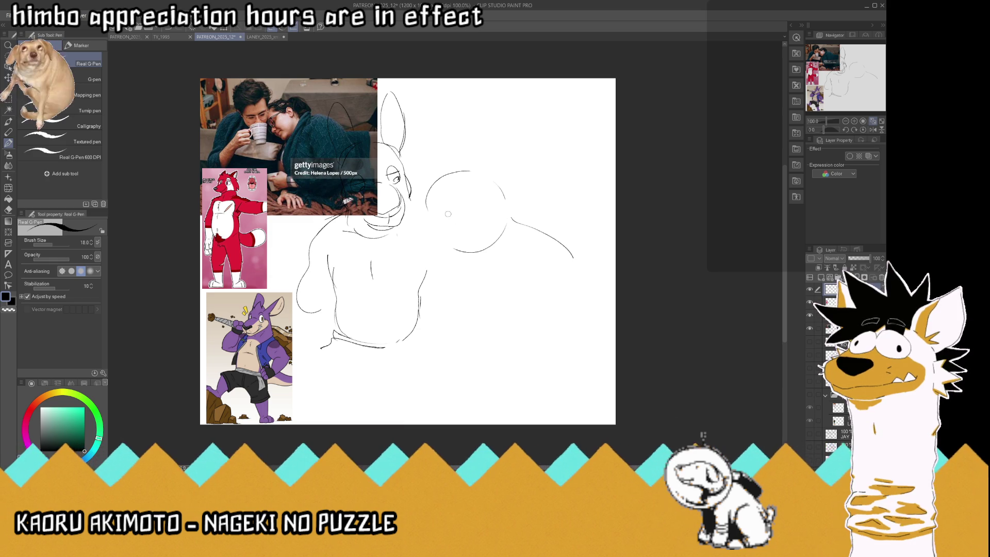
# - Add a sleepy eye, eyebrow and trial nose strokes to the round head, then its top
pyautogui.moveTo(445, 207)
pyautogui.mouseDown()
pyautogui.moveTo(464, 203)
pyautogui.moveTo(444, 207)
pyautogui.mouseUp()
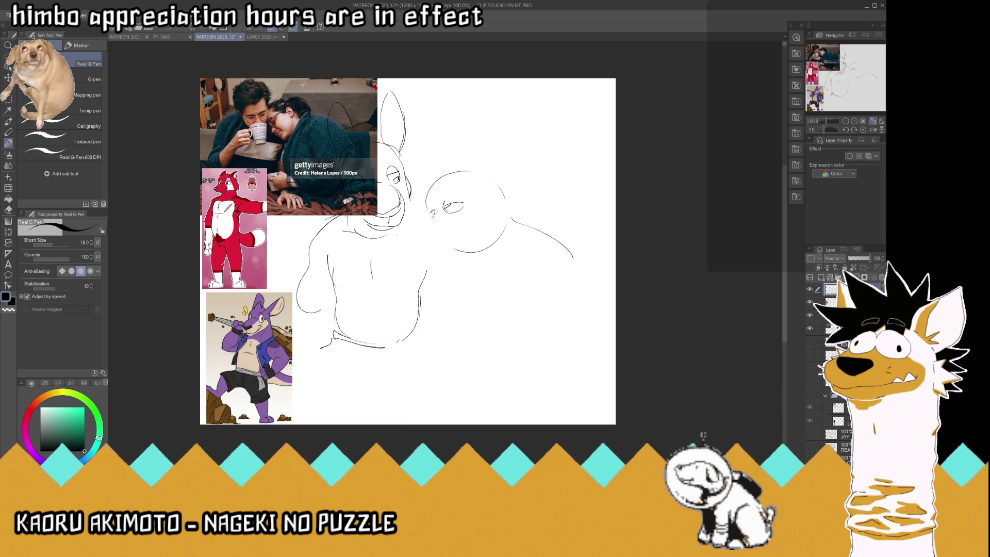
pyautogui.moveTo(447, 191); pyautogui.dragTo(462, 195)
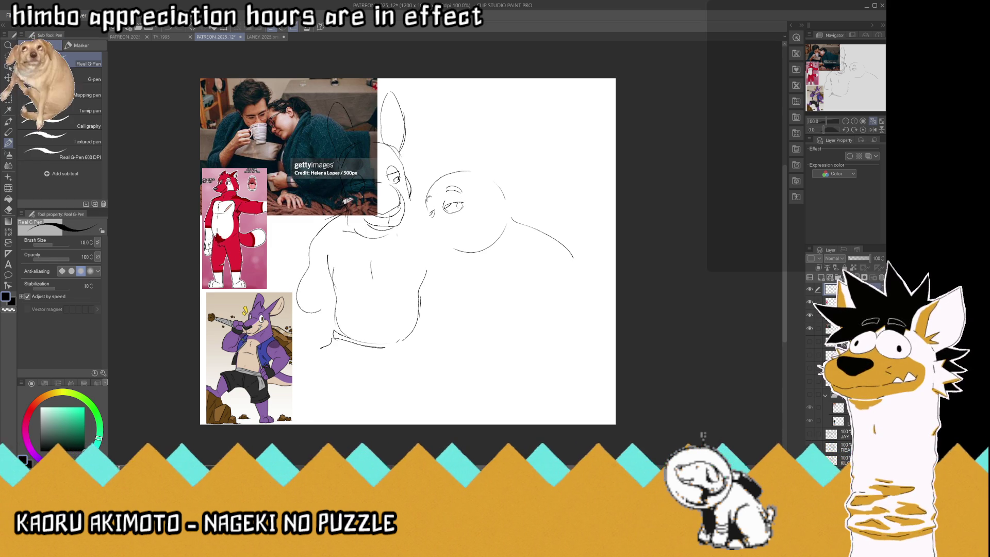
pyautogui.moveTo(432, 212)
pyautogui.mouseDown()
pyautogui.moveTo(402, 229)
pyautogui.moveTo(429, 216)
pyautogui.mouseUp()
pyautogui.hotkey('ctrl', 'z')
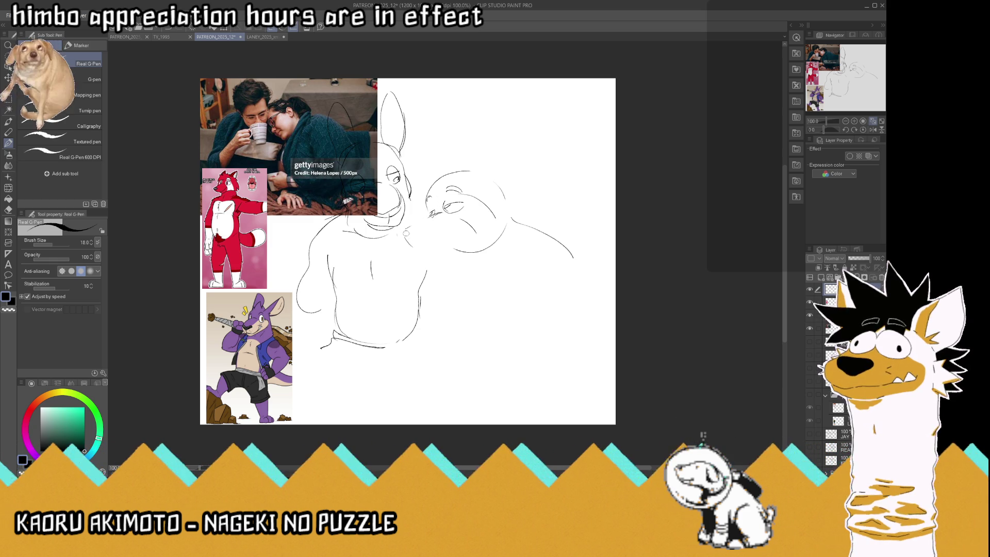
pyautogui.moveTo(411, 226)
pyautogui.mouseDown()
pyautogui.moveTo(415, 235)
pyautogui.moveTo(401, 233)
pyautogui.moveTo(418, 252)
pyautogui.moveTo(460, 245)
pyautogui.mouseUp()
pyautogui.hotkey('ctrl', 'z')
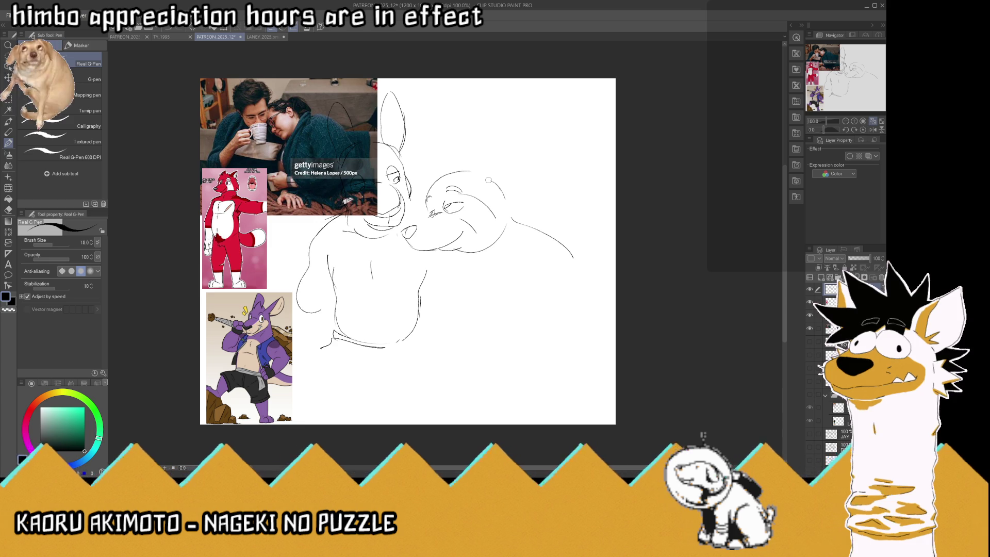
pyautogui.moveTo(477, 170)
pyautogui.mouseDown()
pyautogui.moveTo(521, 160)
pyautogui.moveTo(498, 193)
pyautogui.mouseUp()
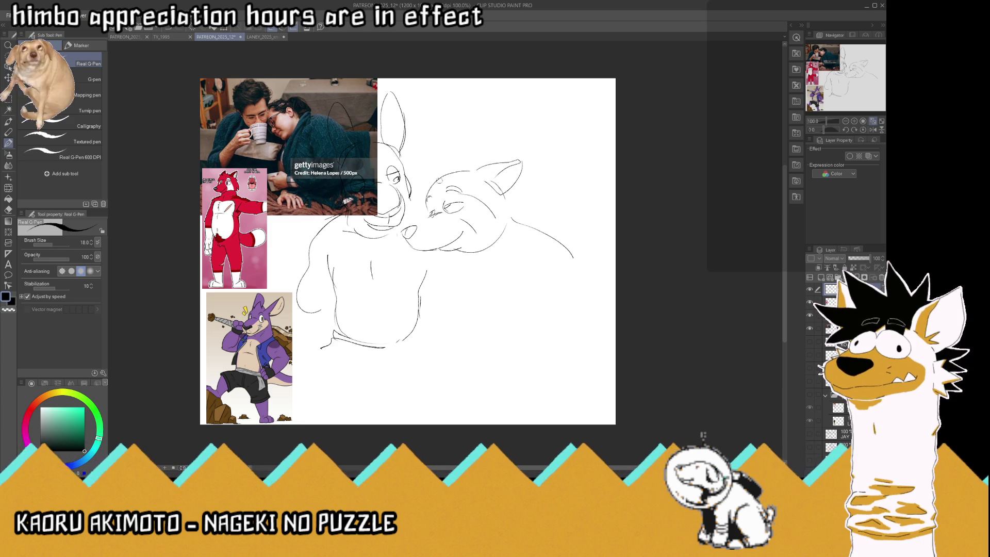
# - Draw the right character's pointed left ear, redoing the first attempt
pyautogui.moveTo(427, 189)
pyautogui.mouseDown()
pyautogui.moveTo(441, 161)
pyautogui.moveTo(454, 168)
pyautogui.mouseUp()
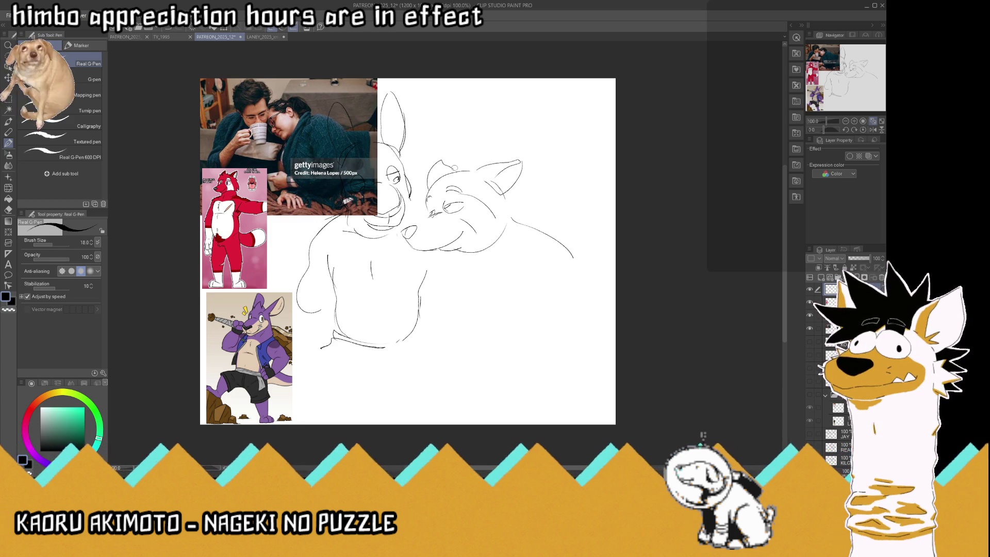
pyautogui.hotkey('ctrl', 'z')
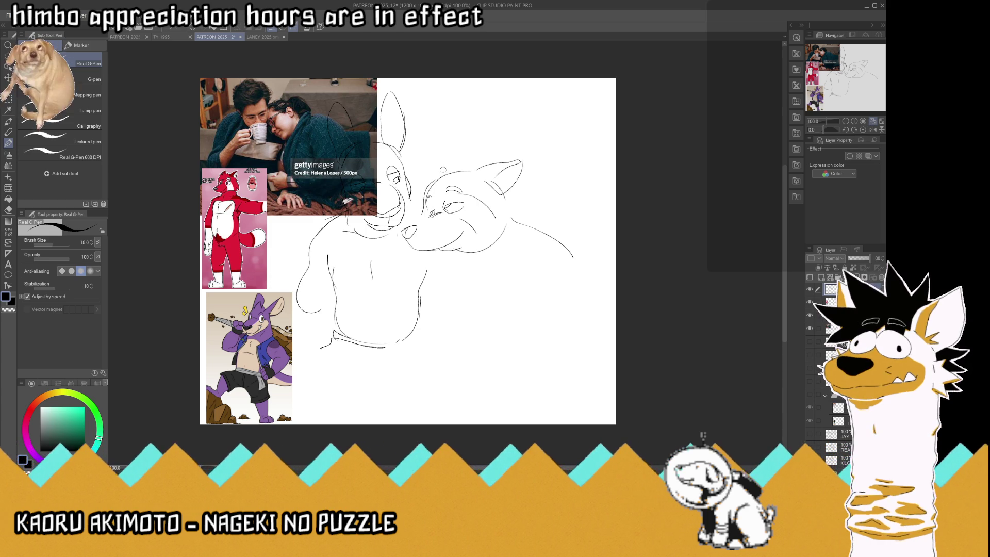
pyautogui.moveTo(426, 185); pyautogui.dragTo(442, 156)
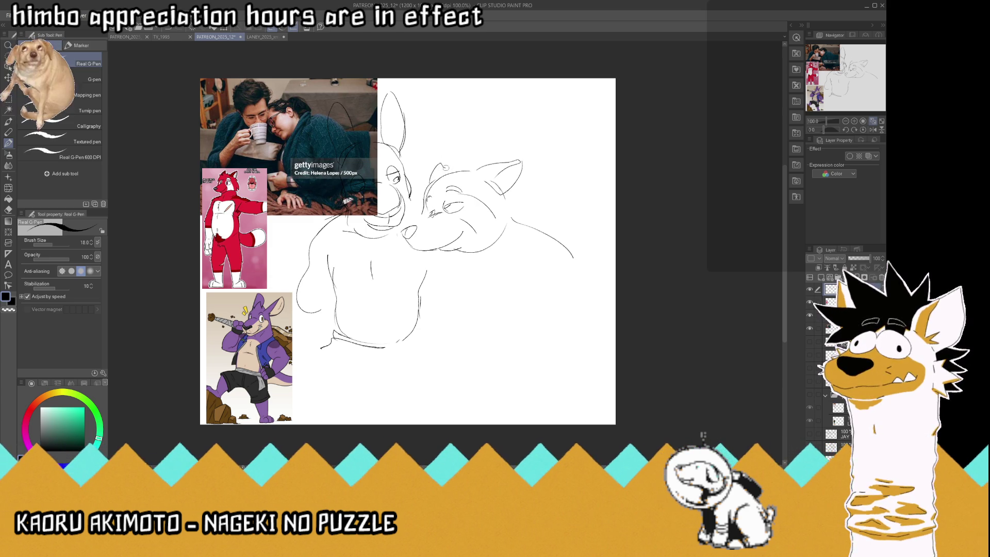
pyautogui.moveTo(442, 164); pyautogui.dragTo(451, 165)
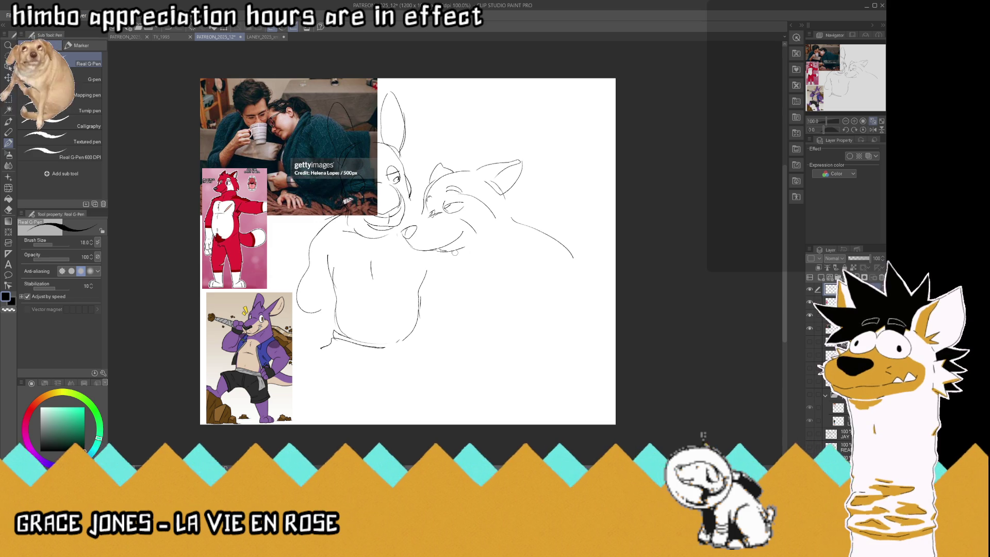
# - Extend the jaw line under the muzzle, start the chest, and hide the red character reference
pyautogui.moveTo(456, 252)
pyautogui.mouseDown()
pyautogui.moveTo(487, 260)
pyautogui.moveTo(521, 222)
pyautogui.moveTo(508, 227)
pyautogui.mouseUp()
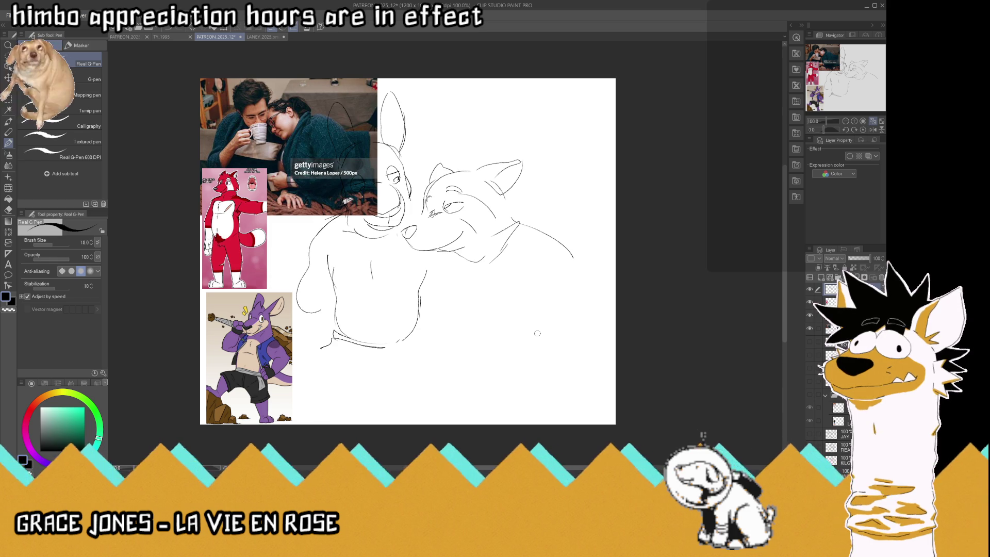
pyautogui.moveTo(470, 268); pyautogui.dragTo(481, 318)
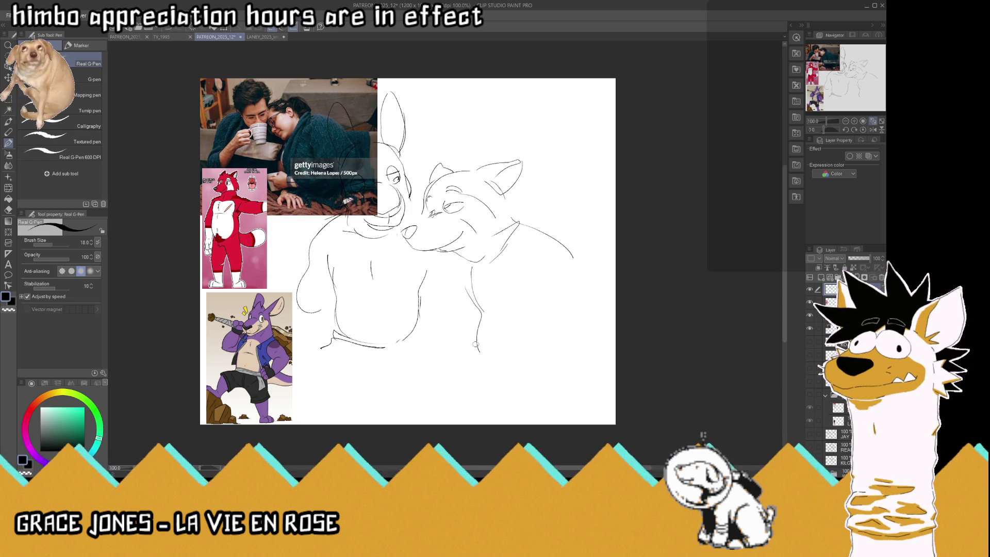
pyautogui.click(810, 303)
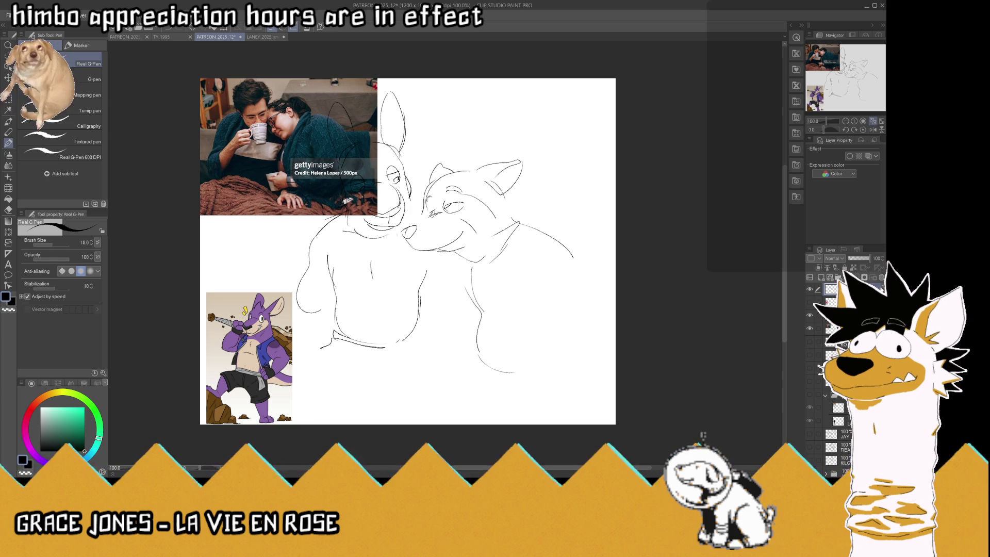
# - Move the photo reference layer left so it no longer covers the kangaroo's head
pyautogui.keyDown('ctrl'); pyautogui.click(274, 187); pyautogui.keyUp('ctrl')
pyautogui.press('k')
pyautogui.moveTo(278, 125)
pyautogui.mouseDown()
pyautogui.moveTo(244, 126)
pyautogui.moveTo(258, 125)
pyautogui.mouseUp()
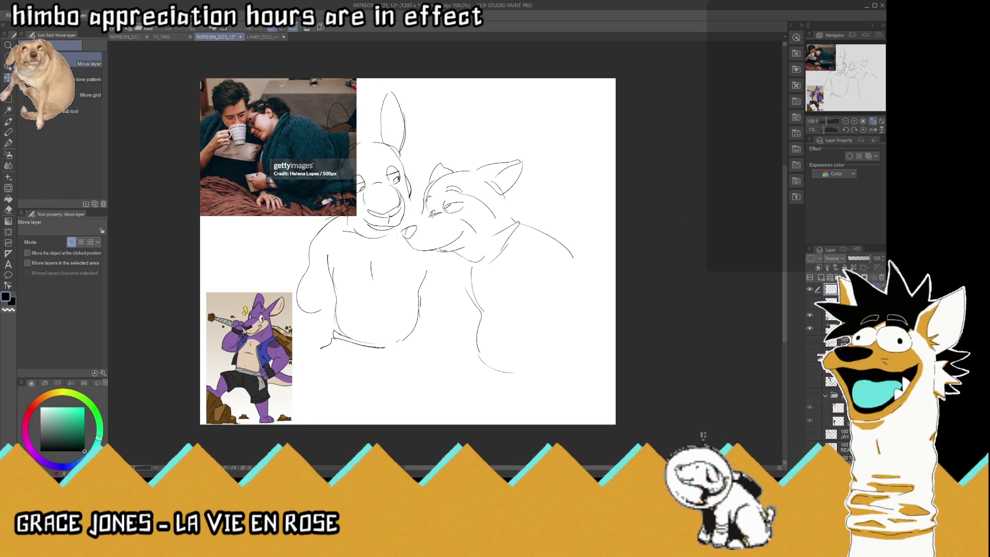
pyautogui.click(9, 143)
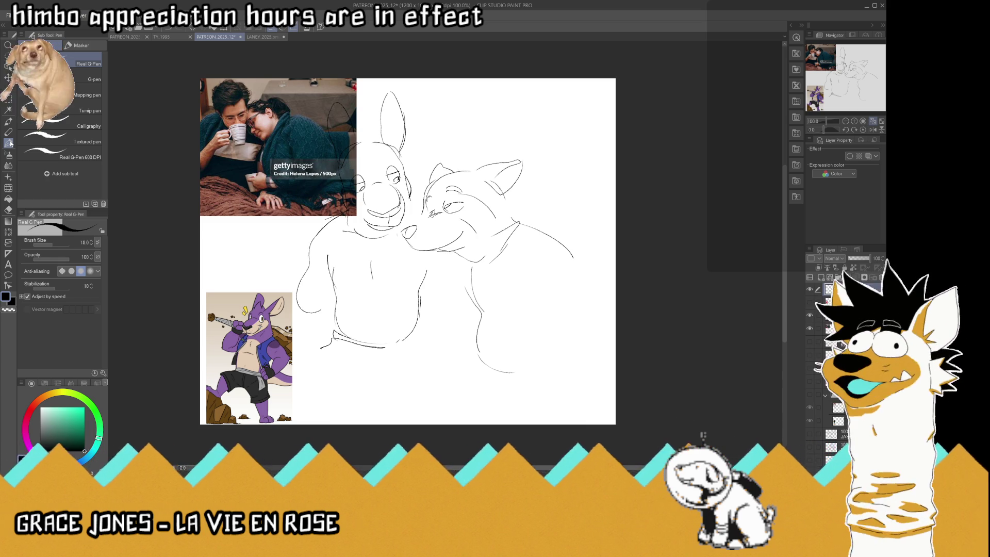
pyautogui.click(8, 100)
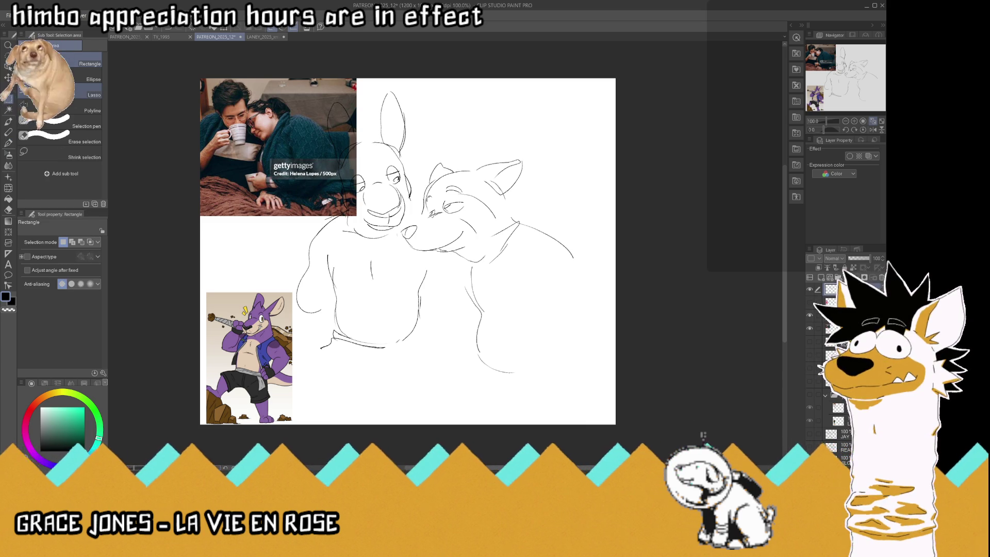
# - Lasso the whole right character sketch and shift it slightly left
pyautogui.click(72, 93)
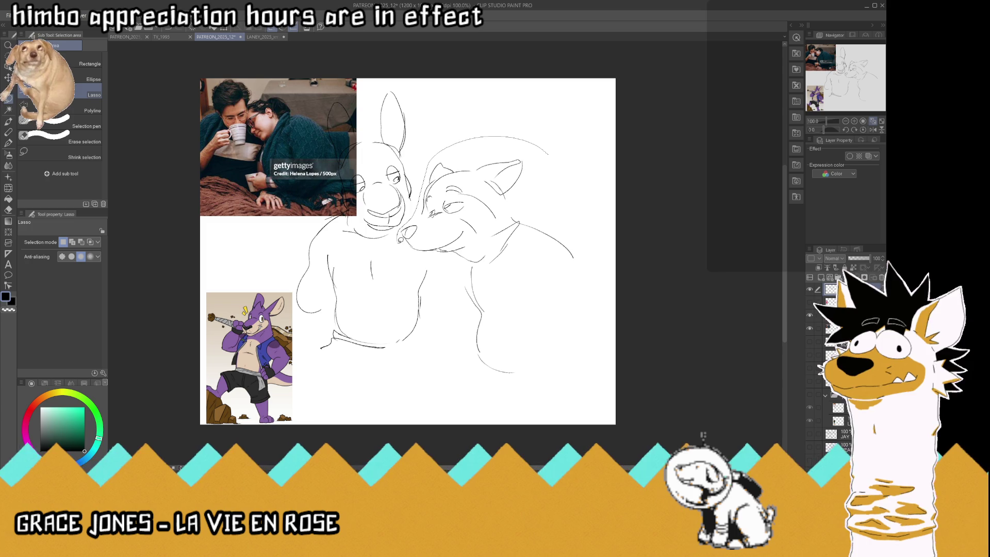
pyautogui.moveTo(449, 286); pyautogui.dragTo(592, 181)
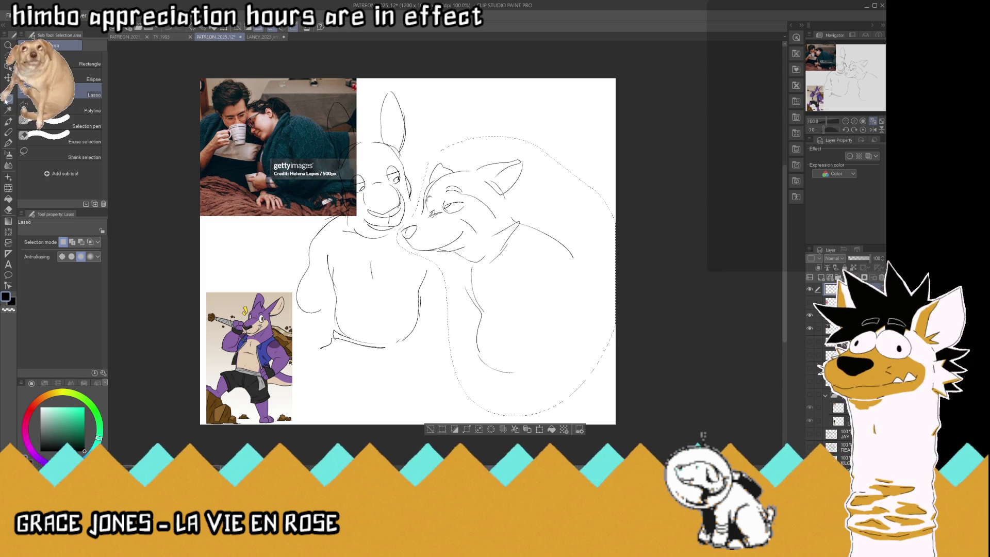
pyautogui.press('k')
pyautogui.moveTo(447, 198); pyautogui.dragTo(433, 199)
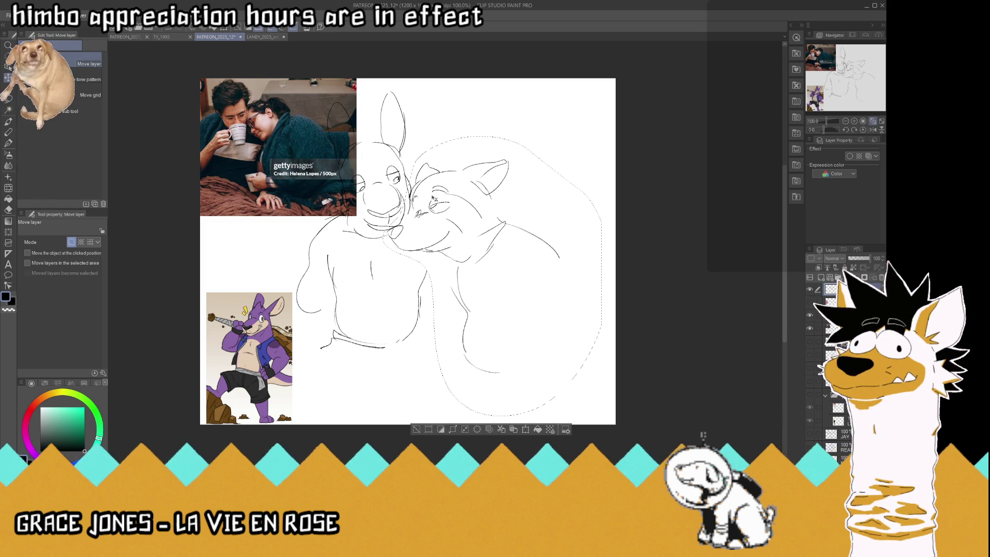
pyautogui.click(12, 98)
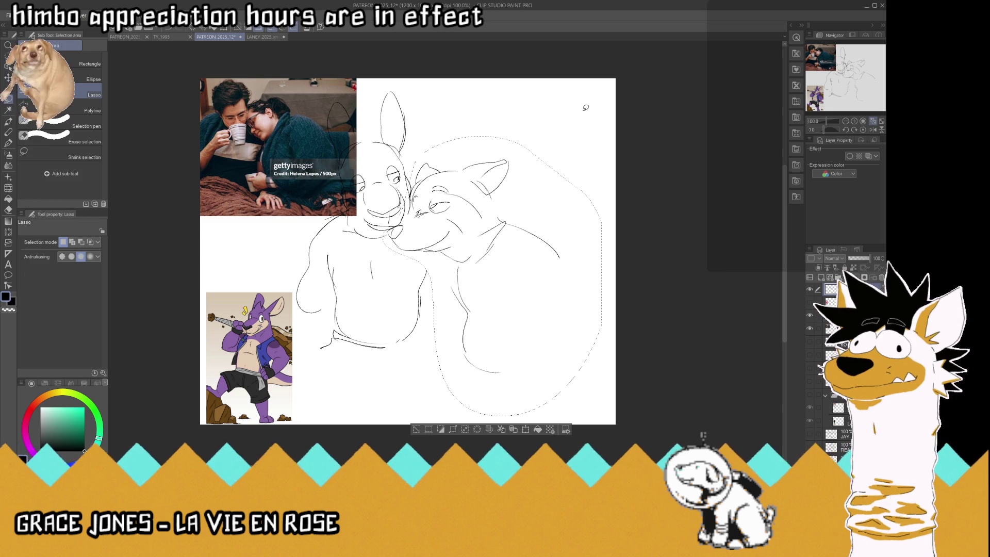
pyautogui.hotkey('ctrl', 'd')
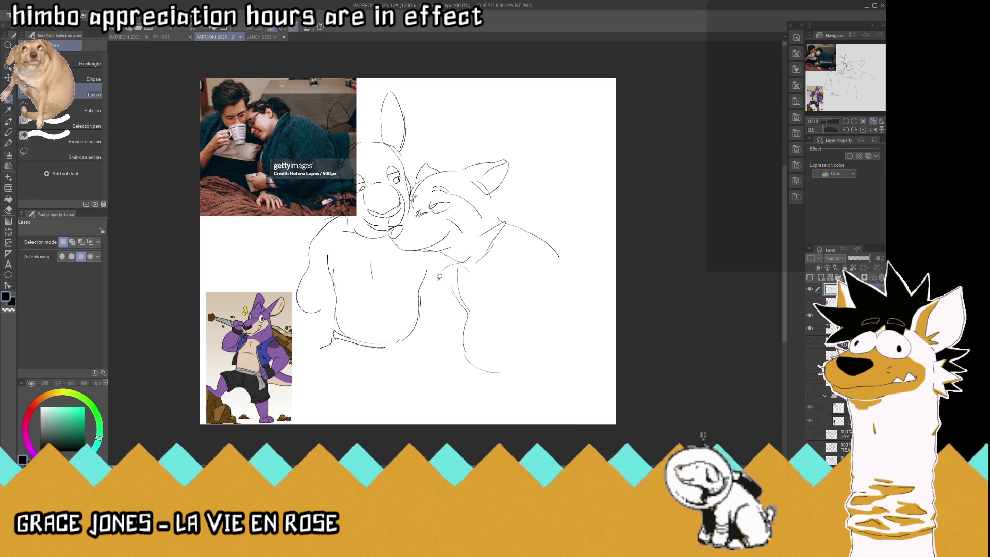
# - Lasso the right character's lower body, nudge it slightly left, and deselect
pyautogui.moveTo(460, 264); pyautogui.dragTo(560, 350)
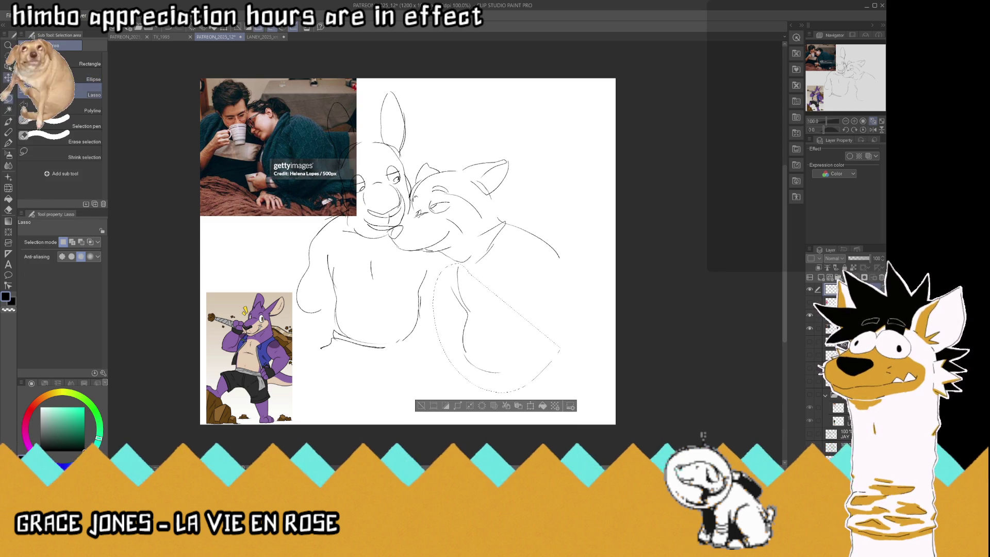
pyautogui.press('k')
pyautogui.moveTo(479, 312); pyautogui.dragTo(466, 312)
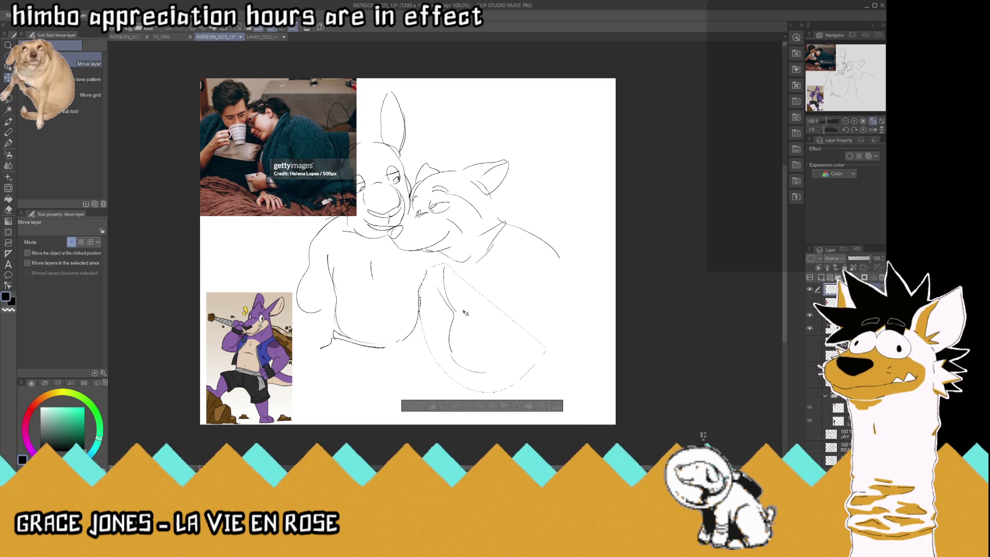
pyautogui.press('m')
pyautogui.hotkey('ctrl', 'd')
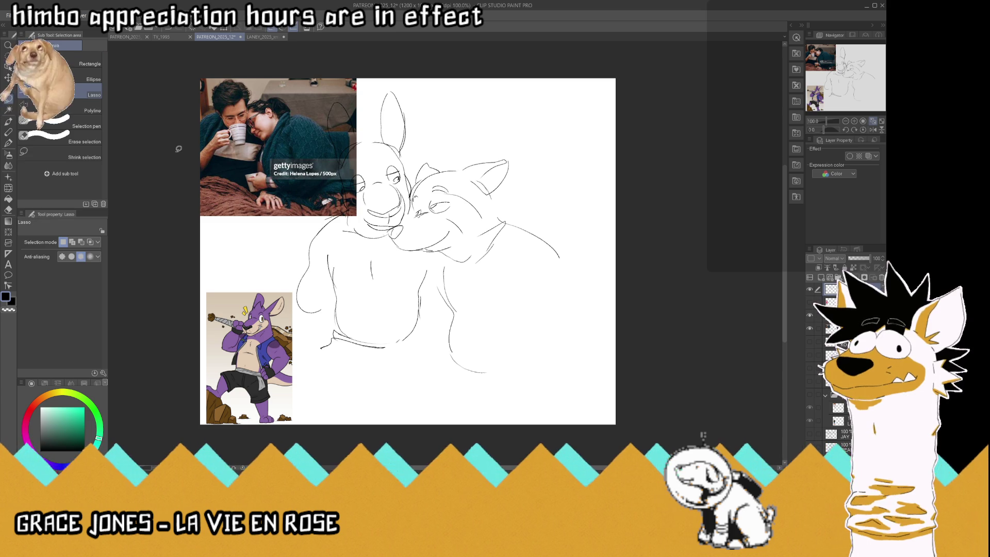
pyautogui.press('p')
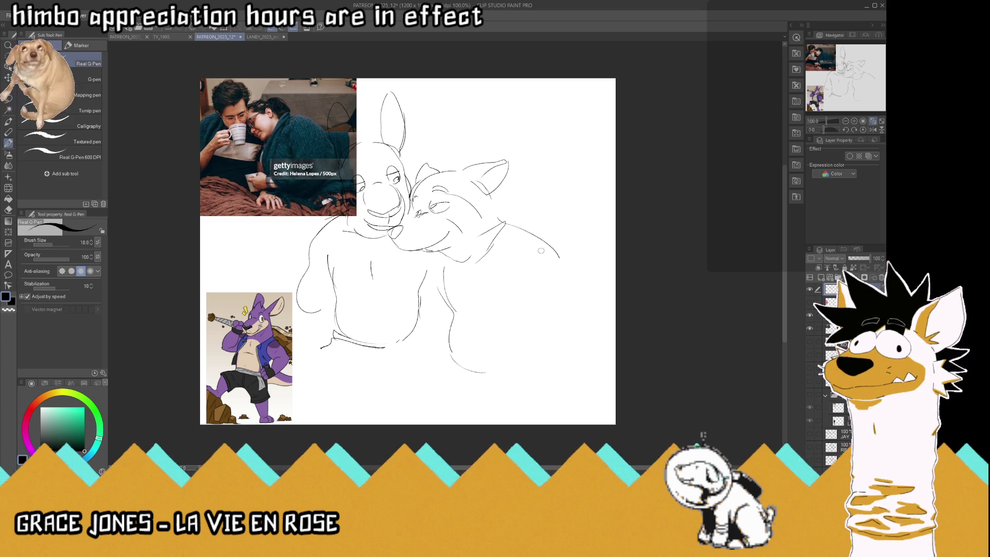
# - Sketch the right character's head back, back and arm sweeping toward the canvas edge
pyautogui.moveTo(506, 221); pyautogui.dragTo(548, 339)
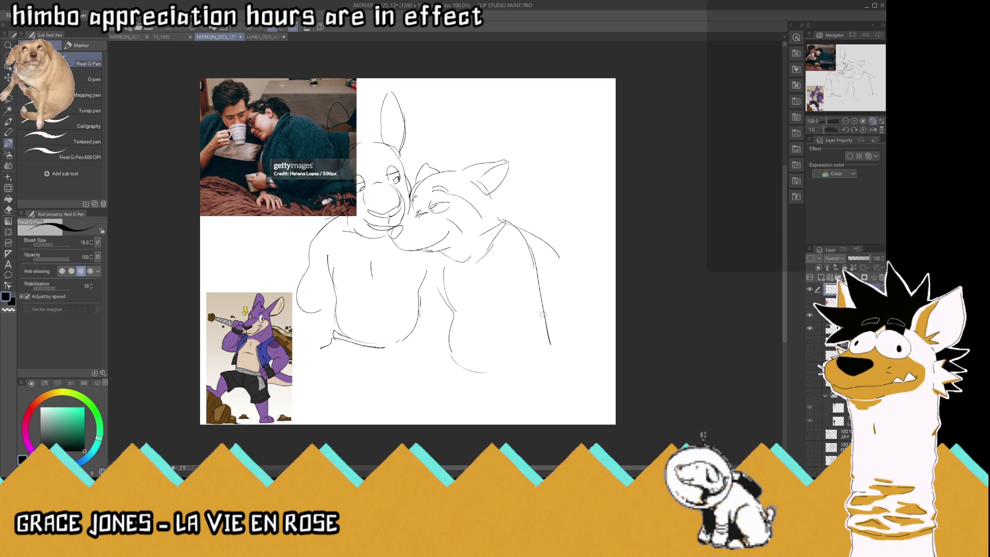
pyautogui.hotkey('ctrl', 'z')
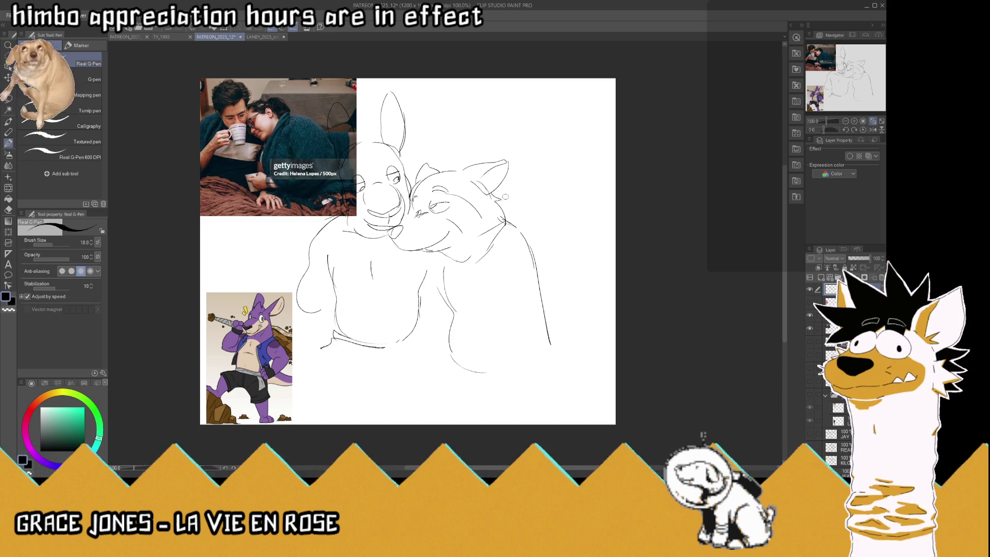
pyautogui.moveTo(496, 191)
pyautogui.mouseDown()
pyautogui.moveTo(527, 212)
pyautogui.moveTo(551, 264)
pyautogui.mouseUp()
pyautogui.moveTo(535, 218)
pyautogui.mouseDown()
pyautogui.moveTo(548, 236)
pyautogui.moveTo(560, 224)
pyautogui.moveTo(601, 327)
pyautogui.mouseUp()
pyautogui.moveTo(585, 254); pyautogui.dragTo(616, 283)
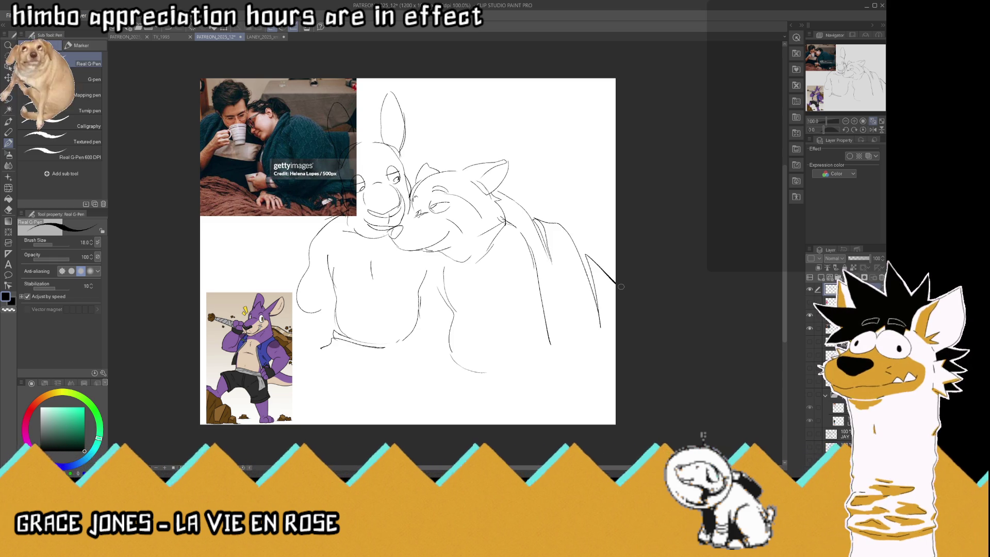
# - Hide the photo reference layer, keeping the purple character reference visible
pyautogui.click(810, 326)
pyautogui.click(809, 326)
pyautogui.click(809, 340)
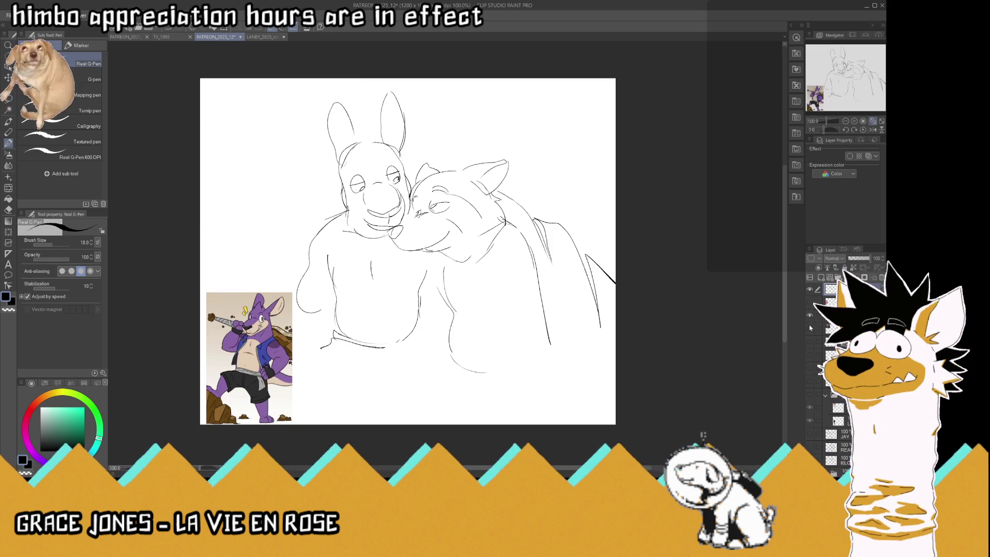
# - Redraw the right character's back curve from shoulder to canvas edge and save the file
pyautogui.moveTo(335, 196)
pyautogui.mouseDown()
pyautogui.moveTo(301, 225)
pyautogui.moveTo(297, 261)
pyautogui.mouseUp()
pyautogui.moveTo(314, 214); pyautogui.dragTo(238, 334)
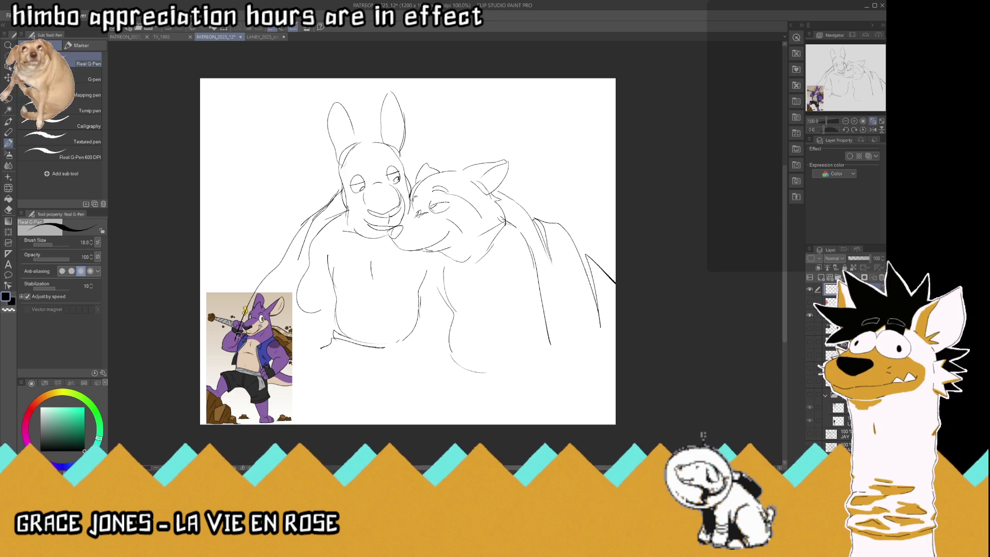
pyautogui.hotkey('ctrl', 'z')
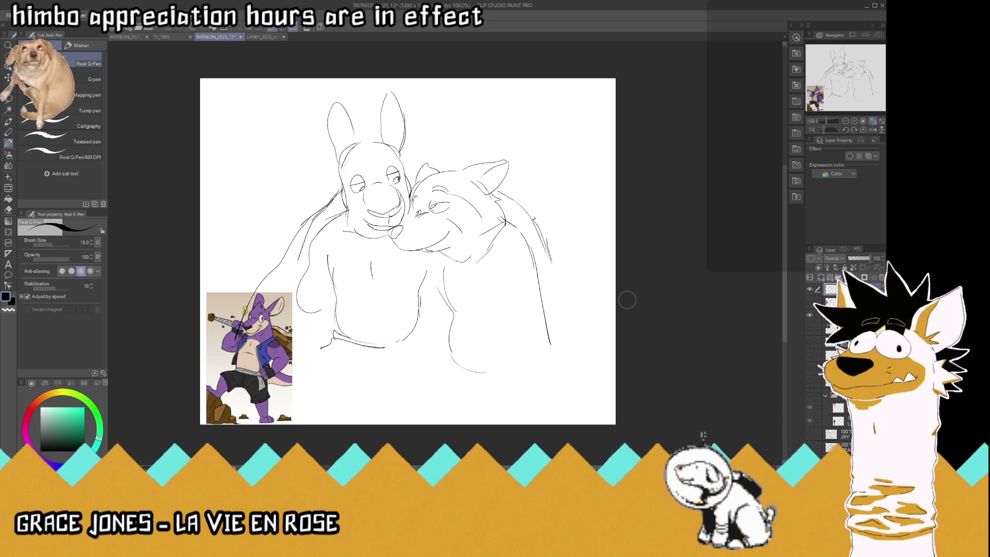
pyautogui.moveTo(534, 217)
pyautogui.mouseDown()
pyautogui.moveTo(616, 304)
pyautogui.moveTo(591, 325)
pyautogui.mouseUp()
pyautogui.hotkey('ctrl', 's')
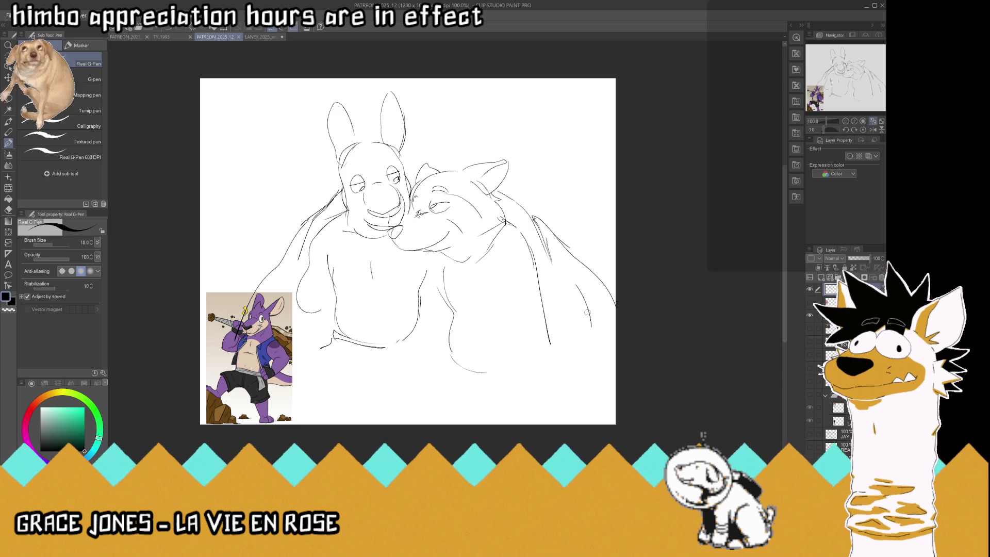
# - Show the couple photo reference, hide the purple and red fox references, and sketch a body curve
pyautogui.click(809, 302)
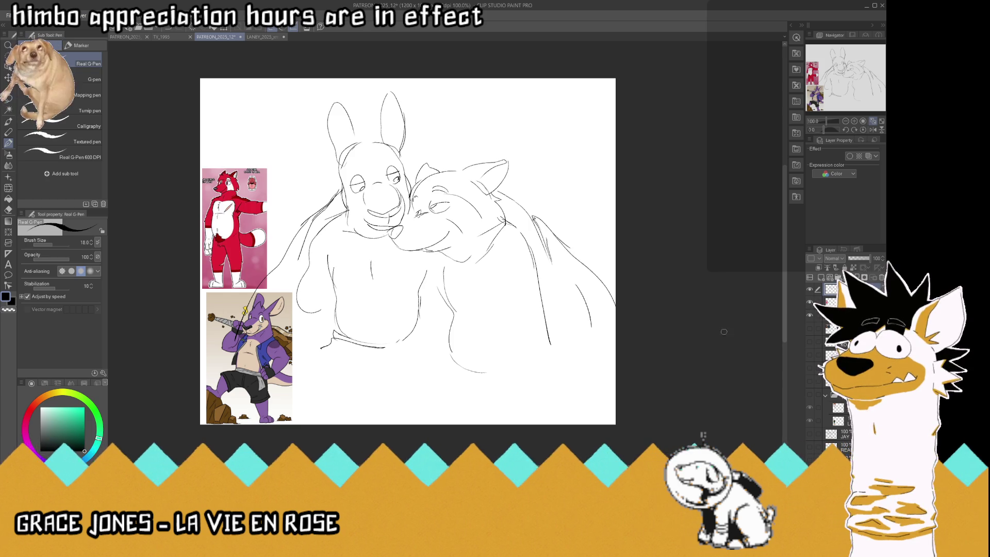
pyautogui.click(810, 315)
pyautogui.click(810, 328)
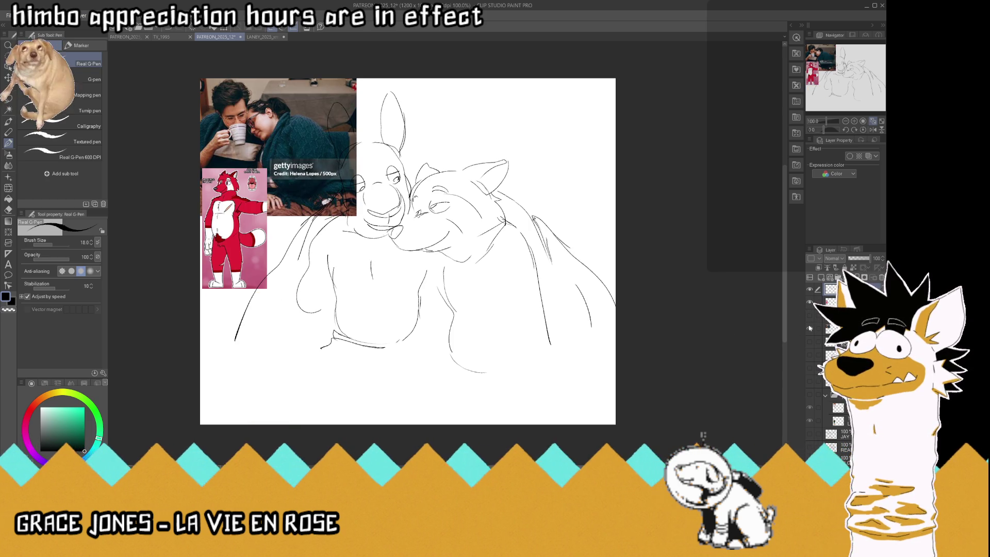
pyautogui.moveTo(514, 255)
pyautogui.mouseDown()
pyautogui.moveTo(509, 332)
pyautogui.moveTo(522, 330)
pyautogui.moveTo(508, 321)
pyautogui.mouseUp()
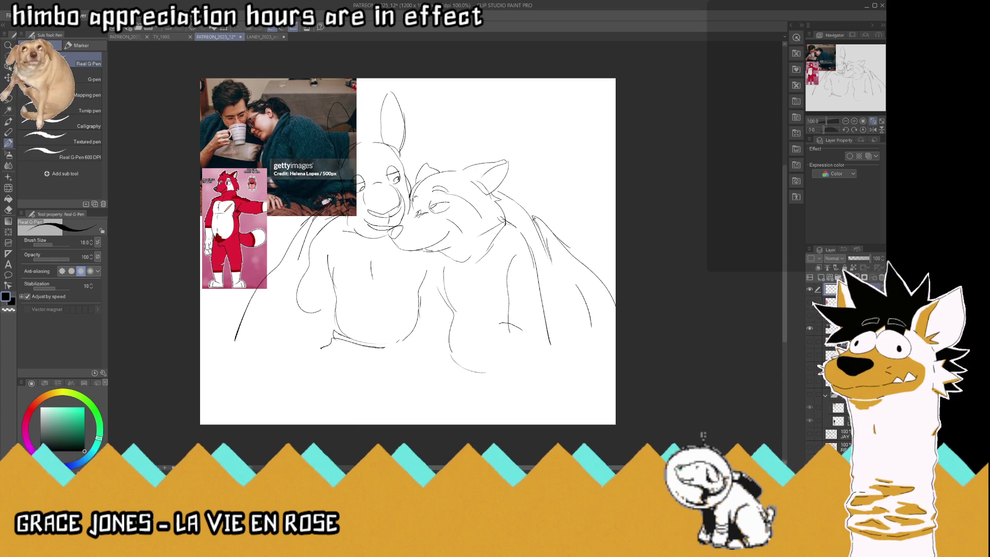
pyautogui.click(810, 303)
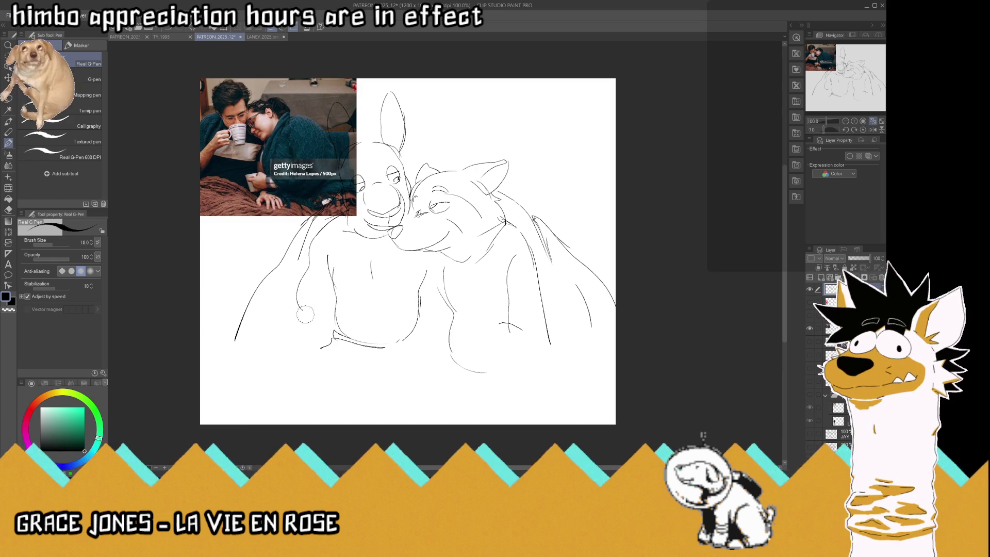
# - Remove the stray belly curve and sketch a mug's rim, inner rim and handle on the left character's belly
pyautogui.hotkey('ctrl', 'z')
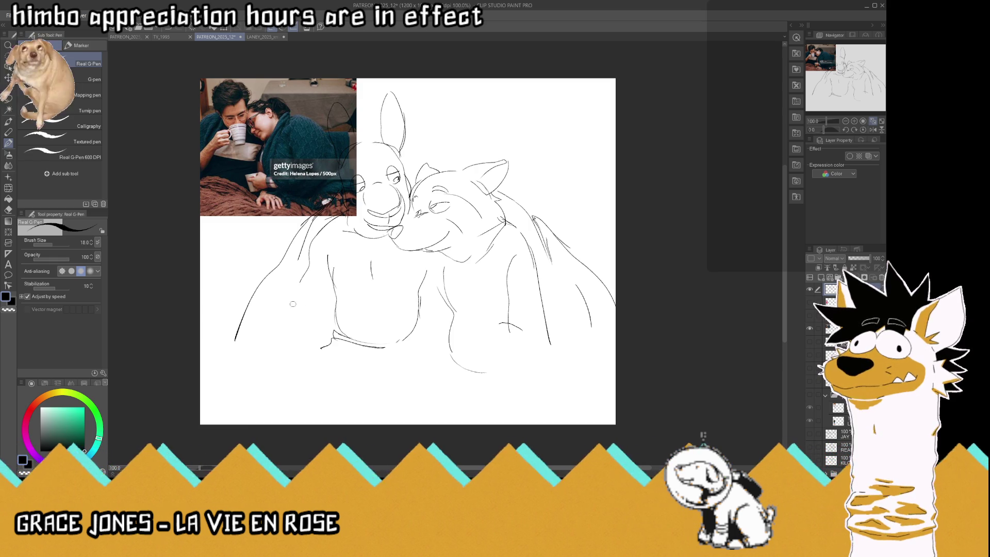
pyautogui.moveTo(289, 304)
pyautogui.mouseDown()
pyautogui.moveTo(313, 308)
pyautogui.moveTo(283, 304)
pyautogui.mouseUp()
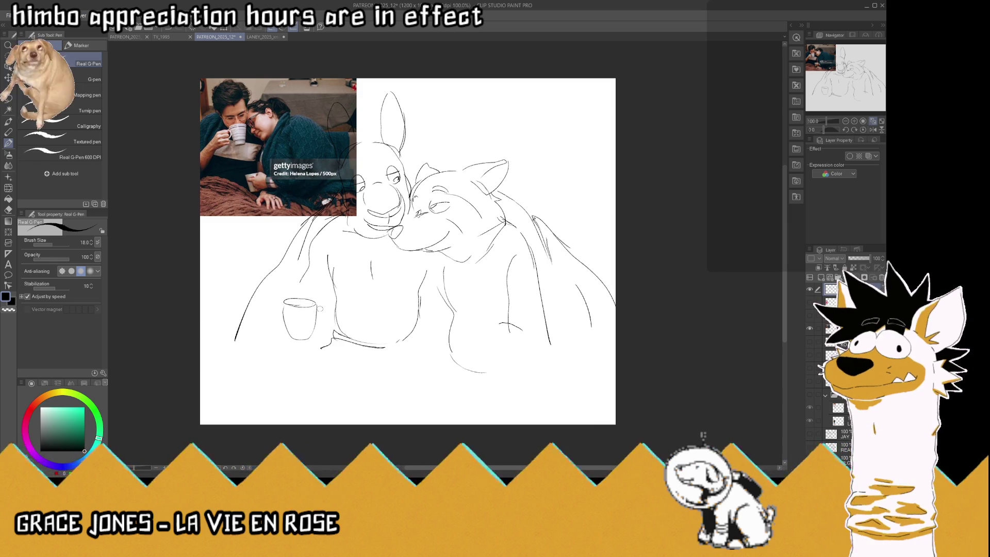
pyautogui.moveTo(316, 303)
pyautogui.mouseDown()
pyautogui.moveTo(314, 321)
pyautogui.moveTo(321, 305)
pyautogui.moveTo(285, 328)
pyautogui.mouseUp()
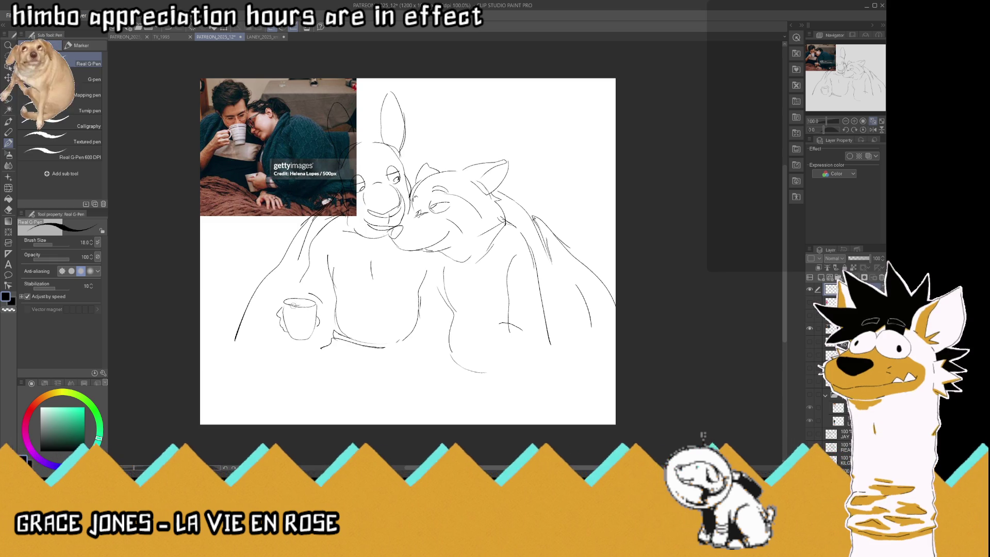
pyautogui.moveTo(293, 305); pyautogui.dragTo(312, 303)
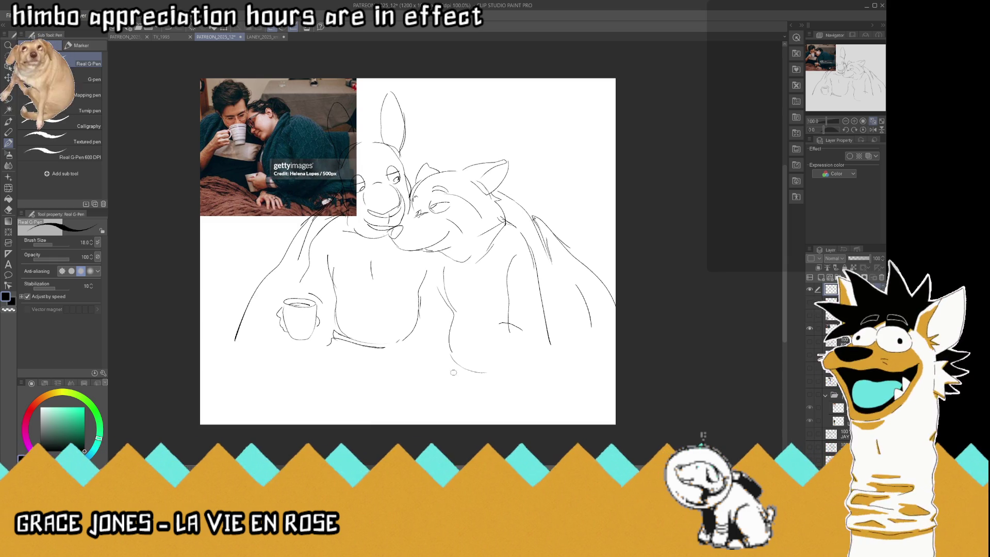
# - Save the document, discarding trial strokes along the drawing's bottom
pyautogui.moveTo(453, 370); pyautogui.dragTo(384, 359)
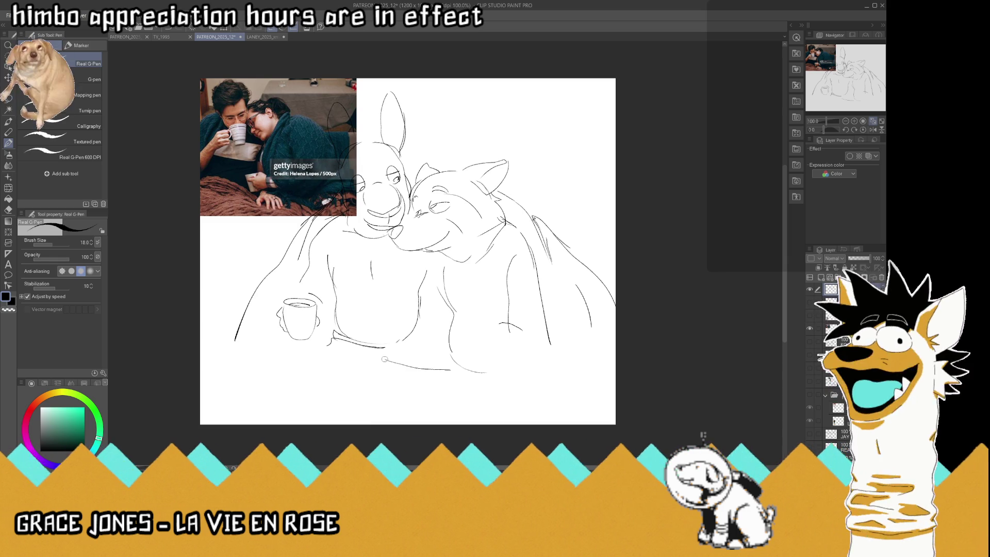
pyautogui.hotkey('ctrl', 'z')
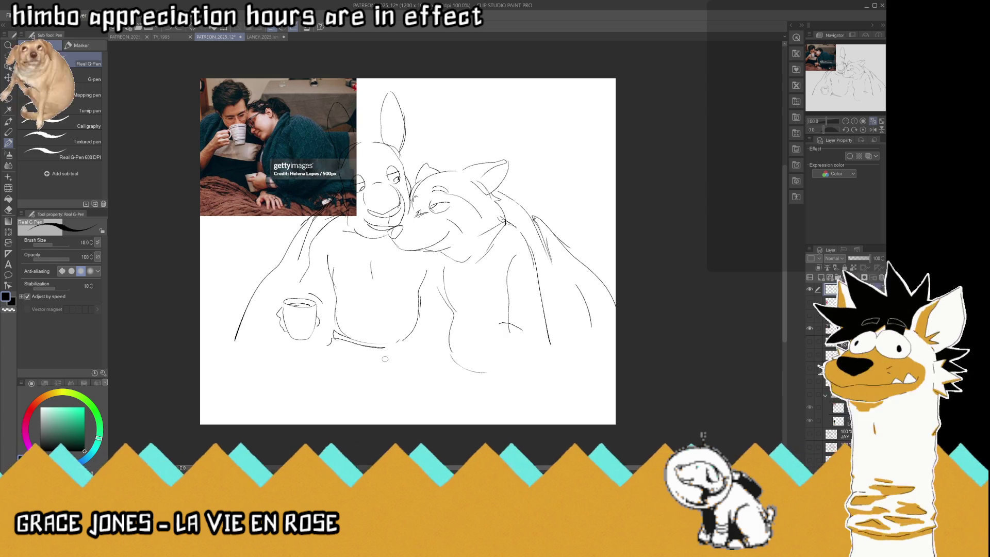
pyautogui.hotkey('ctrl', 's')
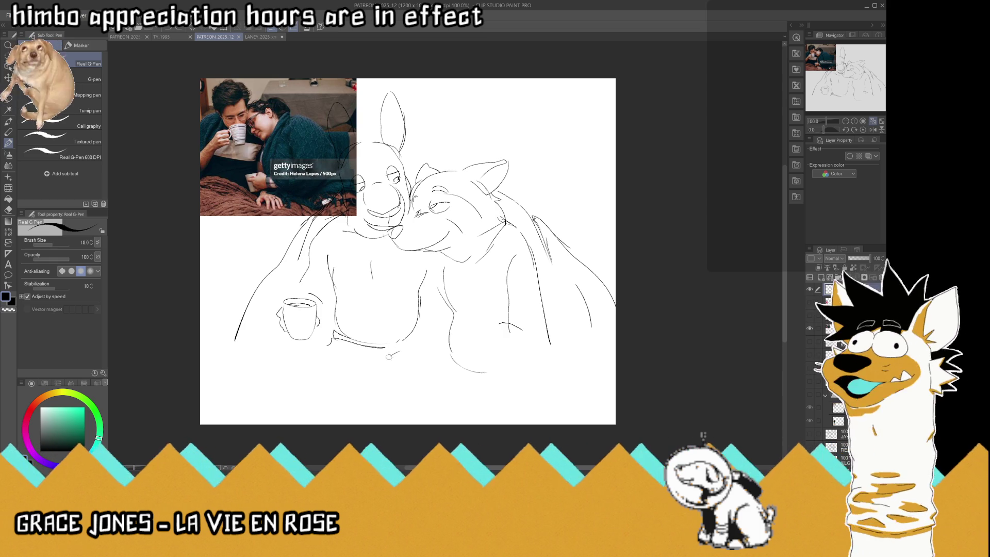
pyautogui.moveTo(349, 352)
pyautogui.mouseDown()
pyautogui.moveTo(346, 361)
pyautogui.moveTo(382, 359)
pyautogui.moveTo(317, 343)
pyautogui.mouseUp()
pyautogui.hotkey('ctrl', 'z')
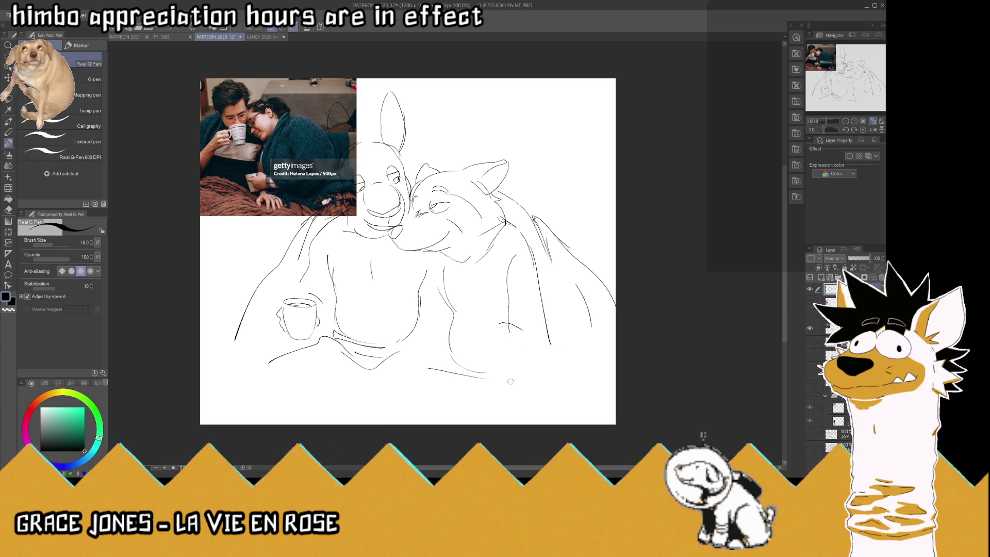
pyautogui.hotkey('ctrl', 'z')
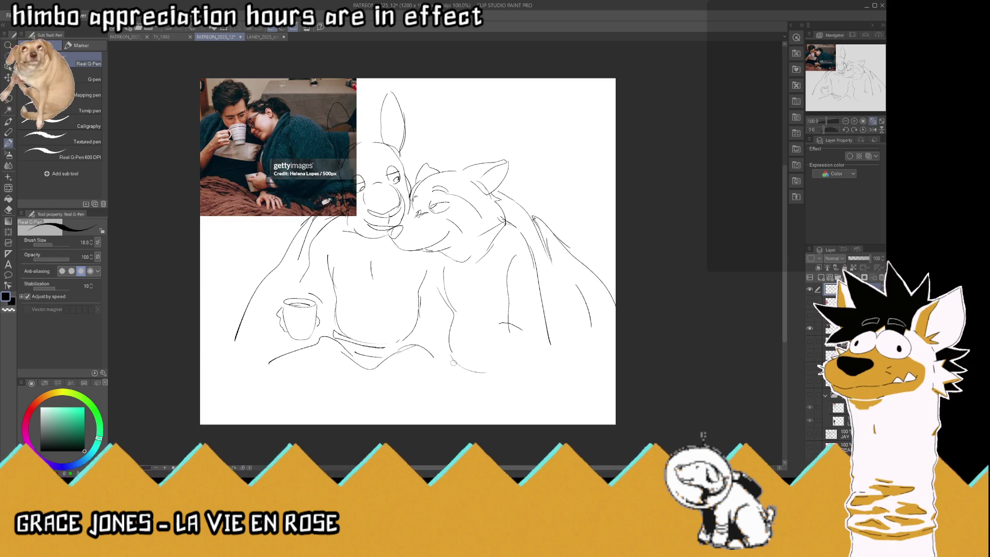
# - Sketch the left character's folded legs and the right figure's lower outline, erasing overlaps
pyautogui.moveTo(365, 393)
pyautogui.mouseDown()
pyautogui.moveTo(454, 367)
pyautogui.moveTo(403, 401)
pyautogui.mouseUp()
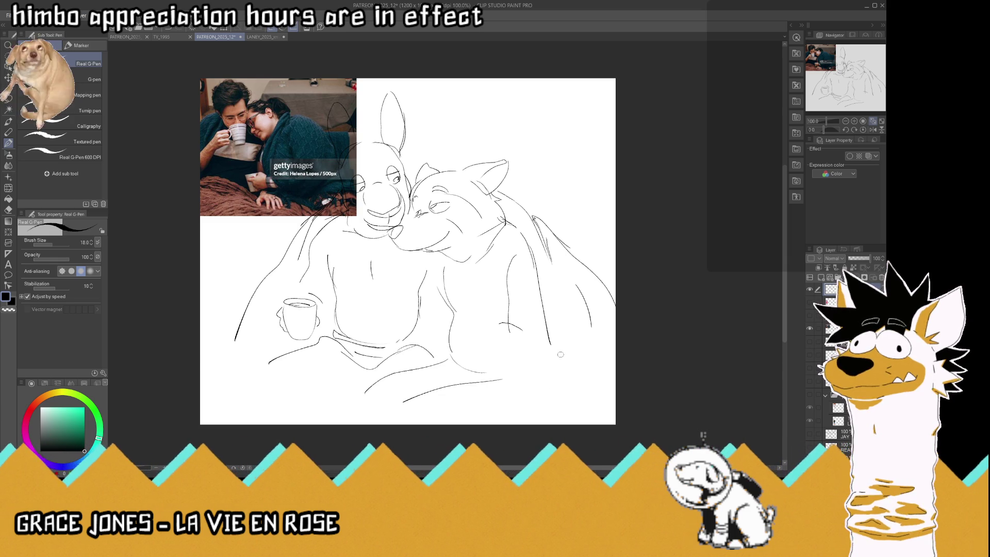
pyautogui.moveTo(547, 330); pyautogui.dragTo(581, 413)
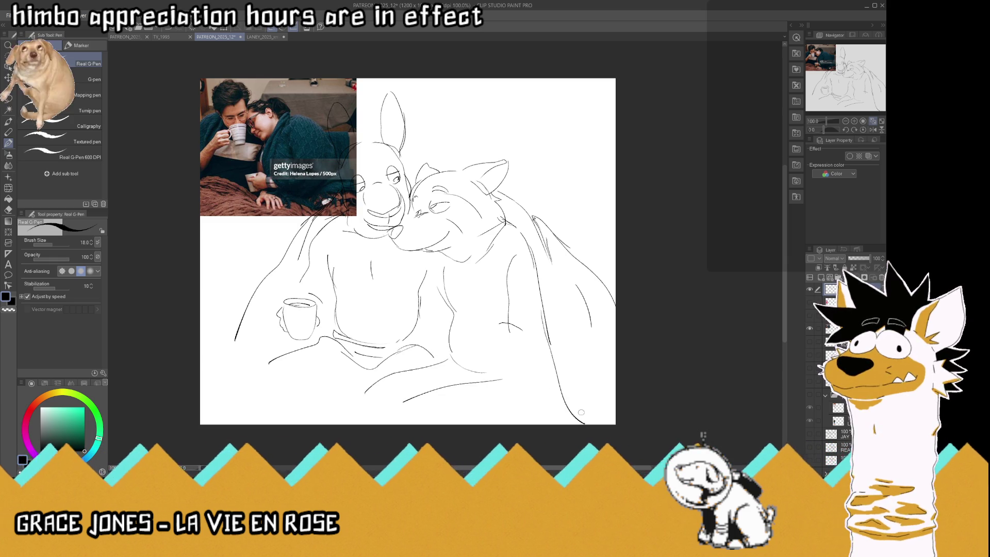
pyautogui.moveTo(302, 358)
pyautogui.mouseDown()
pyautogui.moveTo(330, 377)
pyautogui.moveTo(285, 365)
pyautogui.moveTo(329, 381)
pyautogui.mouseUp()
pyautogui.moveTo(268, 363)
pyautogui.mouseDown()
pyautogui.moveTo(263, 402)
pyautogui.moveTo(334, 410)
pyautogui.mouseUp()
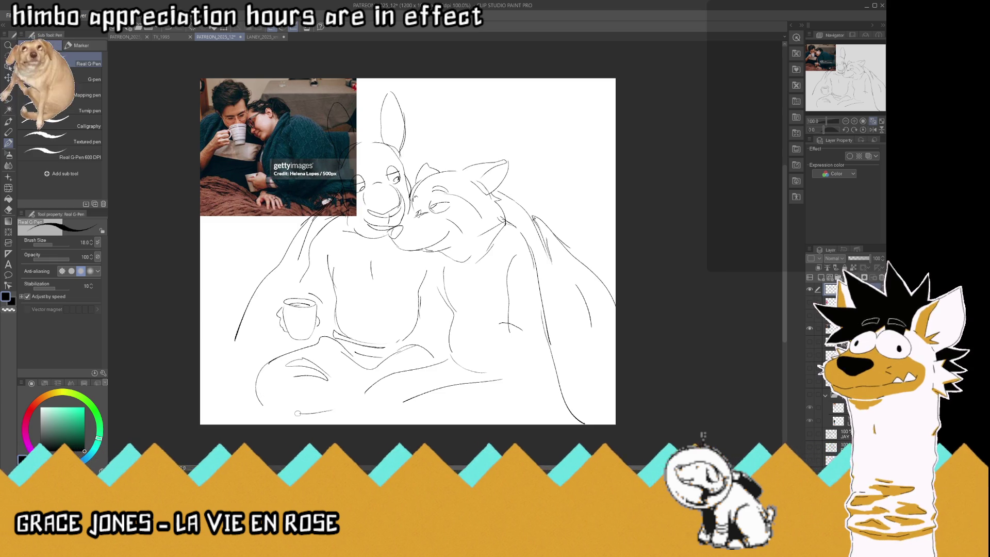
pyautogui.moveTo(328, 370); pyautogui.dragTo(359, 378)
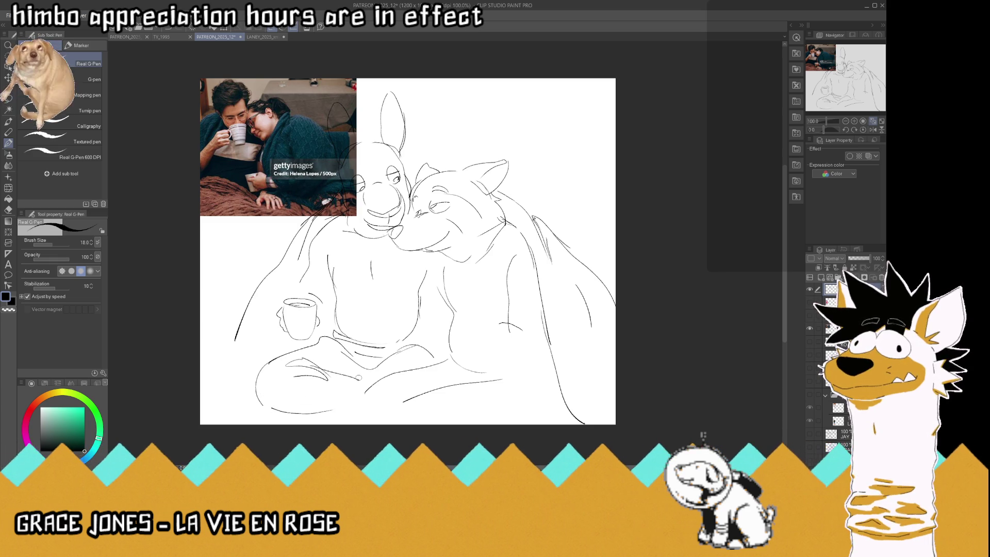
pyautogui.moveTo(361, 384)
pyautogui.mouseDown()
pyautogui.moveTo(472, 388)
pyautogui.moveTo(396, 393)
pyautogui.mouseUp()
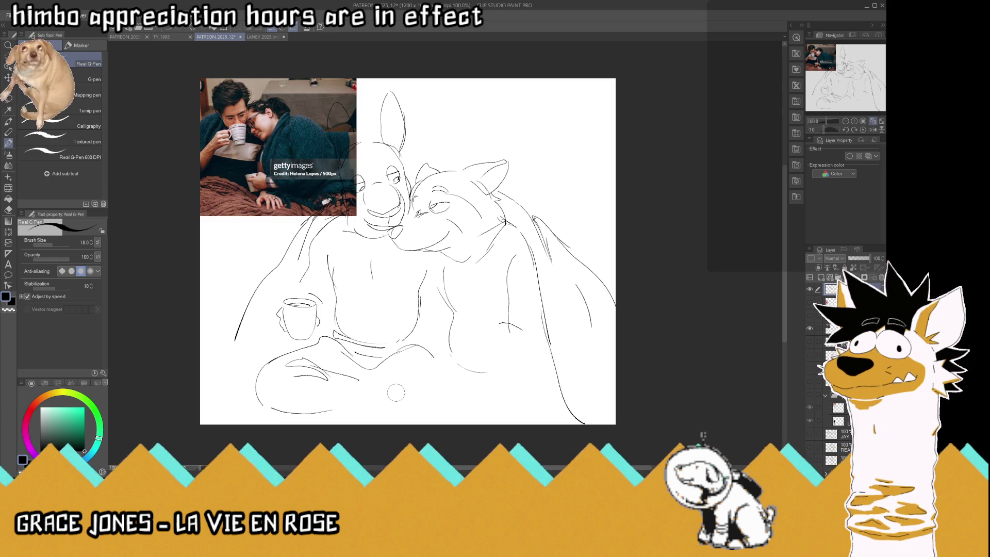
pyautogui.hotkey('ctrl', 'z')
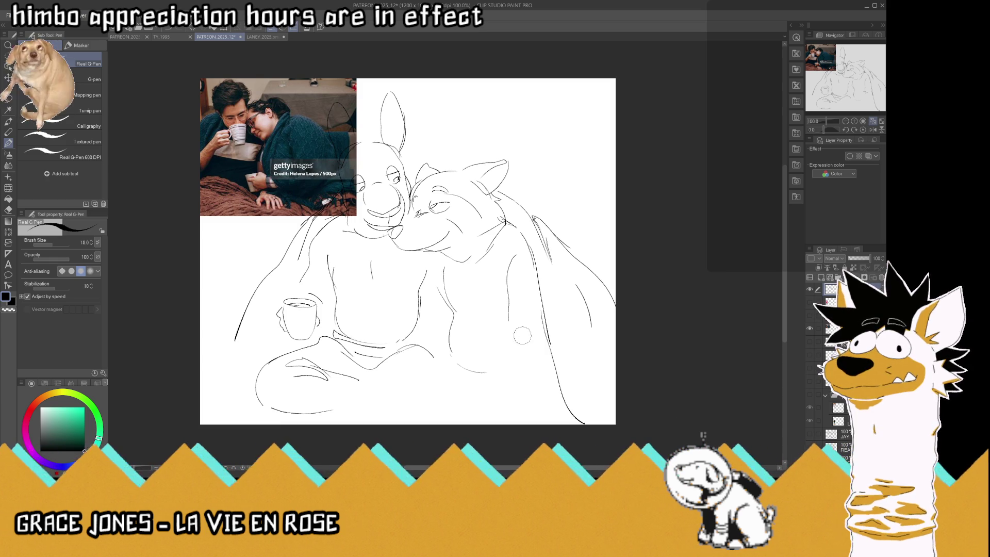
# - Sketch the right character's forearm and paw, redrawing the paw contour
pyautogui.hotkey('ctrl', 'z')
pyautogui.hotkey('ctrl', 'z')
pyautogui.hotkey('ctrl', 'z')
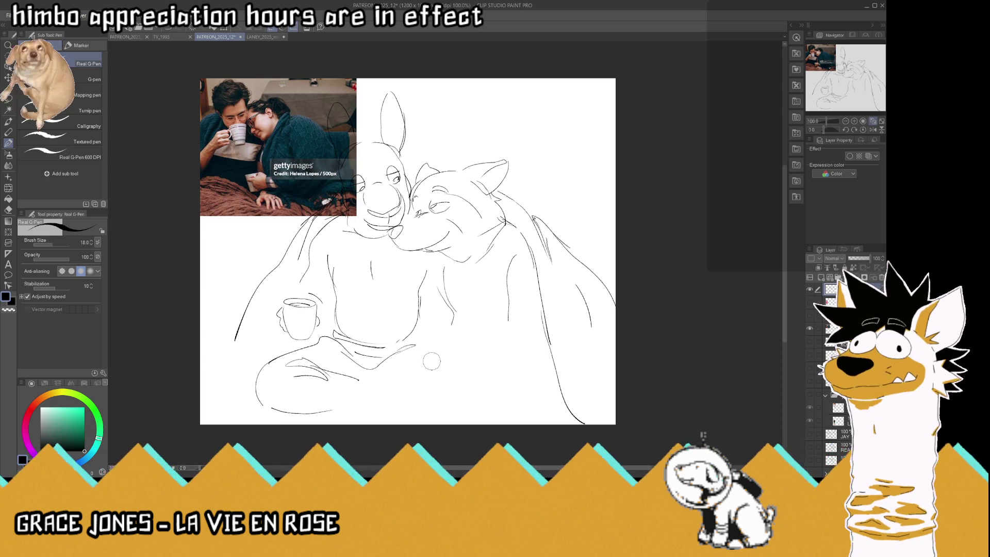
pyautogui.moveTo(524, 335)
pyautogui.mouseDown()
pyautogui.moveTo(456, 341)
pyautogui.moveTo(452, 366)
pyautogui.moveTo(542, 360)
pyautogui.mouseUp()
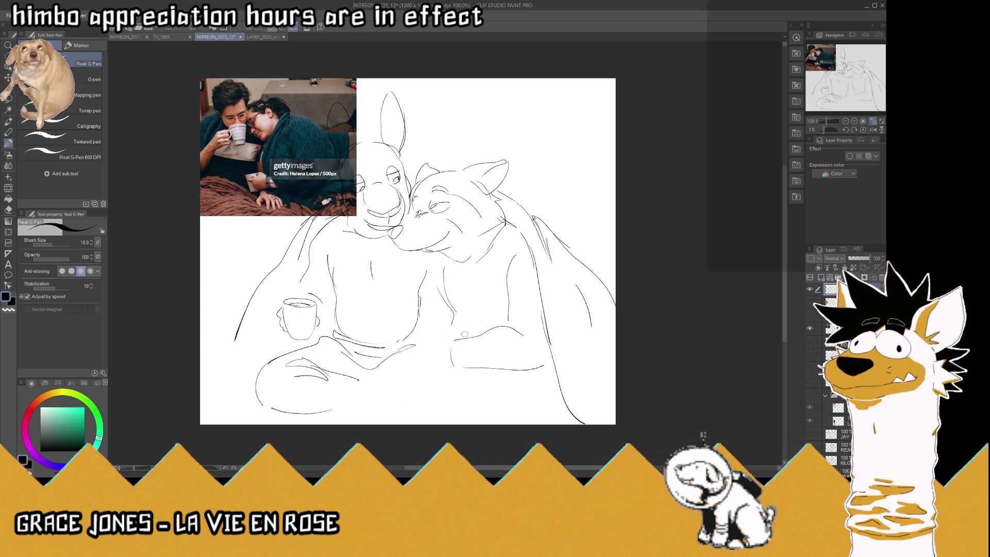
pyautogui.moveTo(460, 340)
pyautogui.mouseDown()
pyautogui.moveTo(443, 327)
pyautogui.moveTo(414, 338)
pyautogui.moveTo(431, 357)
pyautogui.moveTo(422, 363)
pyautogui.moveTo(479, 338)
pyautogui.mouseUp()
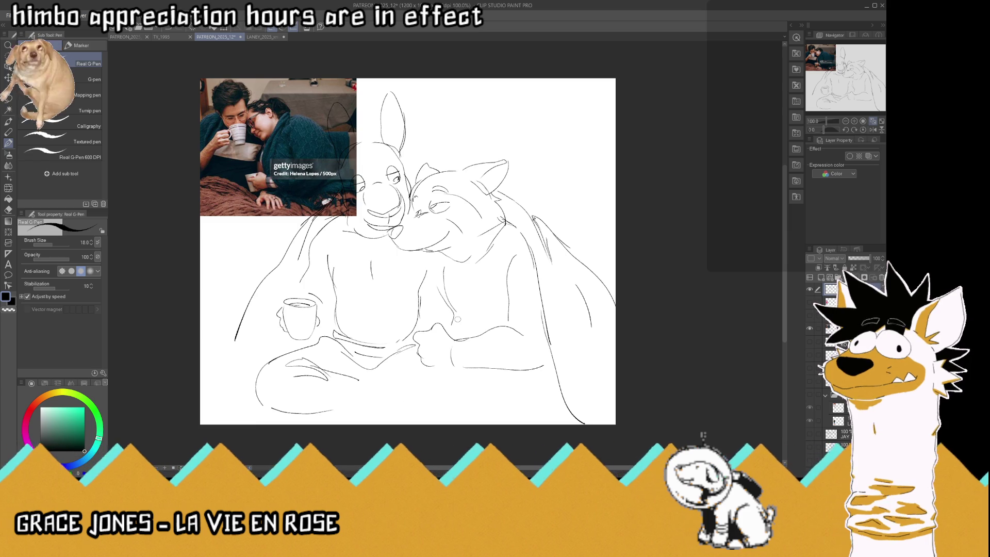
pyautogui.hotkey('ctrl', 'z')
pyautogui.hotkey('ctrl', 'z')
pyautogui.moveTo(442, 325)
pyautogui.mouseDown()
pyautogui.moveTo(426, 333)
pyautogui.moveTo(455, 331)
pyautogui.moveTo(457, 364)
pyautogui.moveTo(426, 365)
pyautogui.mouseUp()
pyautogui.moveTo(478, 331)
pyautogui.mouseDown()
pyautogui.moveTo(459, 361)
pyautogui.moveTo(464, 355)
pyautogui.mouseUp()
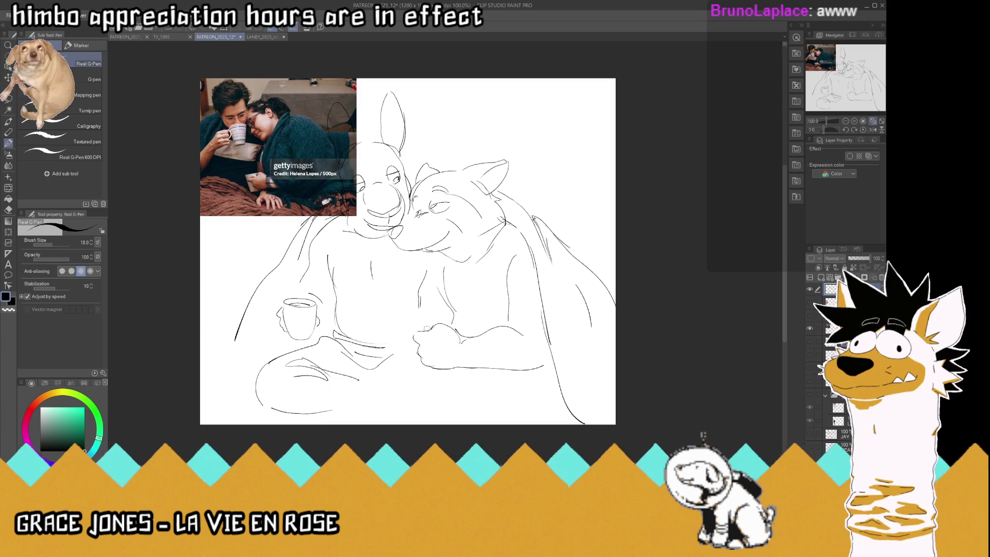
pyautogui.moveTo(416, 331)
pyautogui.mouseDown()
pyautogui.moveTo(413, 342)
pyautogui.moveTo(393, 323)
pyautogui.moveTo(429, 320)
pyautogui.mouseUp()
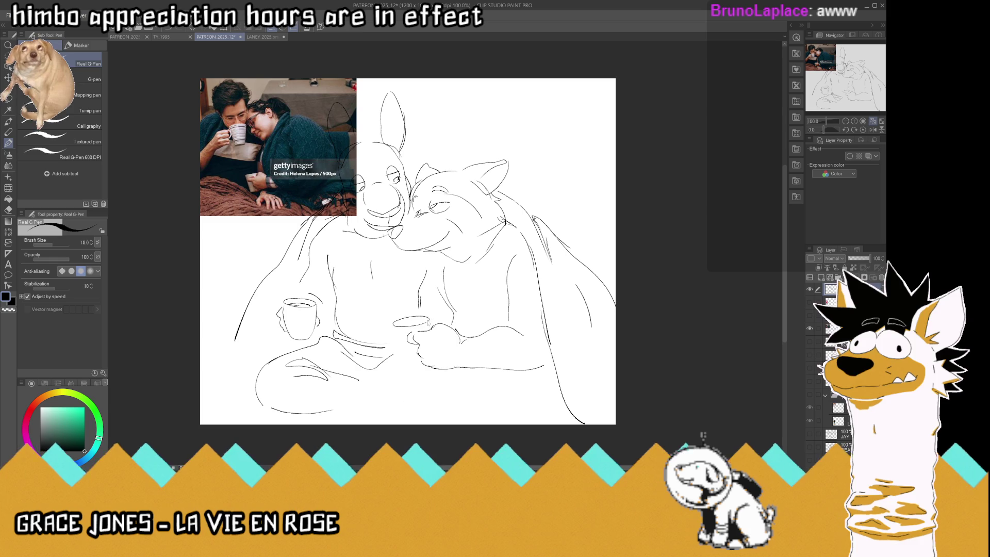
# - Draw the second mug's rim and sides held in the right character's paw
pyautogui.hotkey('ctrl', 'z')
pyautogui.moveTo(393, 324)
pyautogui.mouseDown()
pyautogui.moveTo(433, 316)
pyautogui.moveTo(401, 361)
pyautogui.mouseUp()
pyautogui.moveTo(433, 315)
pyautogui.mouseDown()
pyautogui.moveTo(431, 330)
pyautogui.moveTo(427, 322)
pyautogui.mouseUp()
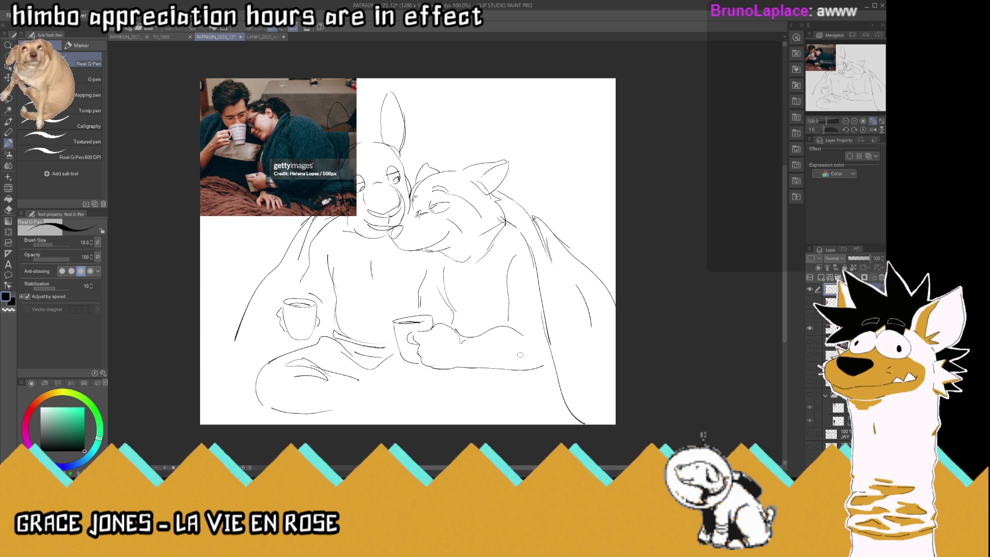
pyautogui.moveTo(417, 322); pyautogui.dragTo(434, 319)
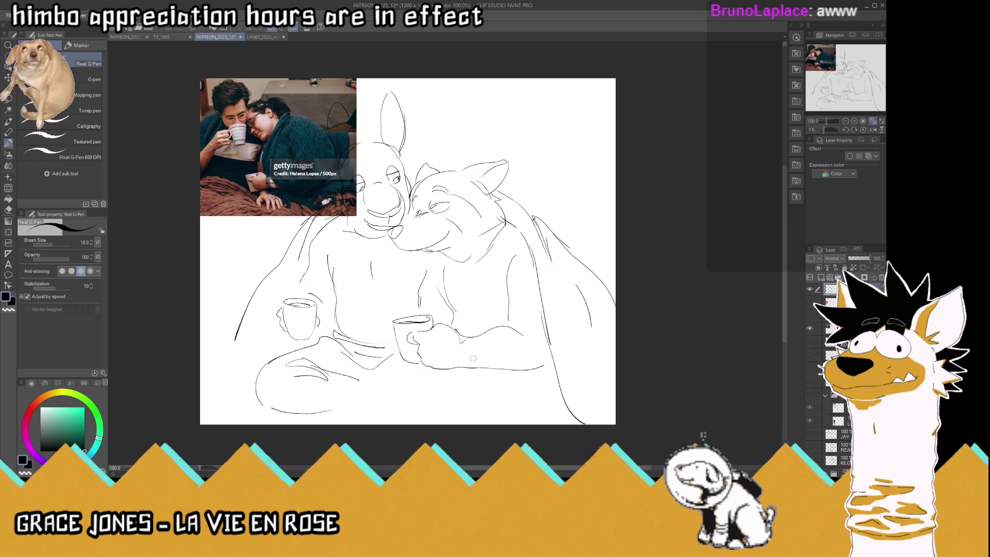
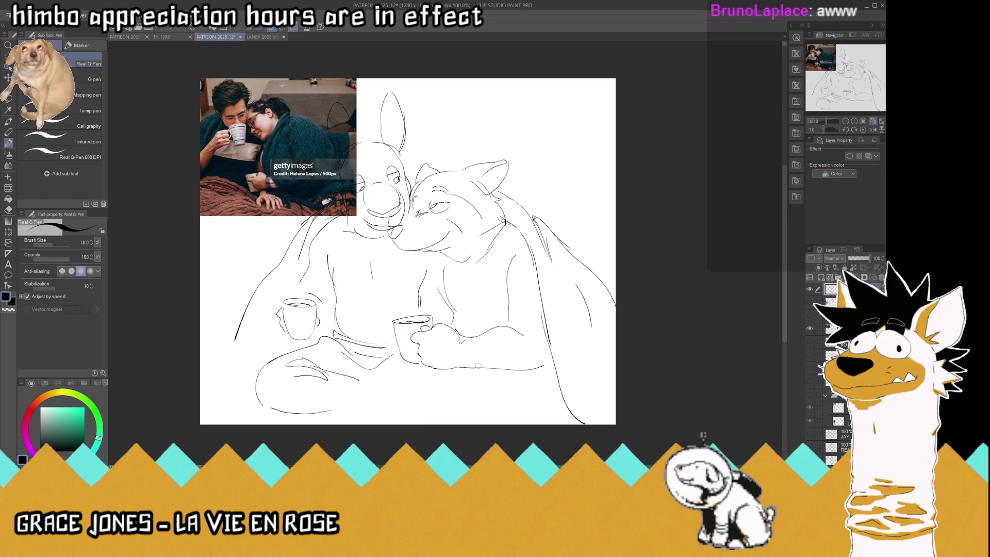
# - Hide the couple photo reference, save, and paste the purple character reference as a new layer
pyautogui.click(811, 329)
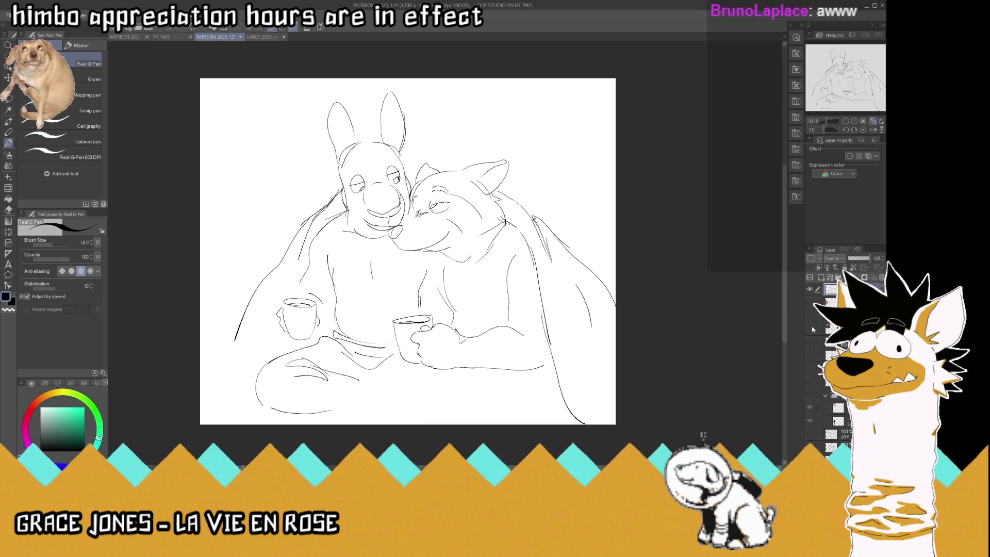
pyautogui.hotkey('ctrl', 's')
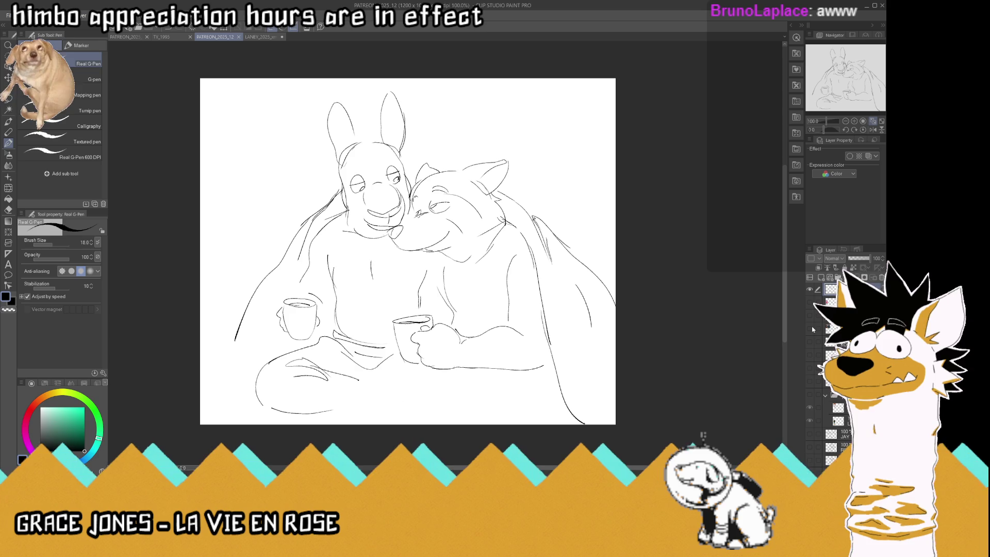
pyautogui.hotkey('ctrl', 'v')
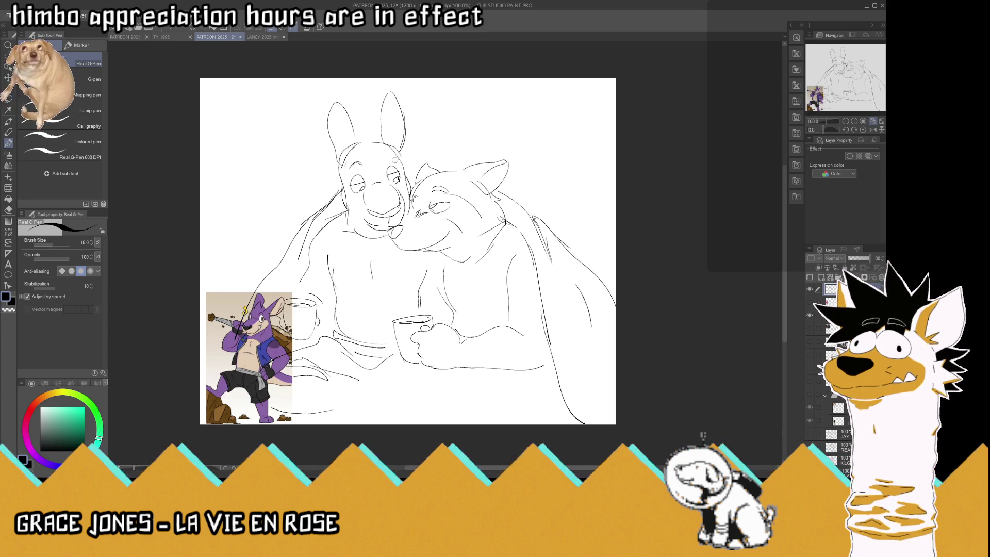
# - On a mirrored view, erase the right ear tip and redraw the right ear's outer edge and left ear's base
pyautogui.click(874, 130)
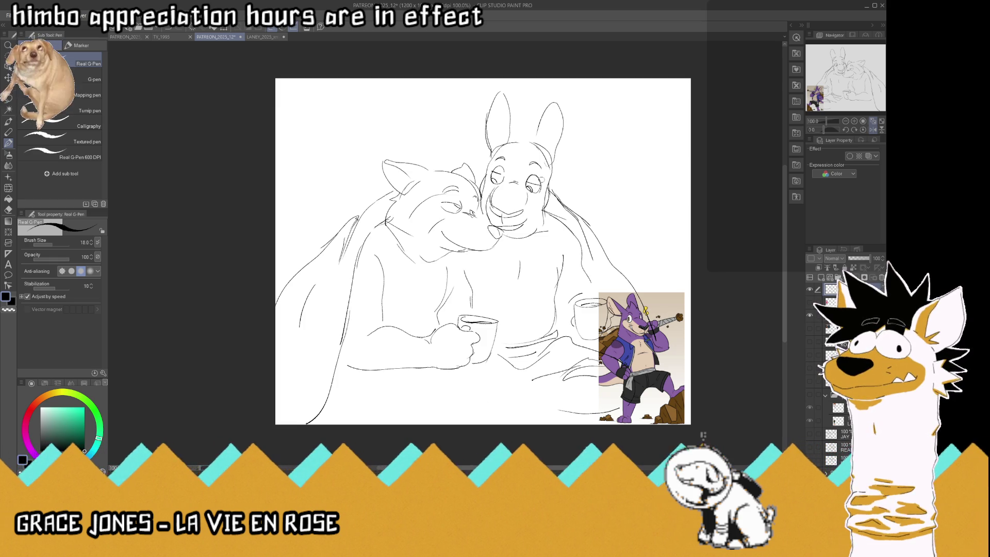
pyautogui.hotkey('ctrl', 'z')
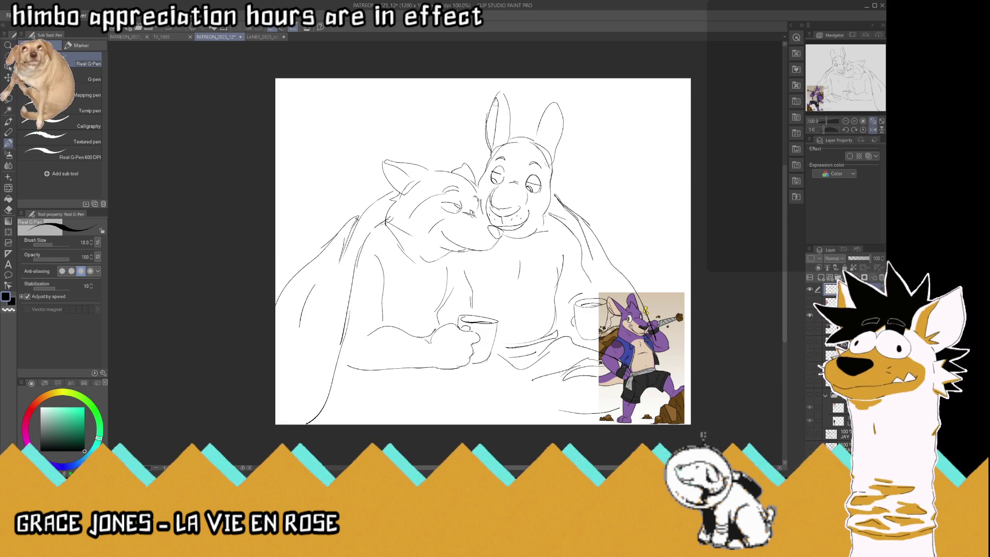
pyautogui.moveTo(566, 104)
pyautogui.mouseDown()
pyautogui.moveTo(569, 134)
pyautogui.moveTo(560, 117)
pyautogui.mouseUp()
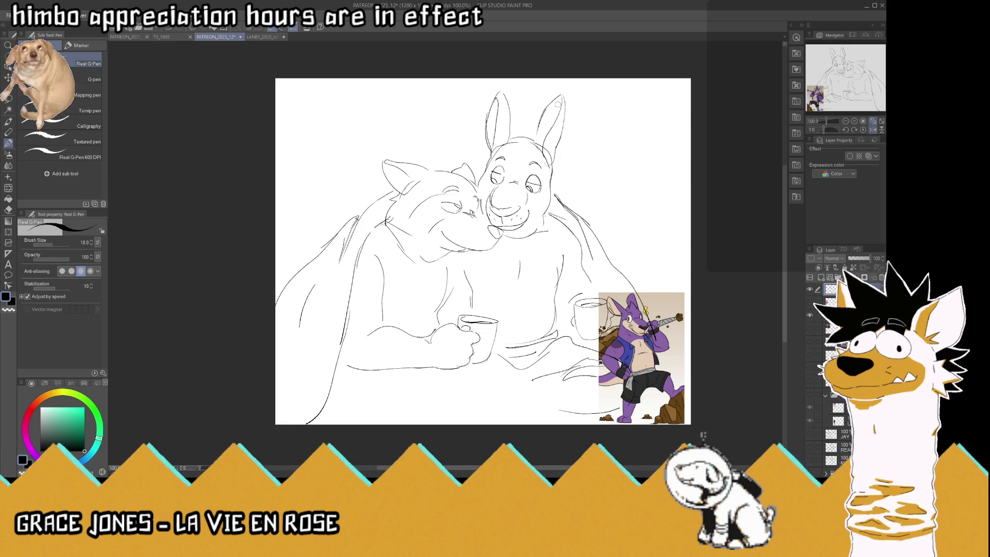
pyautogui.hotkey('ctrl', 'z')
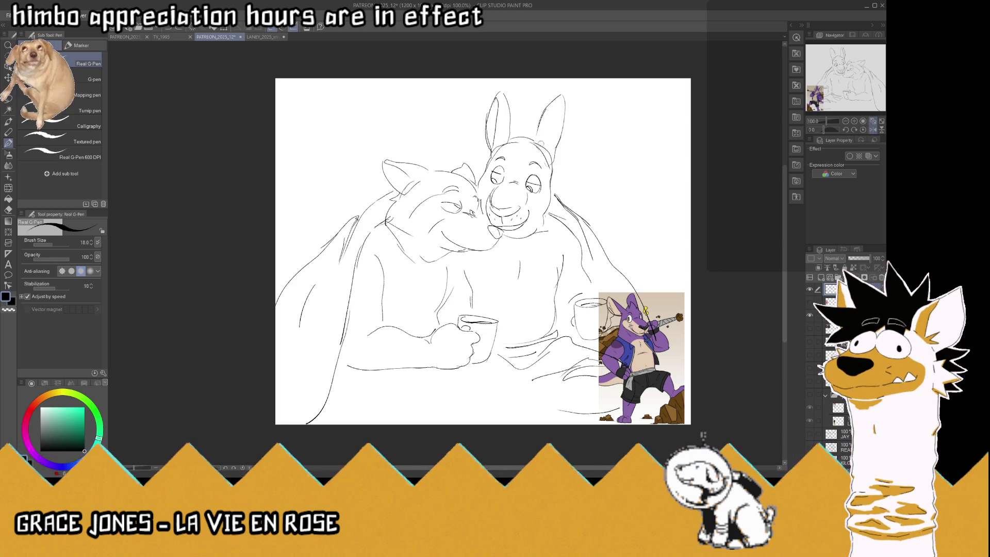
pyautogui.moveTo(565, 93); pyautogui.dragTo(548, 176)
pyautogui.moveTo(517, 146)
pyautogui.mouseDown()
pyautogui.moveTo(503, 152)
pyautogui.moveTo(530, 112)
pyautogui.moveTo(539, 132)
pyautogui.mouseUp()
pyautogui.click(874, 130)
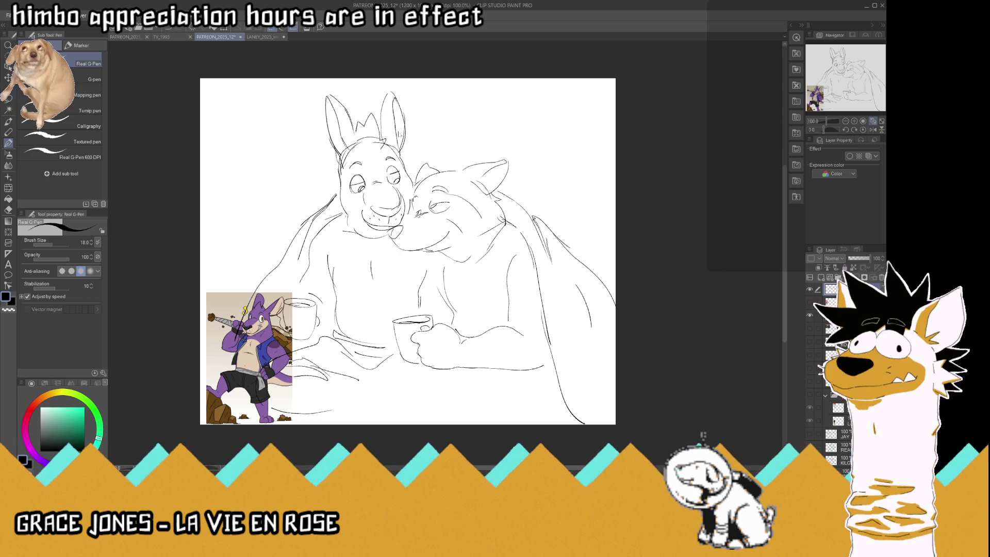
# - Replace the zigzag strokes, redraw the left ear larger pointing outward, and hide the purple reference
pyautogui.hotkey('ctrl', 'z')
pyautogui.hotkey('ctrl', 'z')
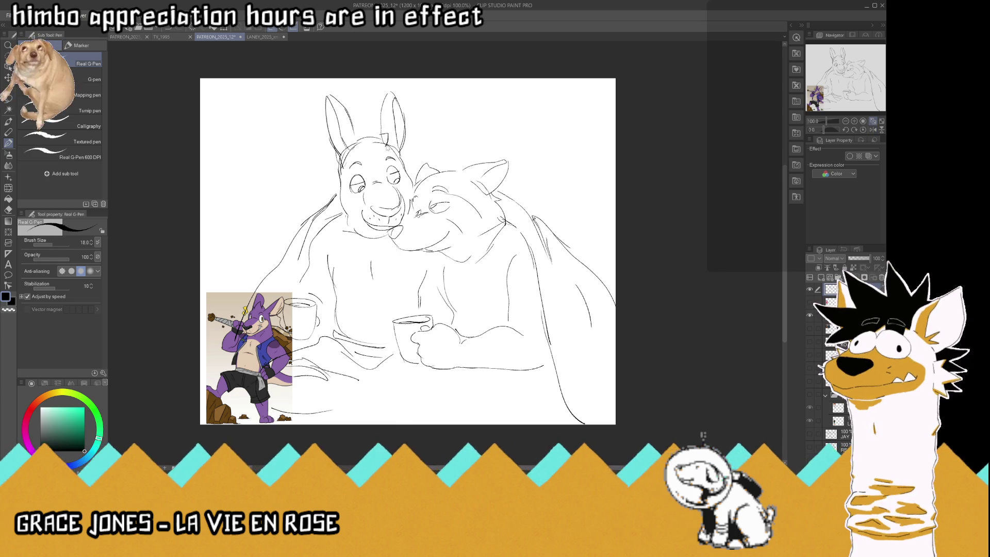
pyautogui.moveTo(389, 147)
pyautogui.mouseDown()
pyautogui.moveTo(383, 112)
pyautogui.moveTo(358, 130)
pyautogui.mouseUp()
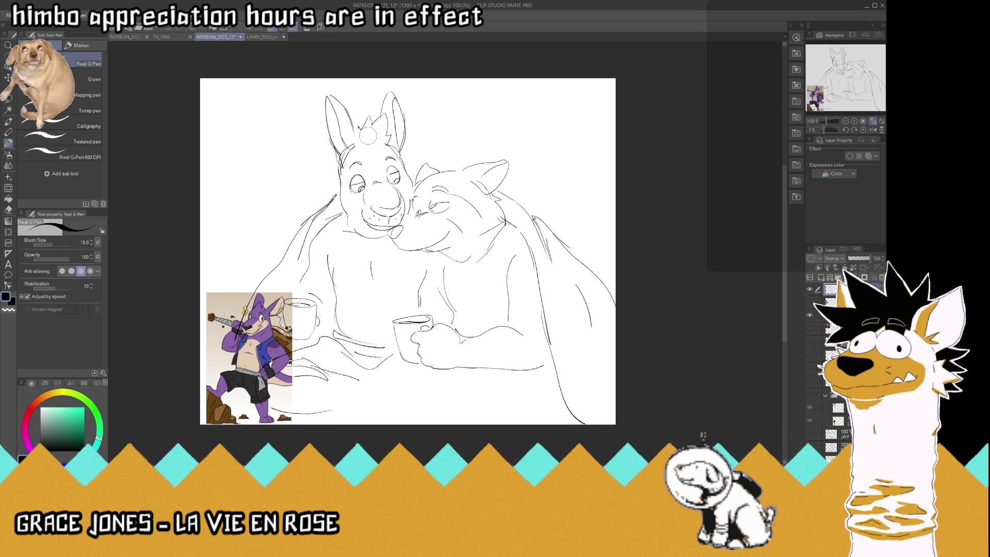
pyautogui.moveTo(361, 118); pyautogui.dragTo(356, 146)
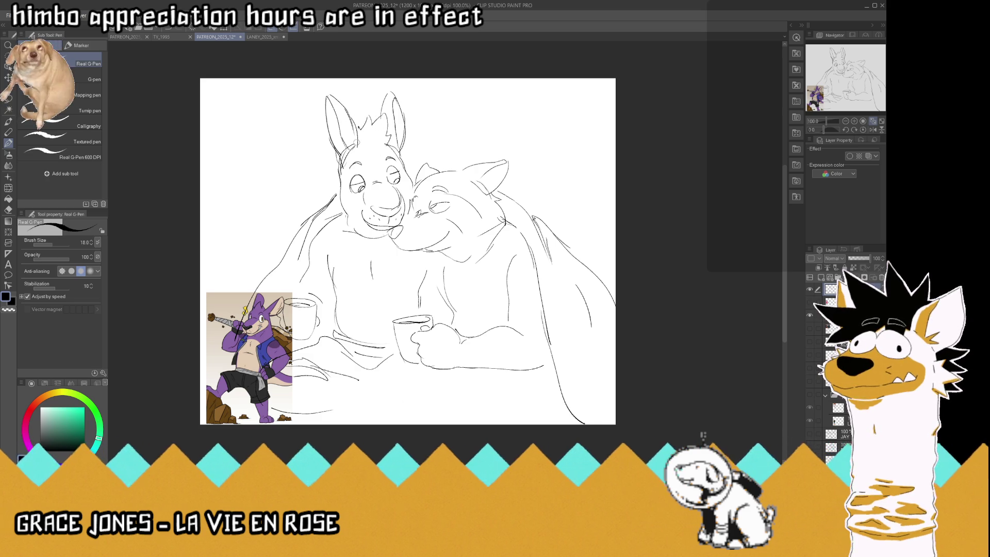
pyautogui.moveTo(330, 98)
pyautogui.mouseDown()
pyautogui.moveTo(356, 142)
pyautogui.moveTo(336, 135)
pyautogui.mouseUp()
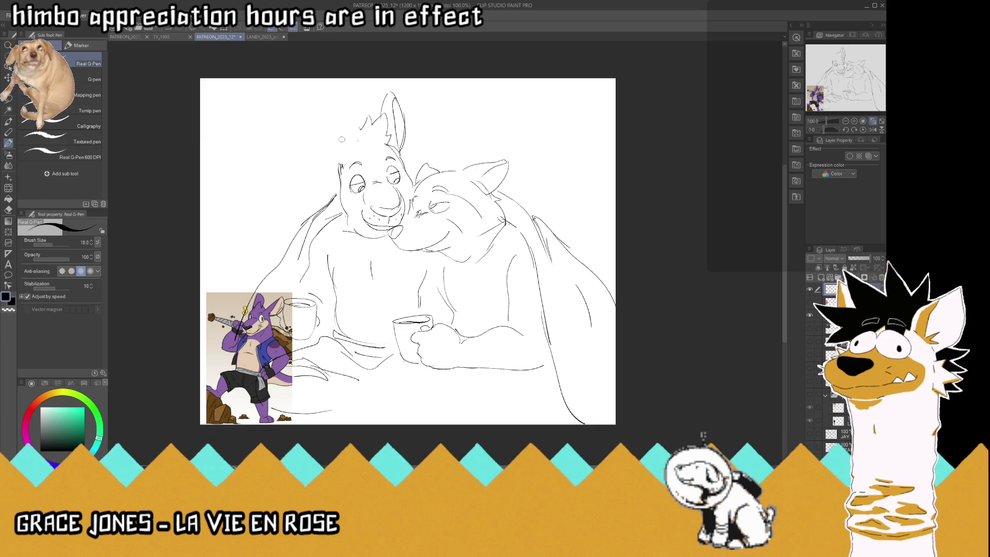
pyautogui.moveTo(357, 140)
pyautogui.mouseDown()
pyautogui.moveTo(326, 118)
pyautogui.moveTo(349, 155)
pyautogui.mouseUp()
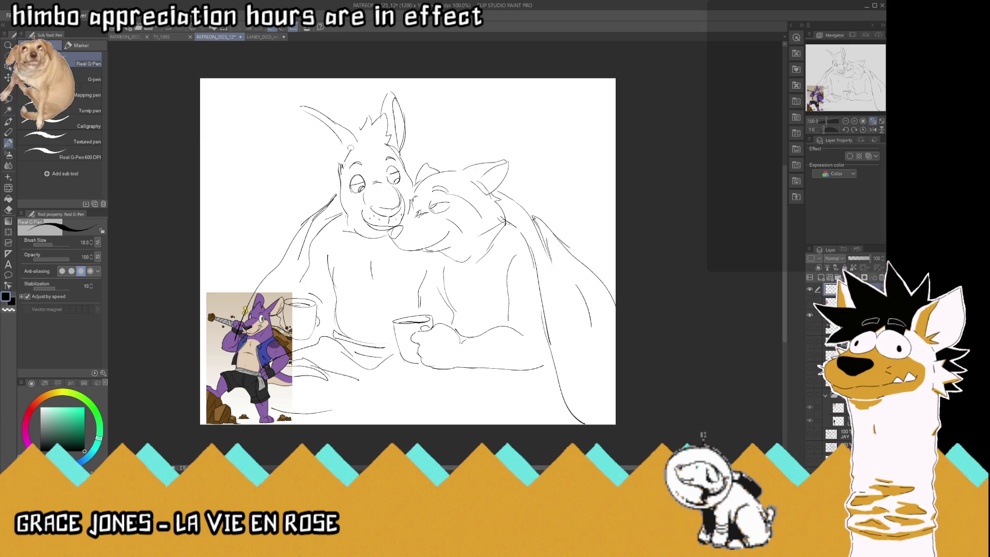
pyautogui.moveTo(329, 157)
pyautogui.mouseDown()
pyautogui.moveTo(317, 110)
pyautogui.moveTo(357, 137)
pyautogui.mouseUp()
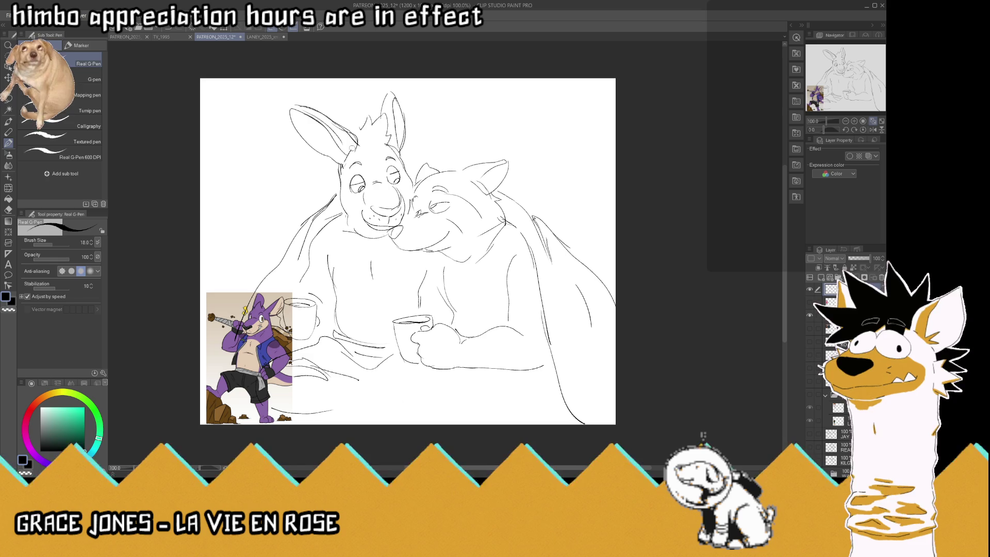
pyautogui.click(809, 314)
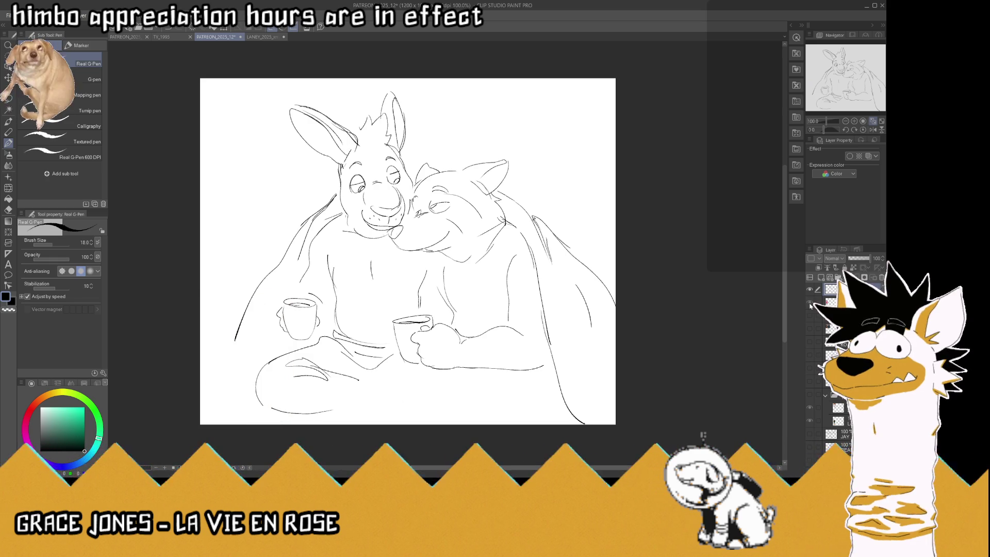
# - Show the red character reference, zoom in, and remove the loop stroke under the chin
pyautogui.click(810, 303)
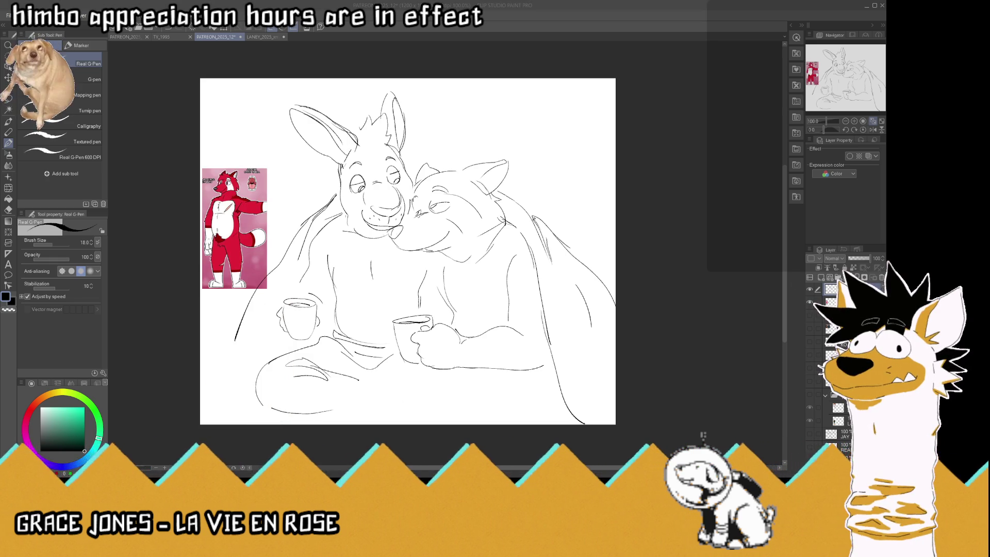
pyautogui.click(385, 186)
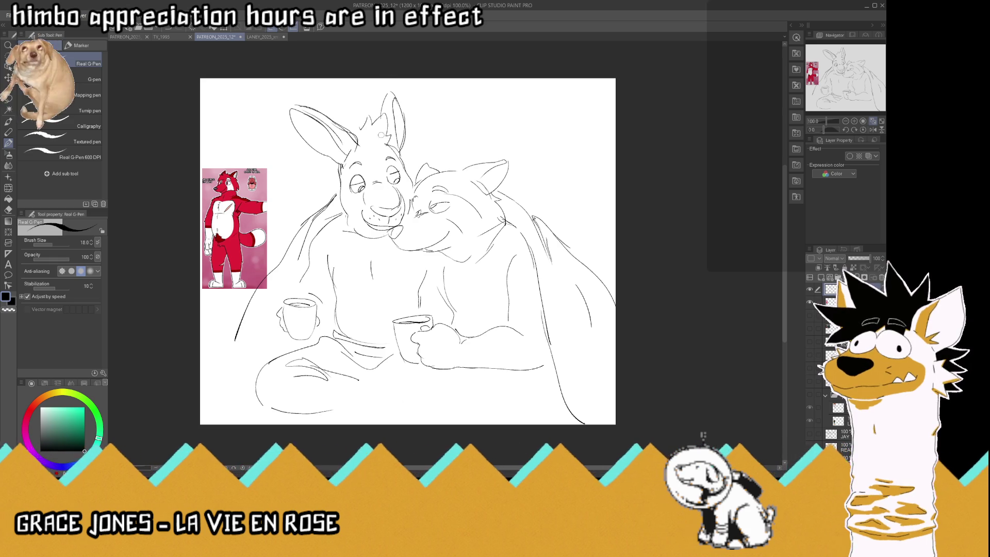
pyautogui.scroll(1, 374, 147)
pyautogui.scroll(1, 374, 146)
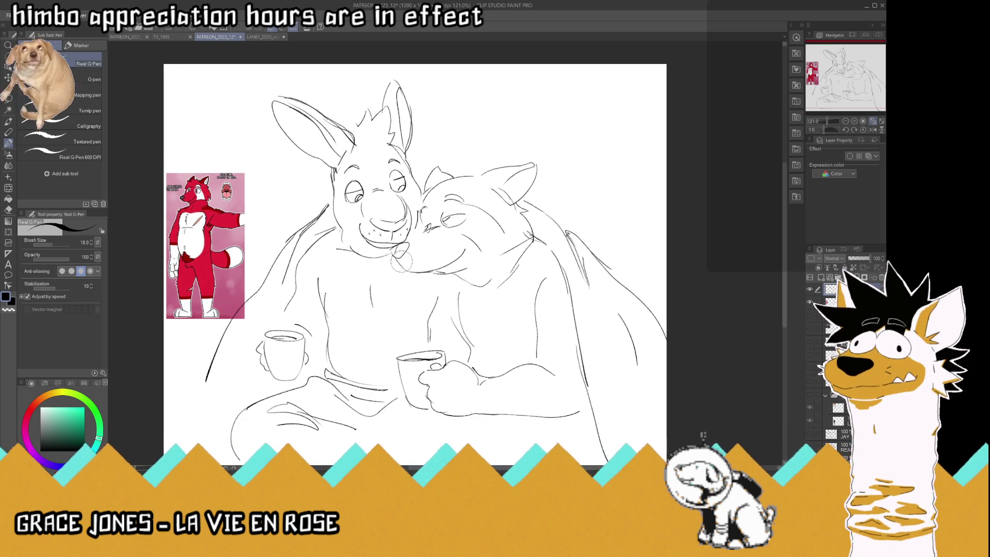
pyautogui.hotkey('ctrl', 'z')
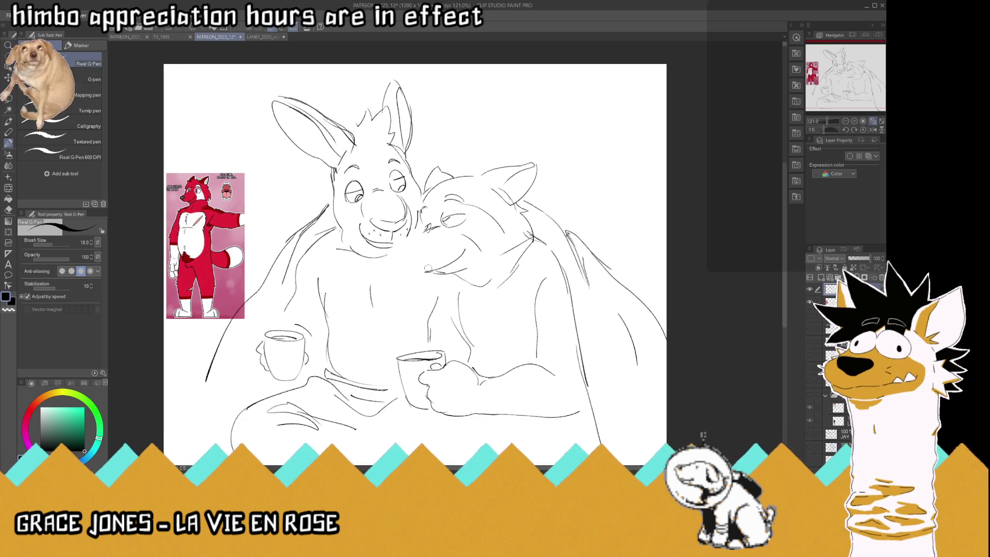
# - Sketch fur tufts and detail lines on the wolf's forehead, ear, brow, cheek, neck and spiky head top
pyautogui.moveTo(431, 227)
pyautogui.mouseDown()
pyautogui.moveTo(402, 241)
pyautogui.moveTo(412, 258)
pyautogui.mouseUp()
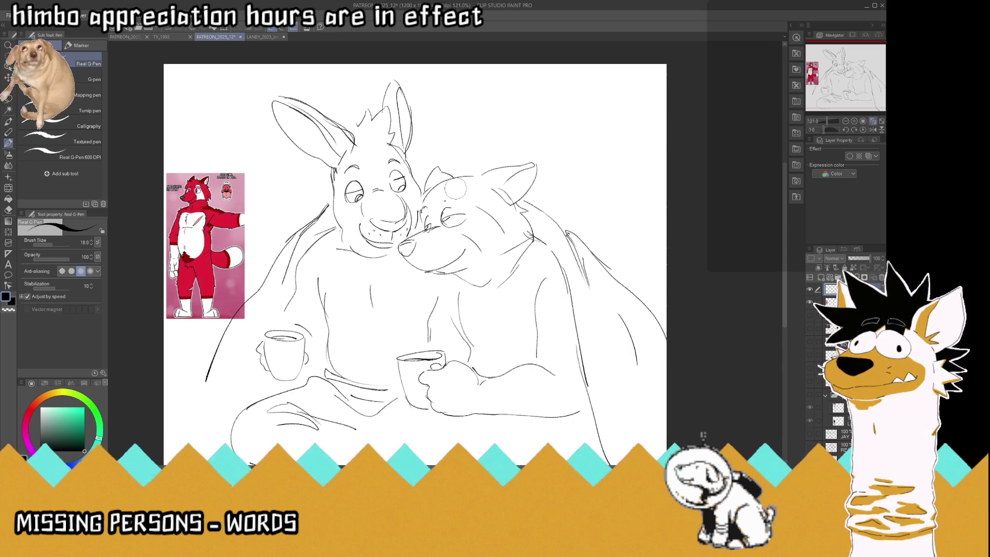
pyautogui.moveTo(449, 192)
pyautogui.mouseDown()
pyautogui.moveTo(436, 196)
pyautogui.moveTo(448, 203)
pyautogui.moveTo(462, 185)
pyautogui.moveTo(469, 201)
pyautogui.mouseUp()
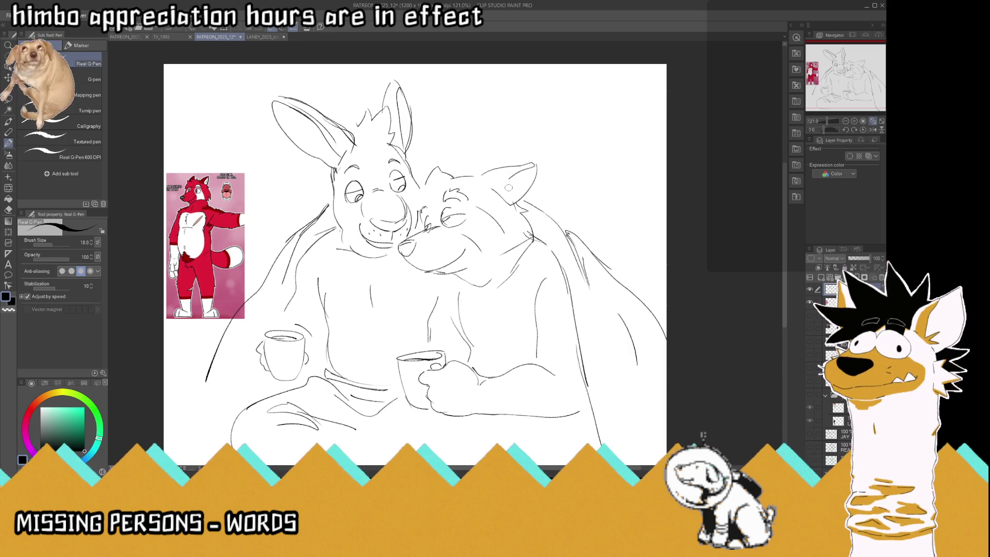
pyautogui.moveTo(519, 172)
pyautogui.mouseDown()
pyautogui.moveTo(500, 196)
pyautogui.moveTo(513, 186)
pyautogui.moveTo(512, 197)
pyautogui.mouseUp()
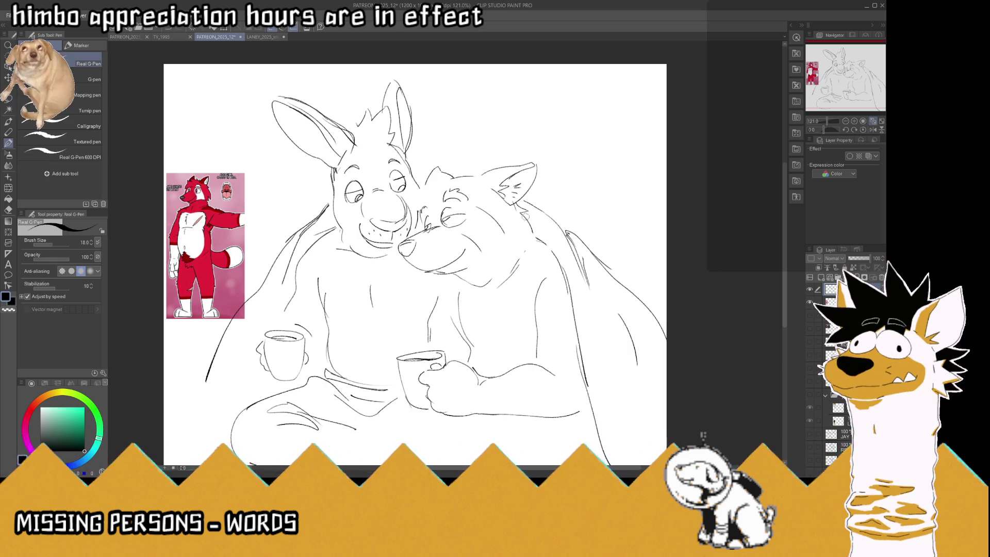
pyautogui.moveTo(536, 227)
pyautogui.mouseDown()
pyautogui.moveTo(521, 255)
pyautogui.moveTo(438, 275)
pyautogui.moveTo(452, 274)
pyautogui.mouseUp()
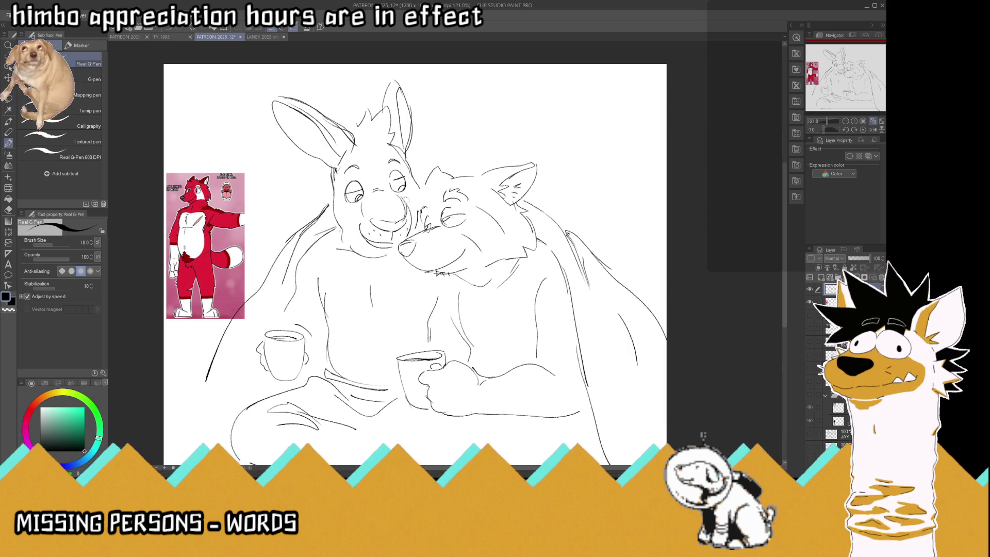
pyautogui.moveTo(405, 202); pyautogui.dragTo(413, 227)
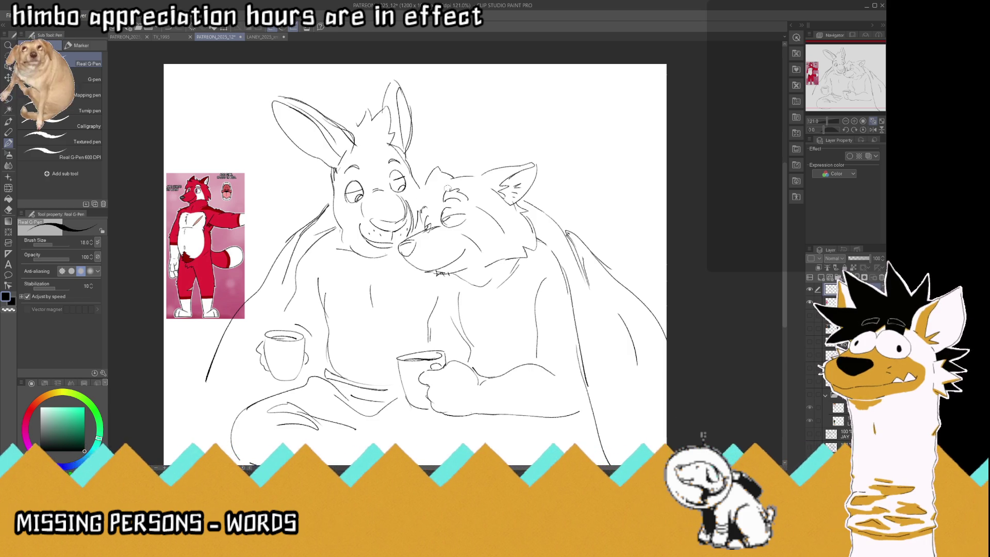
pyautogui.moveTo(436, 205); pyautogui.dragTo(427, 227)
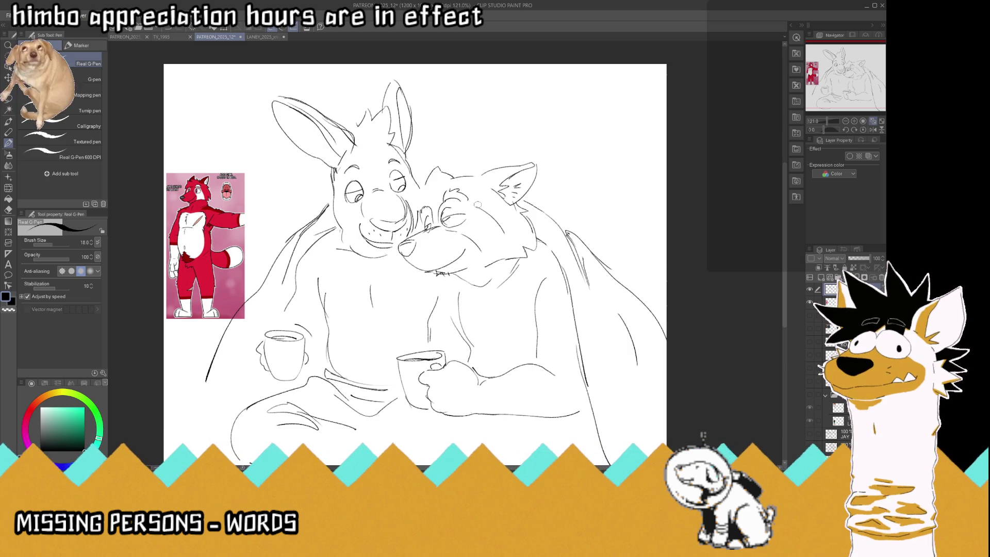
pyautogui.moveTo(493, 216); pyautogui.dragTo(512, 248)
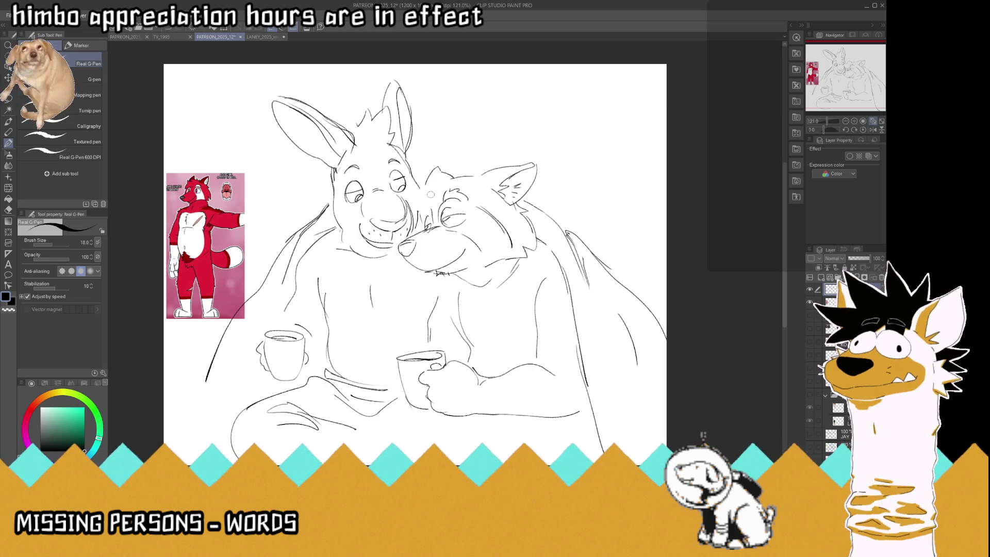
pyautogui.moveTo(471, 164)
pyautogui.mouseDown()
pyautogui.moveTo(472, 177)
pyautogui.moveTo(446, 164)
pyautogui.moveTo(444, 182)
pyautogui.moveTo(416, 189)
pyautogui.moveTo(415, 217)
pyautogui.mouseUp()
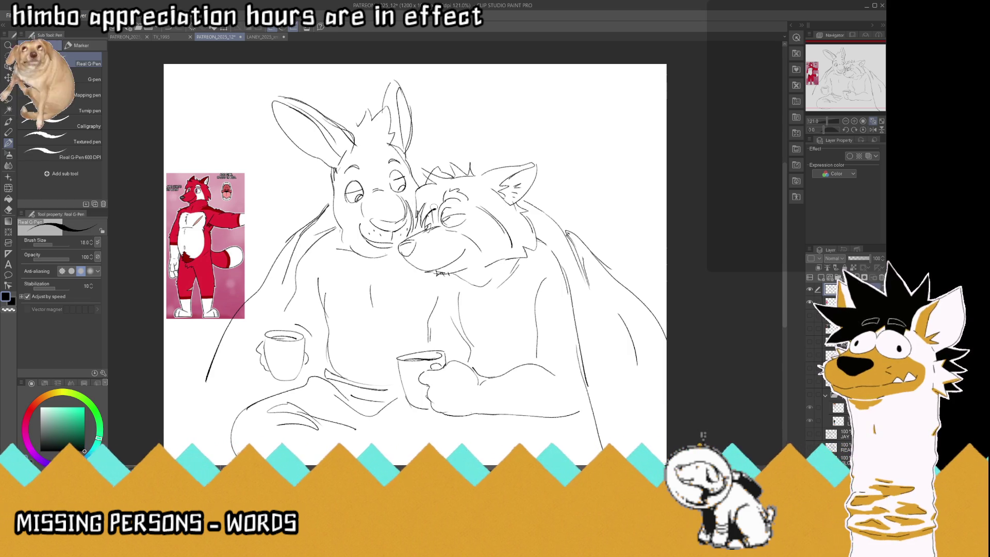
pyautogui.scroll(-3, 426, 205)
# - Add brow strokes, extend the wolf's chin and neck line, and remove the long lower wing line
pyautogui.scroll(1, 433, 191)
pyautogui.scroll(1, 434, 191)
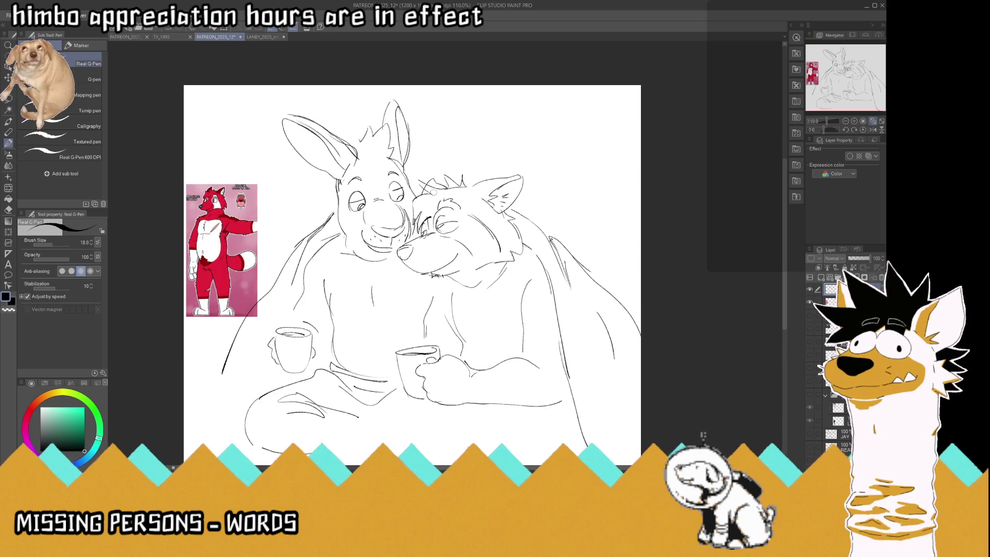
pyautogui.scroll(1, 433, 191)
pyautogui.scroll(1, 434, 190)
pyautogui.moveTo(428, 186); pyautogui.dragTo(405, 195)
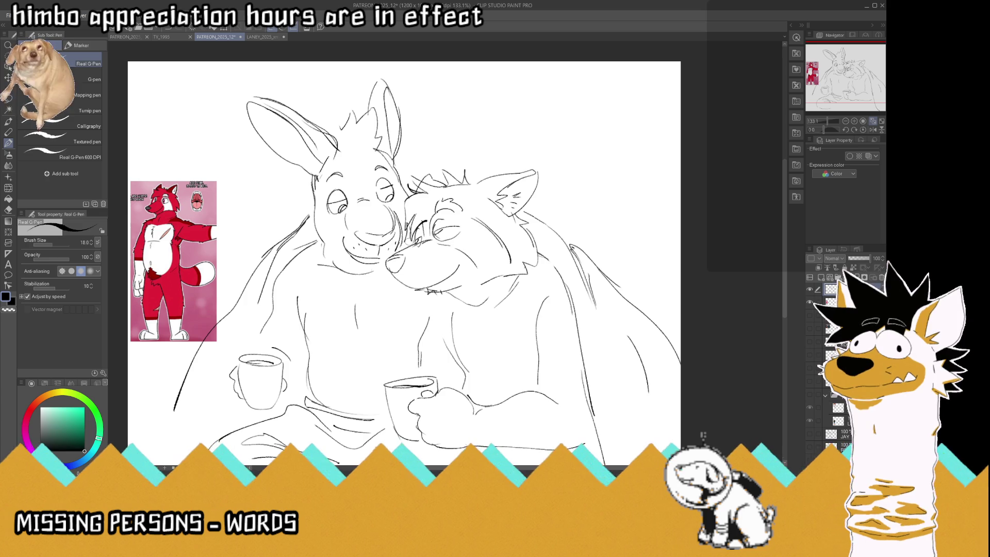
pyautogui.scroll(-1, 406, 205)
pyautogui.scroll(-2, 407, 205)
pyautogui.scroll(1, 410, 237)
pyautogui.scroll(1, 411, 243)
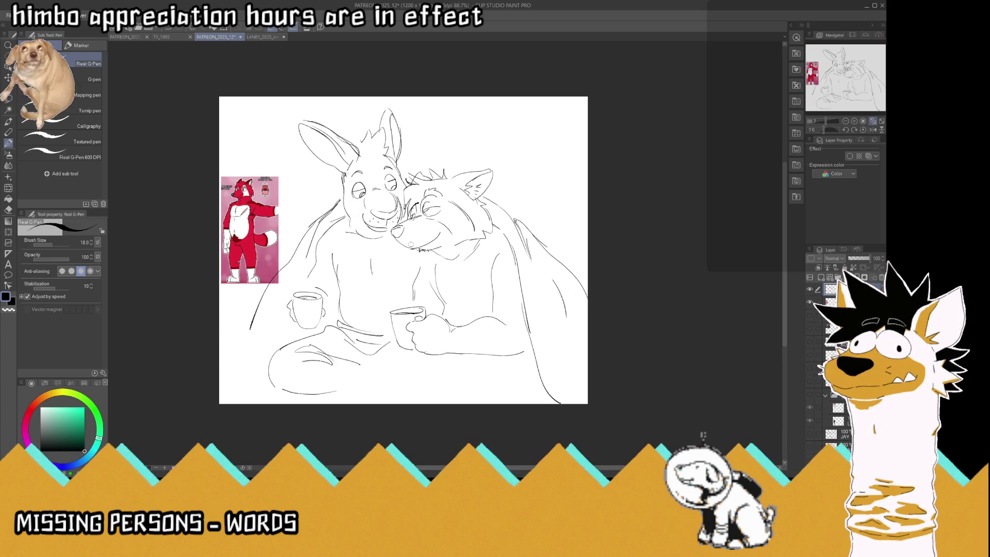
pyautogui.scroll(1, 411, 243)
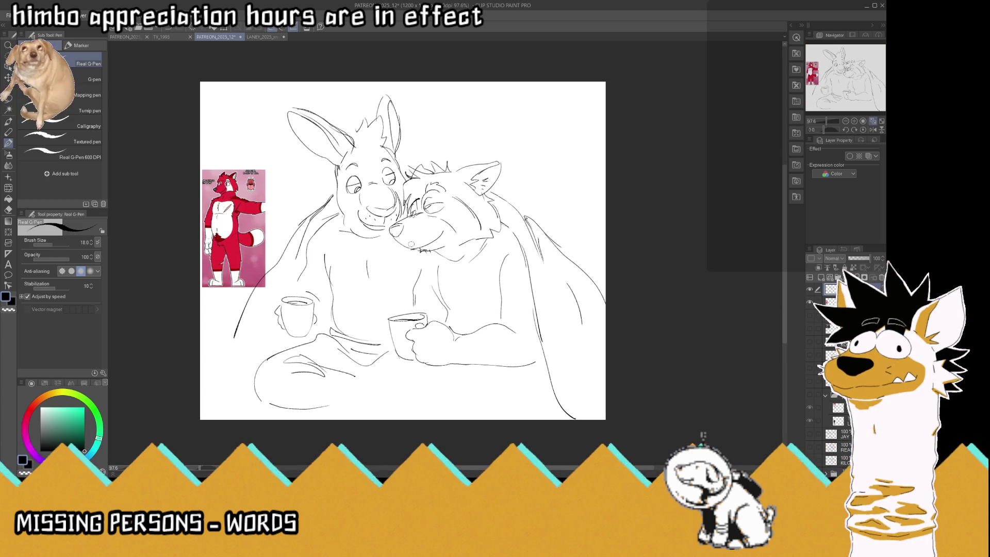
pyautogui.moveTo(434, 249); pyautogui.dragTo(452, 258)
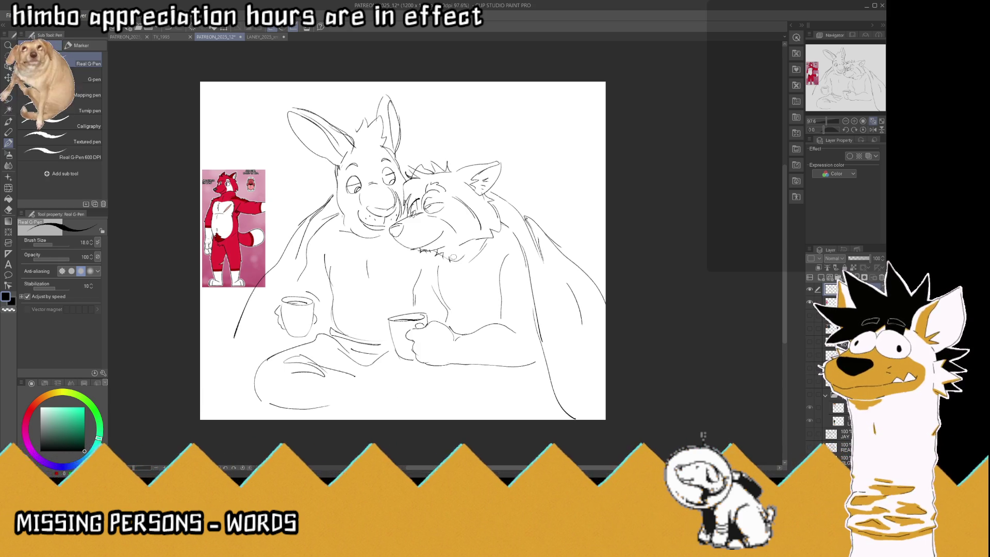
pyautogui.hotkey('ctrl', 'z')
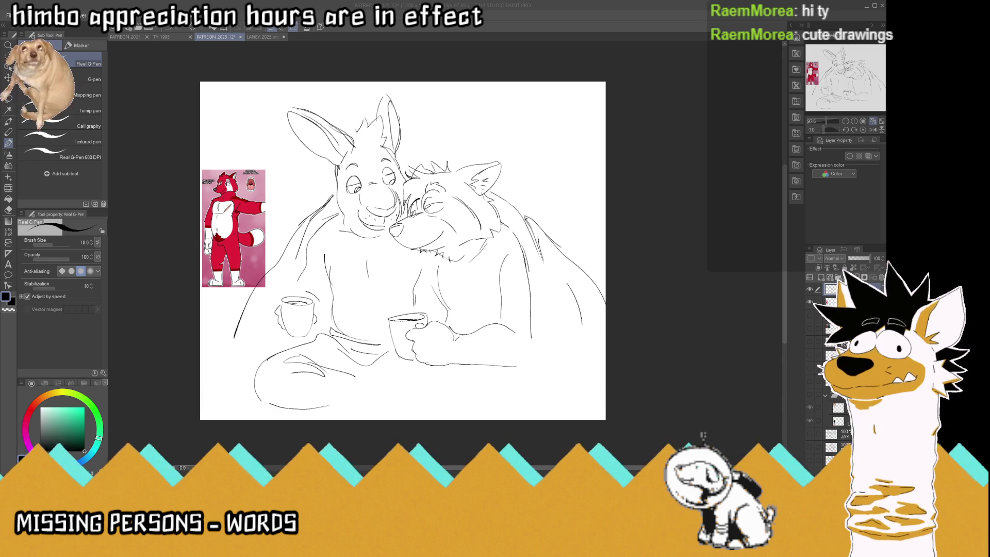
# - Redraw the wolf's right body contour and wing curve to the canvas edge, then save
pyautogui.click(527, 315)
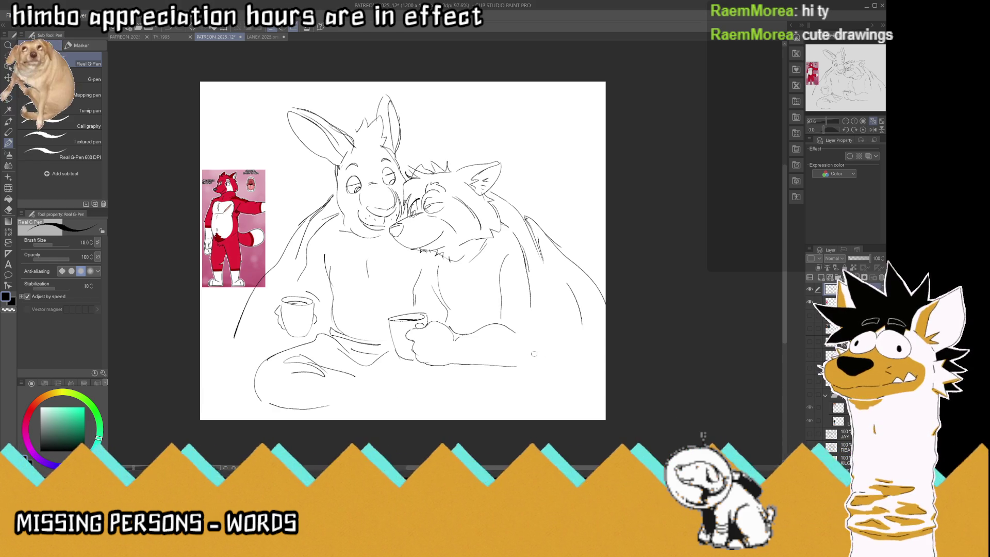
pyautogui.moveTo(531, 302)
pyautogui.mouseDown()
pyautogui.moveTo(520, 367)
pyautogui.moveTo(528, 400)
pyautogui.mouseUp()
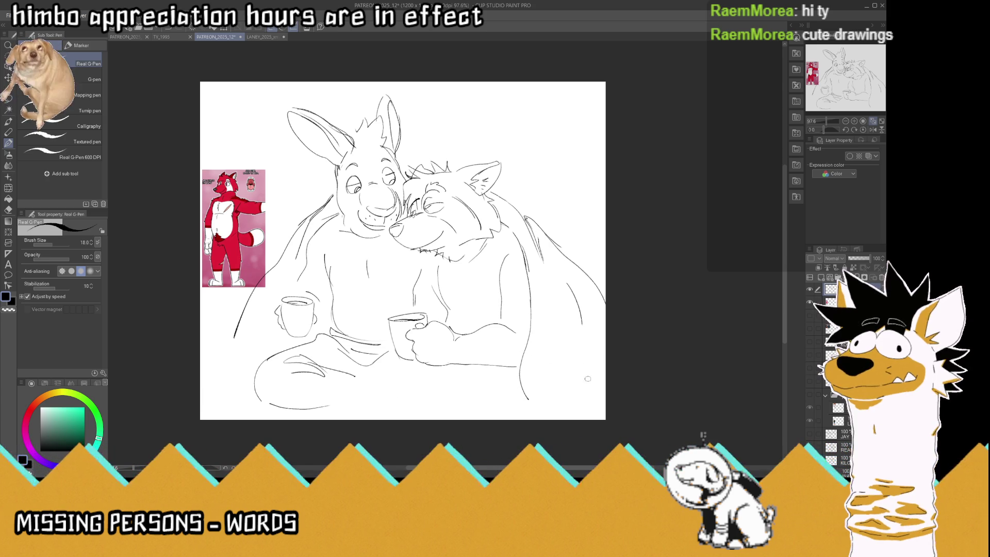
pyautogui.moveTo(575, 346); pyautogui.dragTo(607, 393)
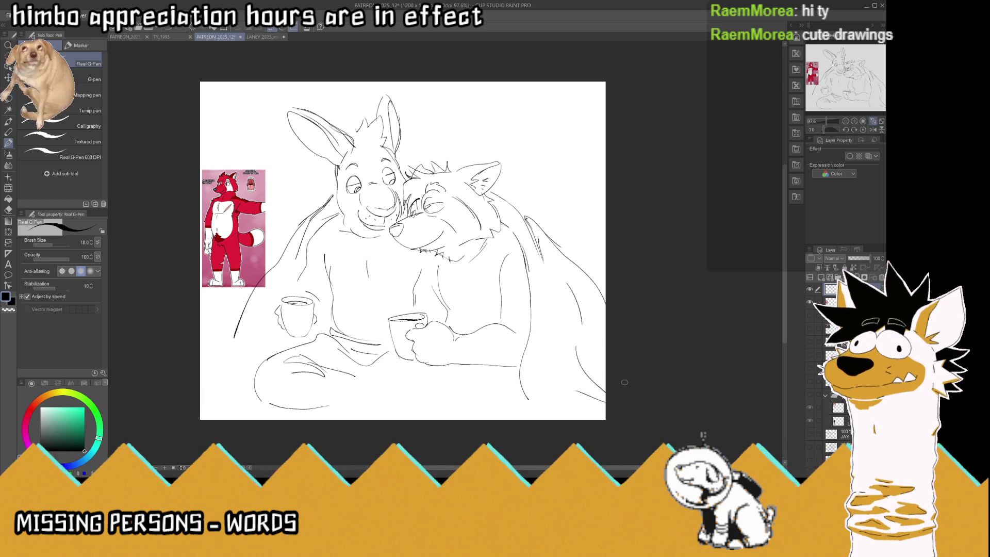
pyautogui.hotkey('ctrl', 'z')
pyautogui.moveTo(584, 359)
pyautogui.mouseDown()
pyautogui.moveTo(606, 383)
pyautogui.moveTo(596, 408)
pyautogui.mouseUp()
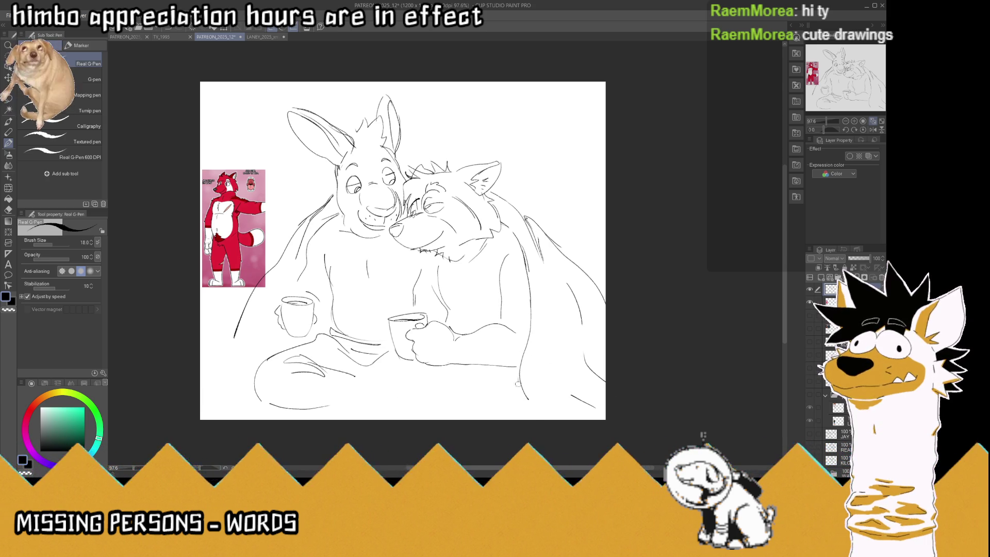
pyautogui.moveTo(518, 376); pyautogui.dragTo(546, 417)
pyautogui.hotkey('ctrl', 's')
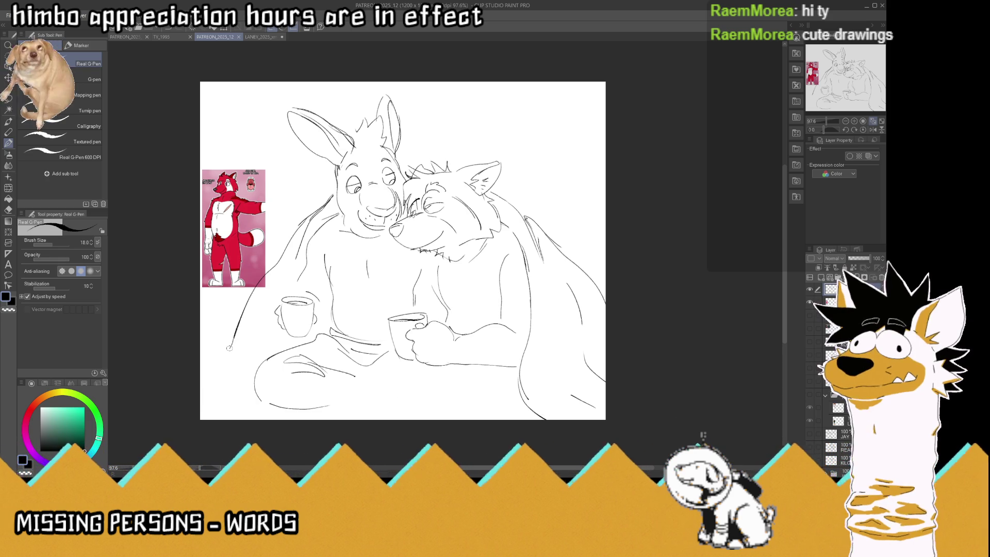
# - Extend the left blanket contour, mark the wolf's chest, and draw a leg curve below the cup
pyautogui.moveTo(235, 335); pyautogui.dragTo(208, 379)
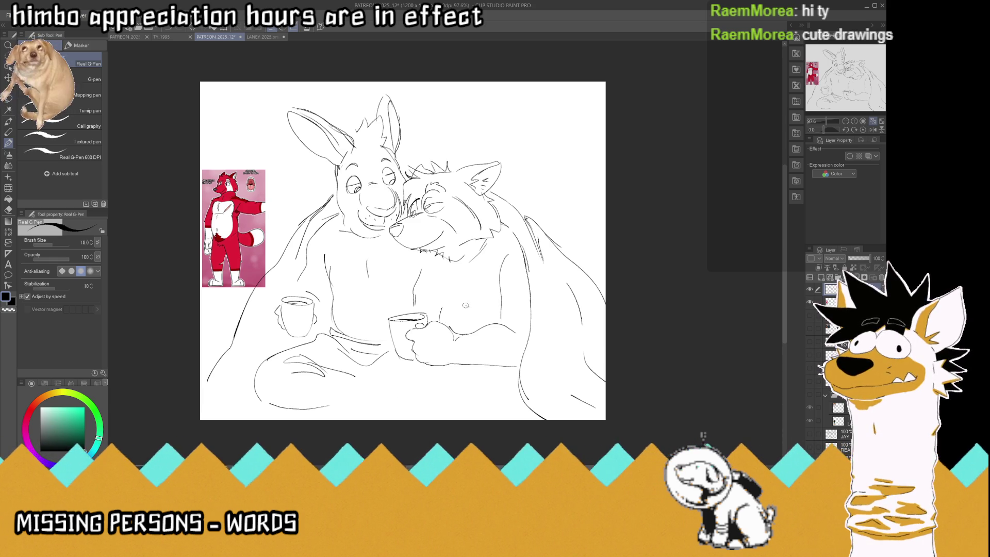
pyautogui.moveTo(461, 298)
pyautogui.mouseDown()
pyautogui.moveTo(456, 278)
pyautogui.moveTo(458, 291)
pyautogui.mouseUp()
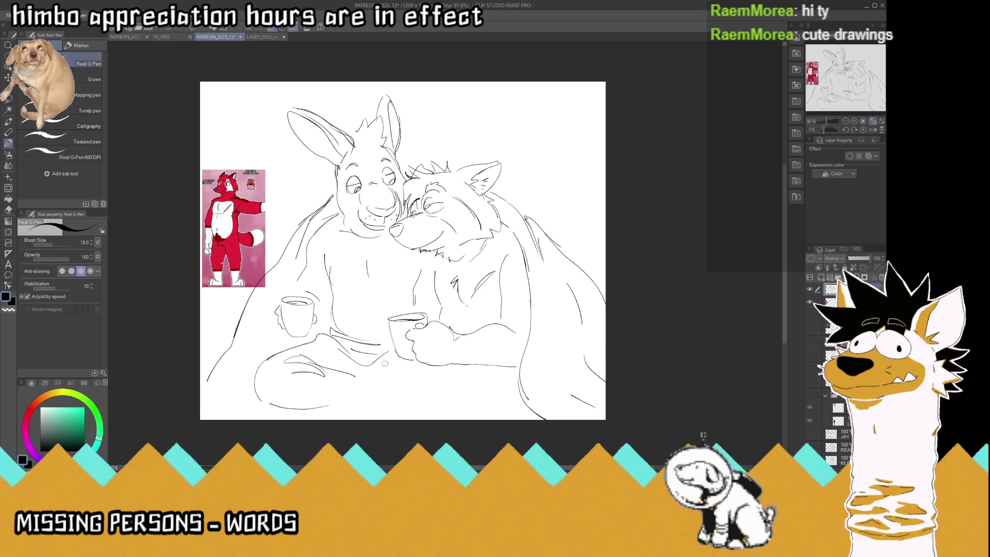
pyautogui.moveTo(395, 360); pyautogui.dragTo(351, 400)
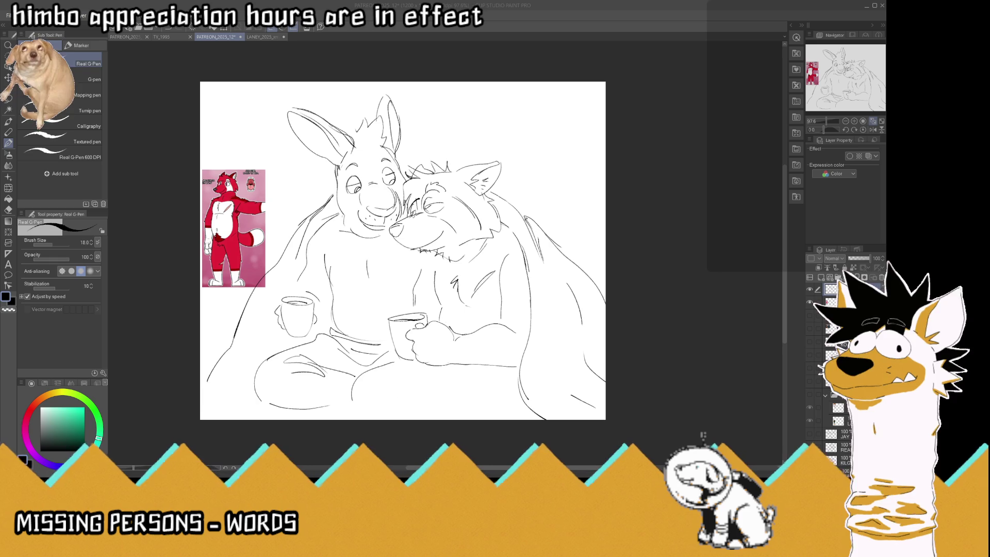
# - Draw the crossed leg line across the lap and curve its contour downward
pyautogui.click(491, 383)
pyautogui.moveTo(465, 385)
pyautogui.mouseDown()
pyautogui.moveTo(438, 409)
pyautogui.moveTo(387, 377)
pyautogui.mouseUp()
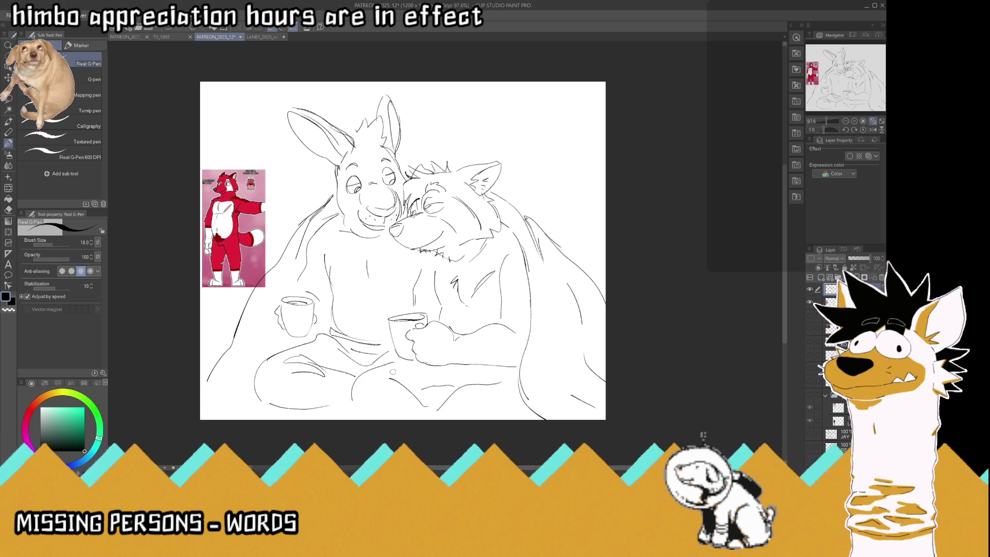
pyautogui.hotkey('ctrl', 'z')
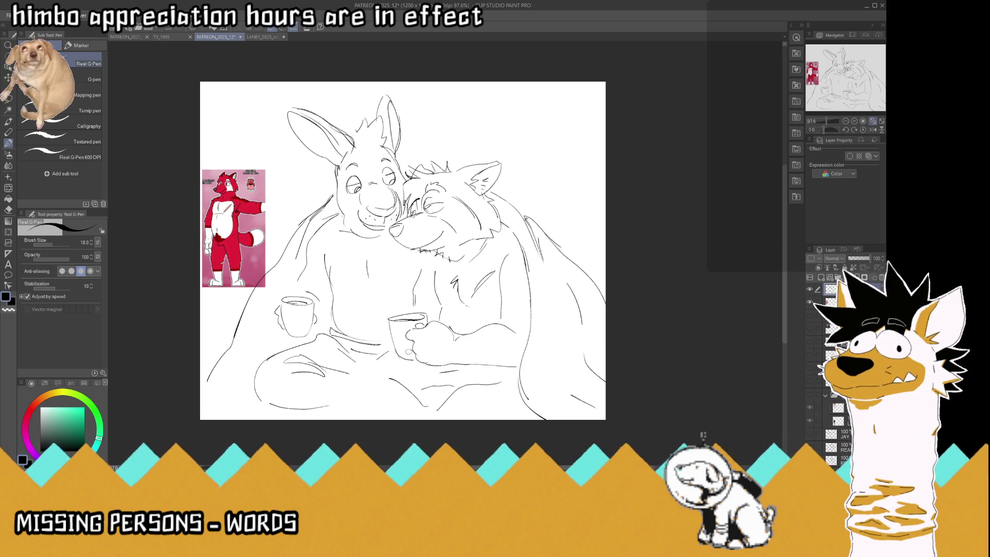
pyautogui.moveTo(387, 357); pyautogui.dragTo(336, 377)
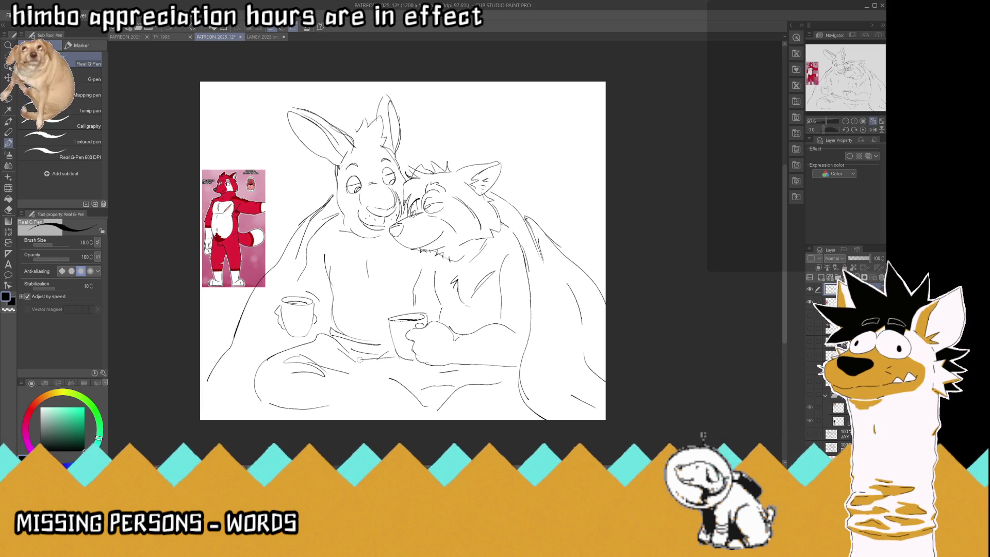
pyautogui.moveTo(335, 378)
pyautogui.mouseDown()
pyautogui.moveTo(345, 413)
pyautogui.moveTo(389, 415)
pyautogui.moveTo(370, 418)
pyautogui.mouseUp()
pyautogui.hotkey('ctrl', 'z')
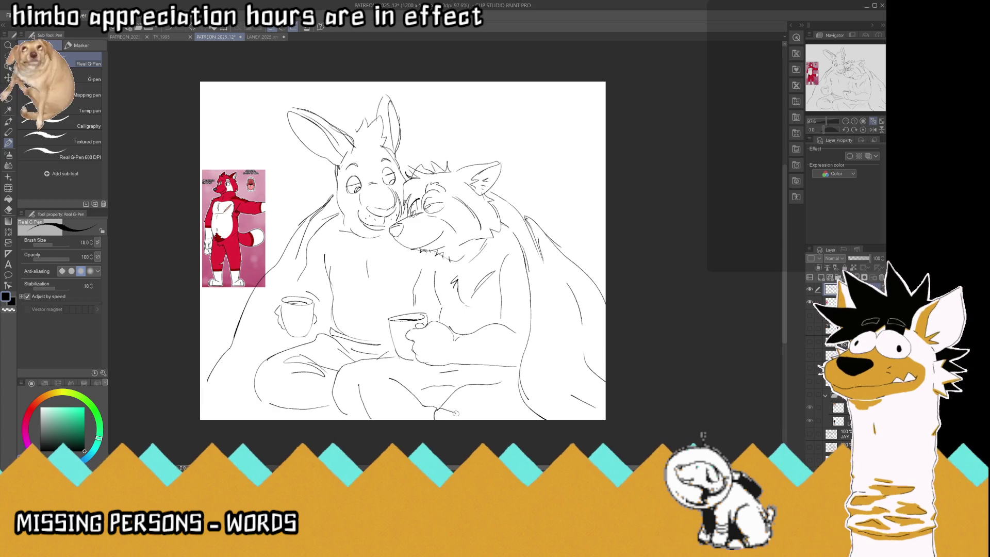
# - Lengthen the bottom leg line, add the knee contour, and redraw the short curve at the bottom
pyautogui.moveTo(456, 413); pyautogui.dragTo(487, 414)
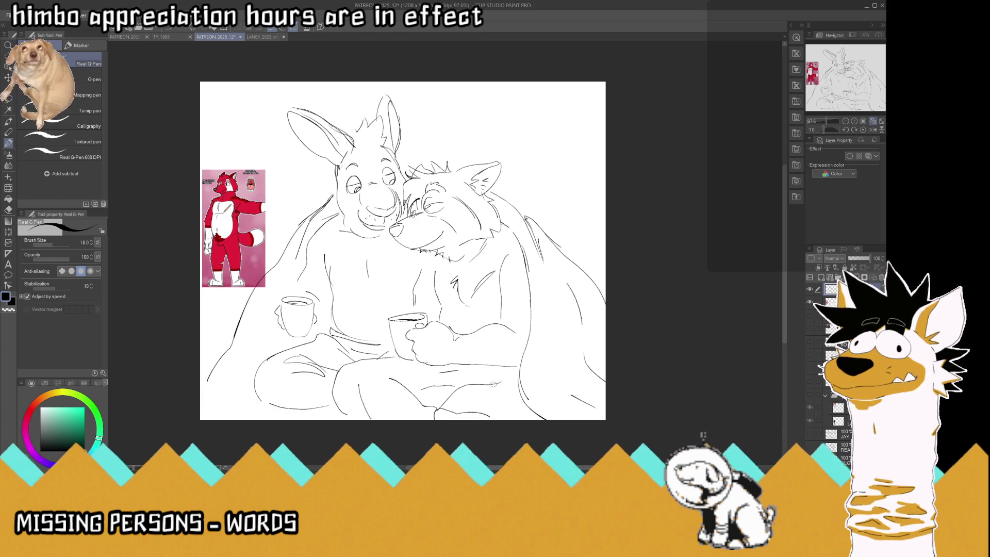
pyautogui.moveTo(515, 384); pyautogui.dragTo(489, 378)
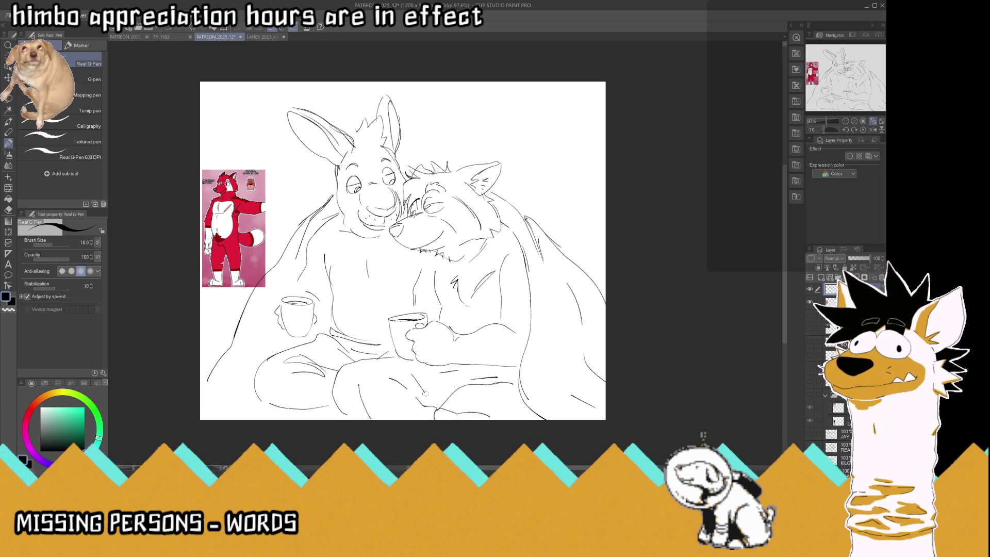
pyautogui.moveTo(421, 384); pyautogui.dragTo(433, 396)
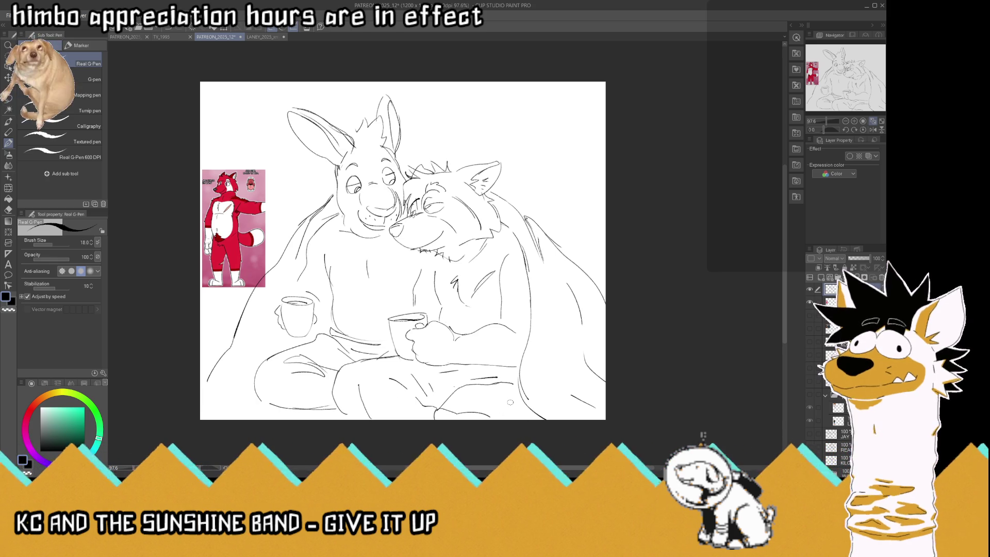
pyautogui.hotkey('ctrl', 'z')
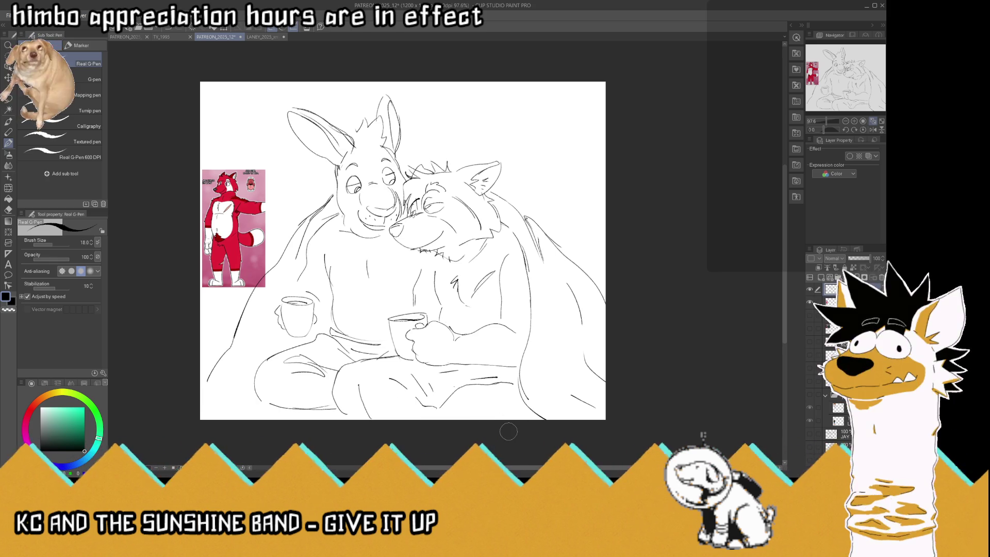
pyautogui.moveTo(432, 415)
pyautogui.mouseDown()
pyautogui.moveTo(504, 407)
pyautogui.moveTo(497, 417)
pyautogui.mouseUp()
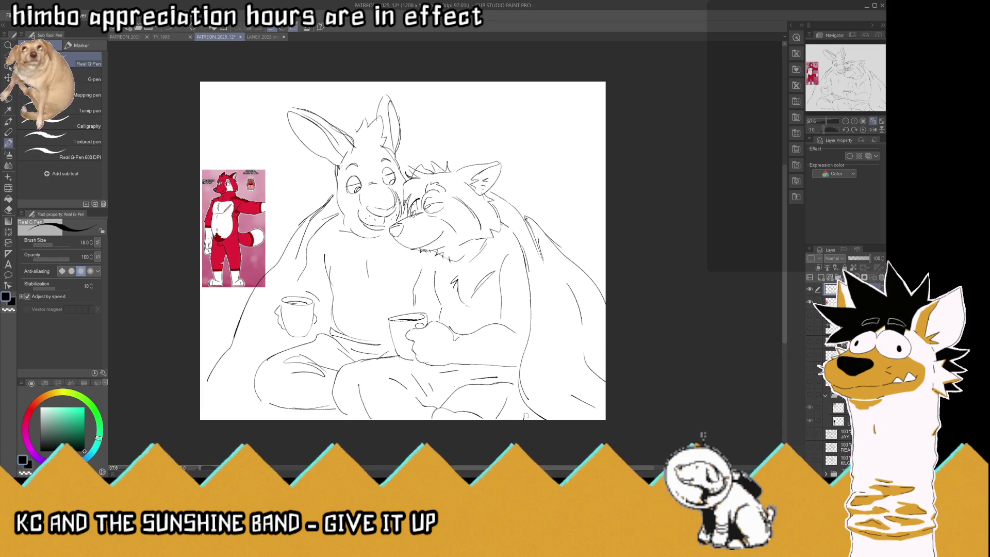
# - Add a chest line on the wolf, hide the red fox reference, and draw a line down its side
pyautogui.moveTo(508, 247); pyautogui.dragTo(504, 259)
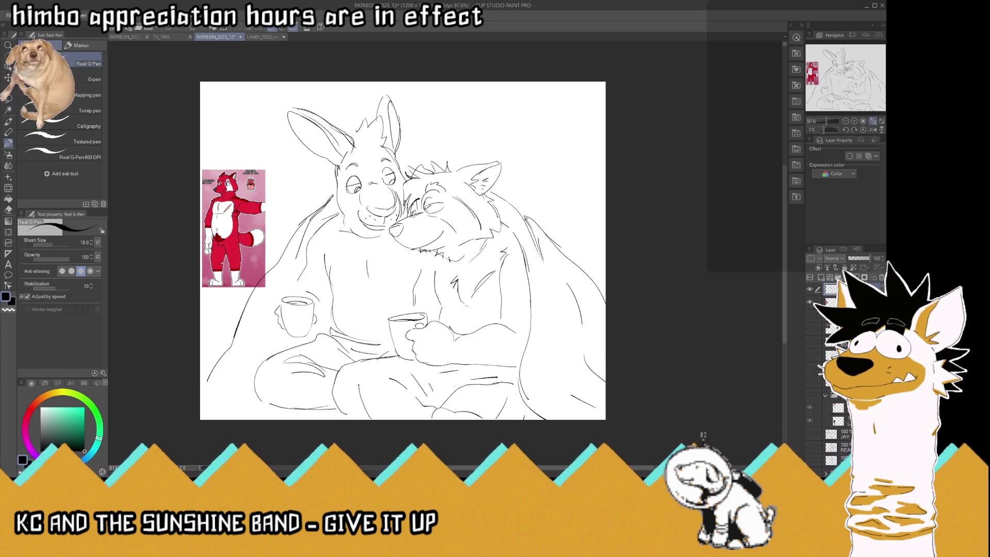
pyautogui.click(809, 303)
pyautogui.click(810, 329)
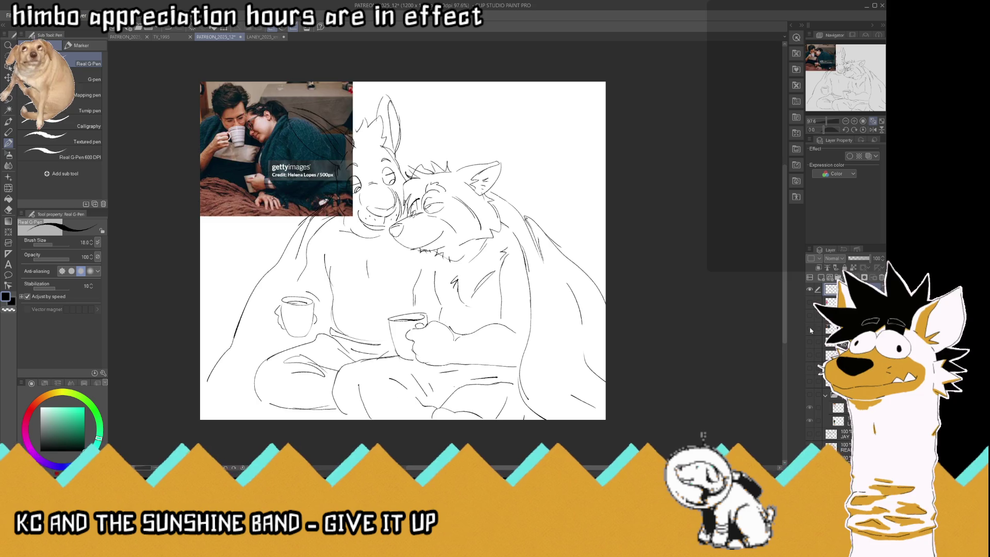
pyautogui.click(810, 330)
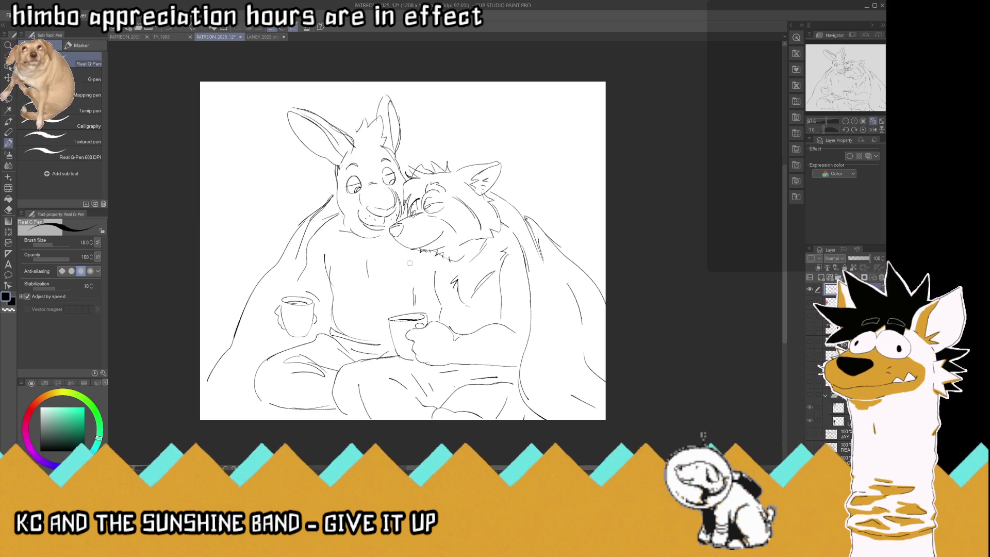
pyautogui.moveTo(413, 259)
pyautogui.mouseDown()
pyautogui.moveTo(418, 304)
pyautogui.moveTo(430, 304)
pyautogui.mouseUp()
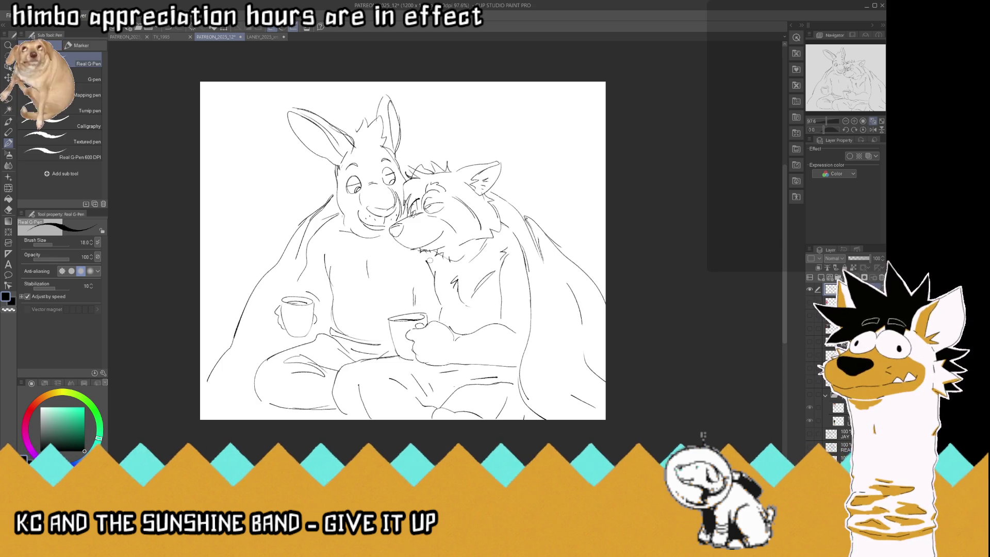
# - Redraw the line beside the rabbit's cheek, sketch a paw on its shoulder, and show the purple reference
pyautogui.moveTo(332, 194); pyautogui.dragTo(304, 222)
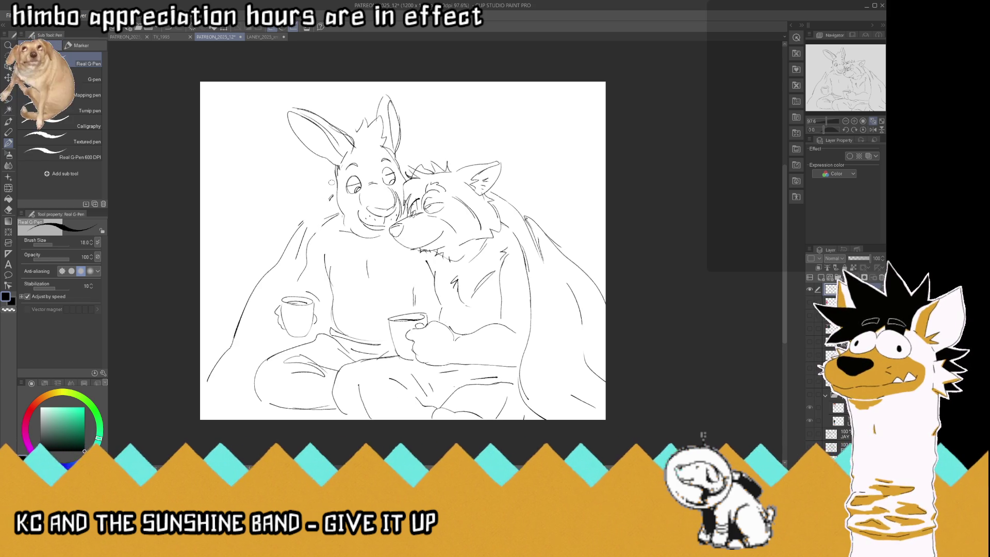
pyautogui.moveTo(330, 197); pyautogui.dragTo(304, 227)
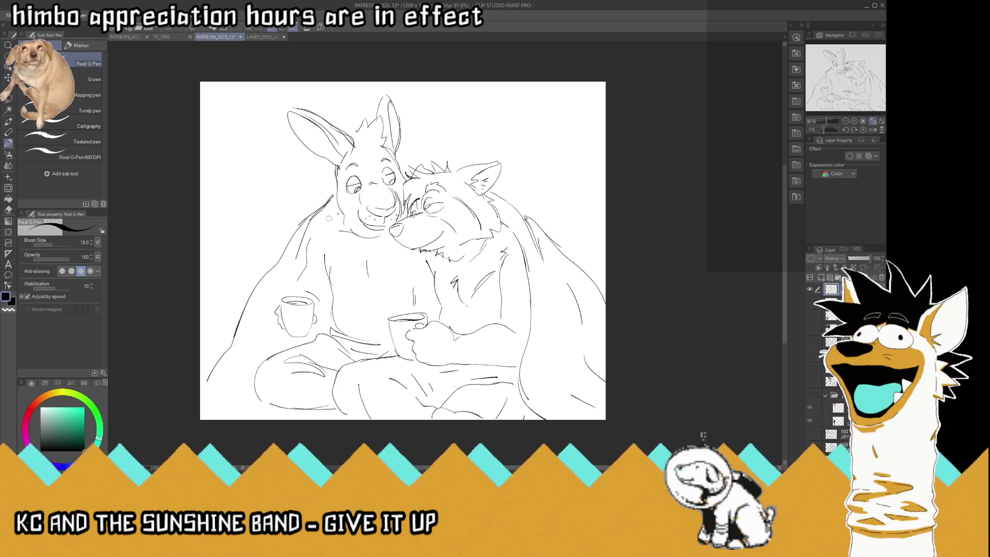
pyautogui.moveTo(333, 210)
pyautogui.mouseDown()
pyautogui.moveTo(325, 229)
pyautogui.moveTo(320, 221)
pyautogui.moveTo(330, 234)
pyautogui.moveTo(310, 238)
pyautogui.moveTo(309, 223)
pyautogui.mouseUp()
pyautogui.hotkey('ctrl', 'z')
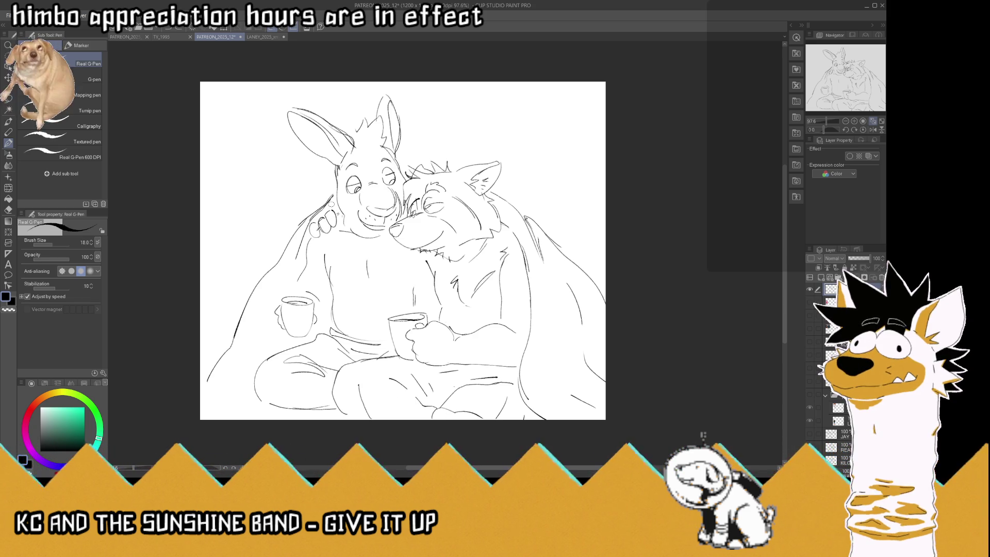
pyautogui.hotkey('ctrl', 'z')
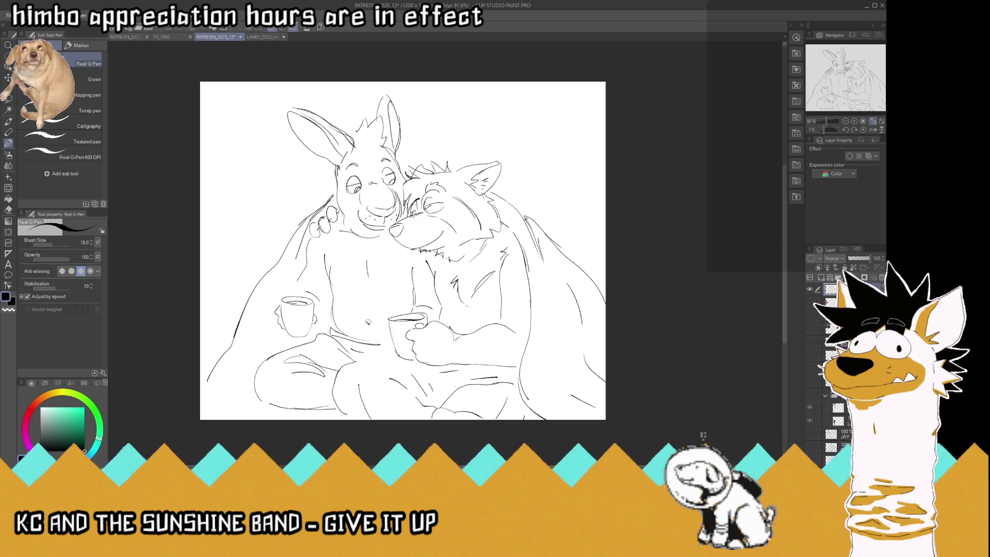
pyautogui.click(809, 317)
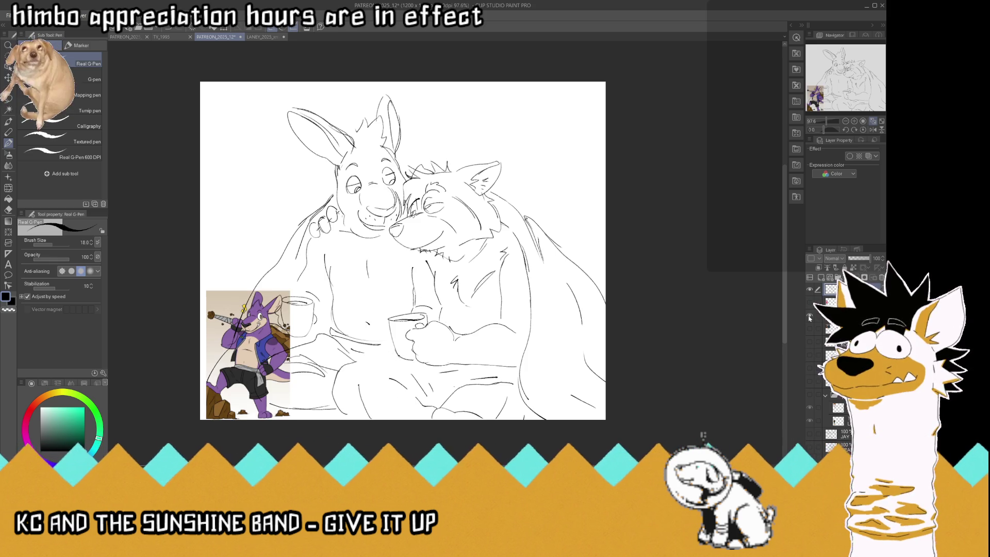
# - Hide the purple reference, add a navel on the rabbit's belly, and redraw the fingers on the knee
pyautogui.click(809, 317)
pyautogui.moveTo(357, 264); pyautogui.dragTo(368, 275)
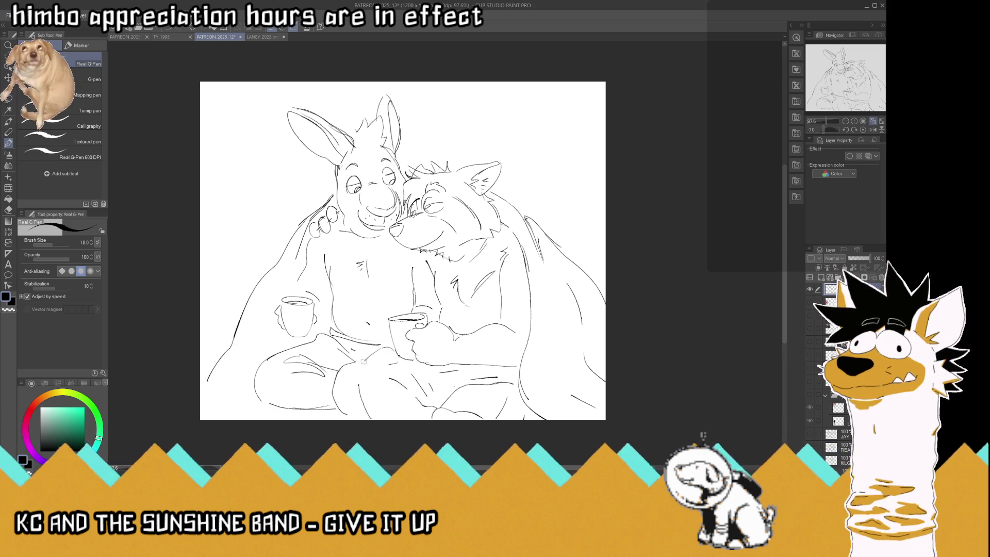
pyautogui.moveTo(358, 365)
pyautogui.mouseDown()
pyautogui.moveTo(374, 378)
pyautogui.moveTo(382, 370)
pyautogui.mouseUp()
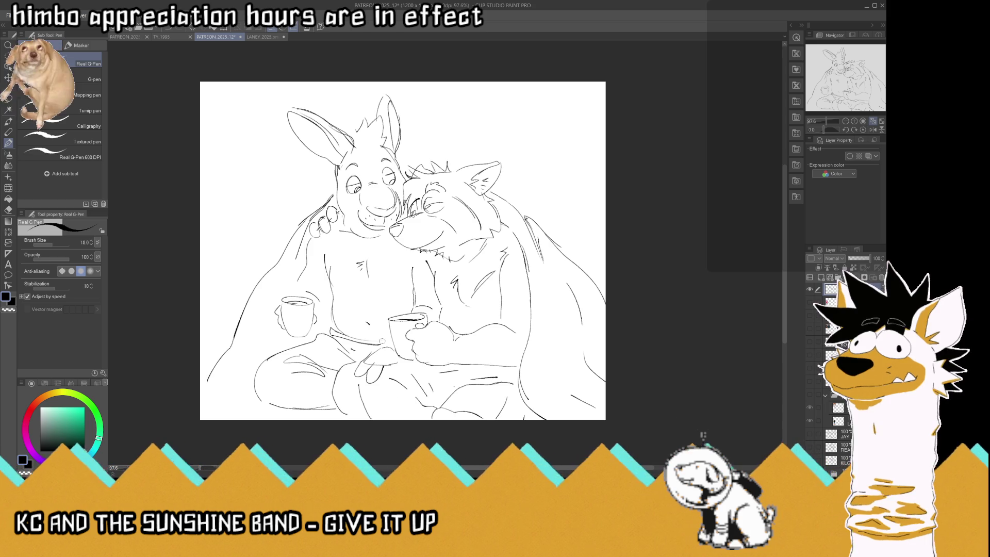
pyautogui.hotkey('ctrl', 'z')
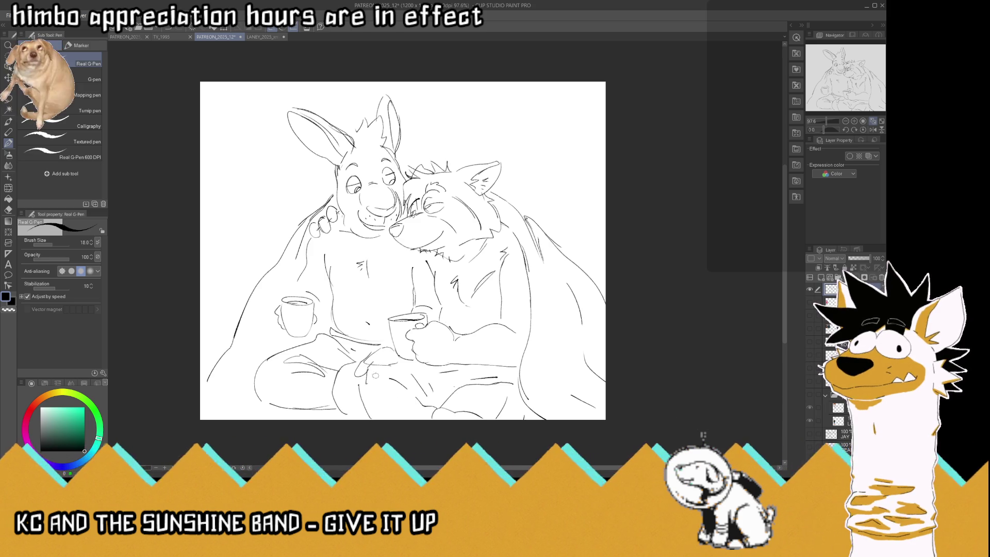
pyautogui.moveTo(374, 365)
pyautogui.mouseDown()
pyautogui.moveTo(385, 373)
pyautogui.moveTo(380, 385)
pyautogui.moveTo(386, 367)
pyautogui.moveTo(395, 380)
pyautogui.mouseUp()
pyautogui.moveTo(373, 345)
pyautogui.mouseDown()
pyautogui.moveTo(397, 340)
pyautogui.moveTo(382, 345)
pyautogui.mouseUp()
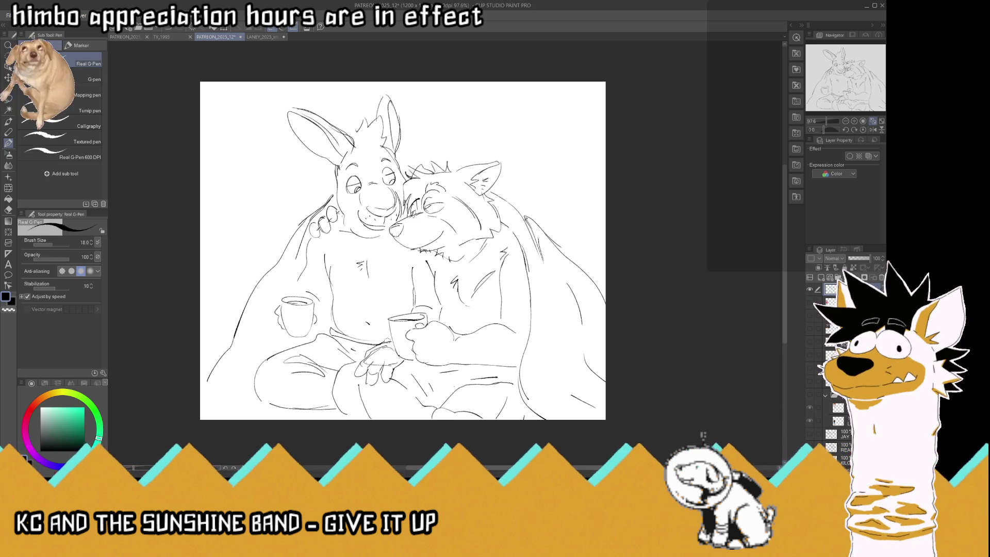
pyautogui.scroll(-3, 387, 339)
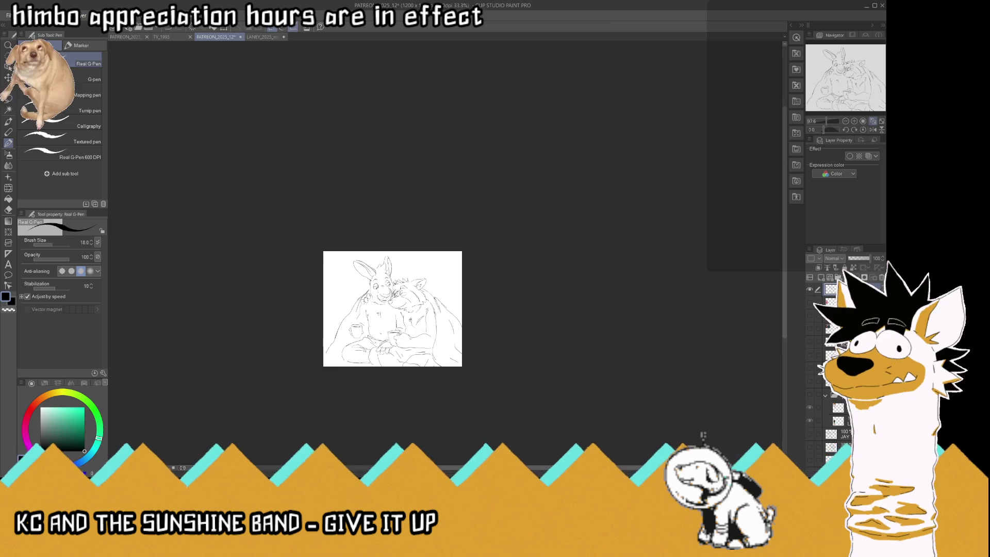
# - Zoom in and move the lineart layer slightly up and to the left
pyautogui.scroll(2, 402, 325)
pyautogui.scroll(1, 402, 325)
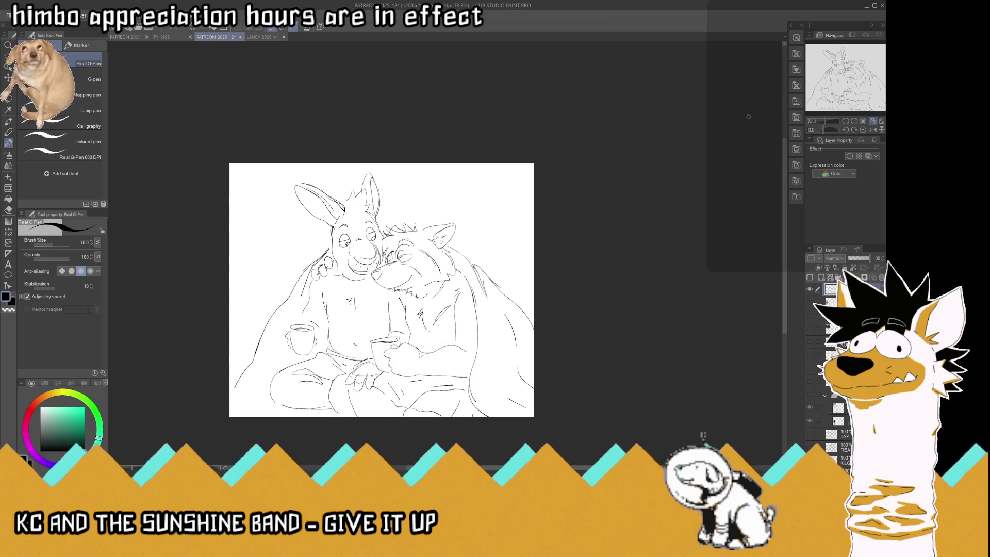
pyautogui.scroll(2, 579, 204)
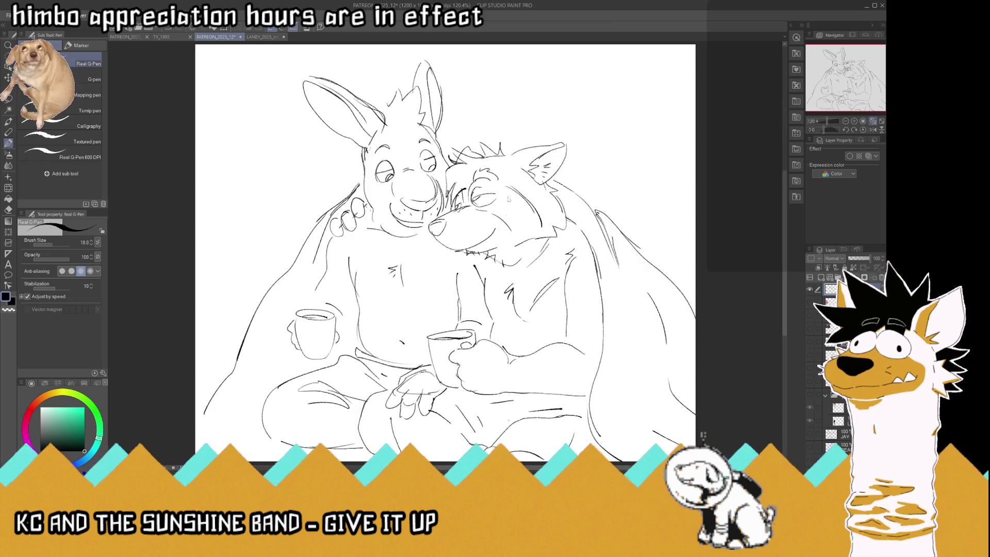
pyautogui.press('k')
pyautogui.moveTo(433, 219); pyautogui.dragTo(432, 211)
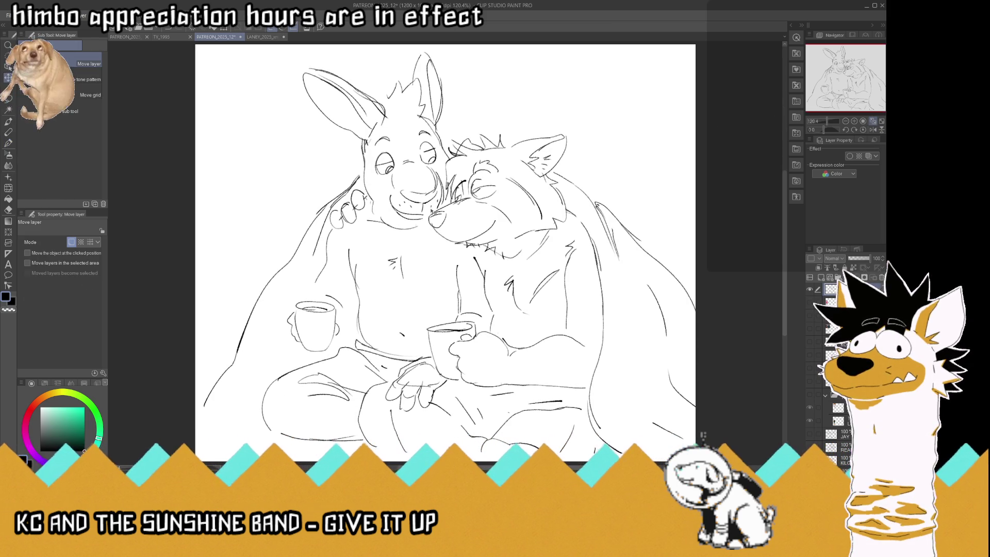
pyautogui.moveTo(583, 204); pyautogui.dragTo(579, 204)
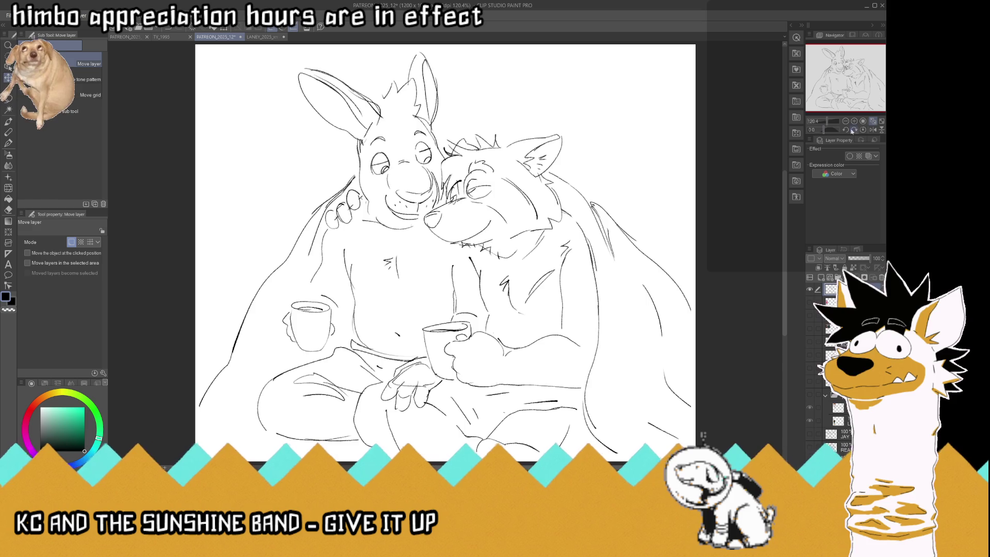
# - Mirror the canvas, save, and erase the kangaroo's right ear and the lines at its base
pyautogui.click(872, 129)
pyautogui.scroll(-1, 563, 144)
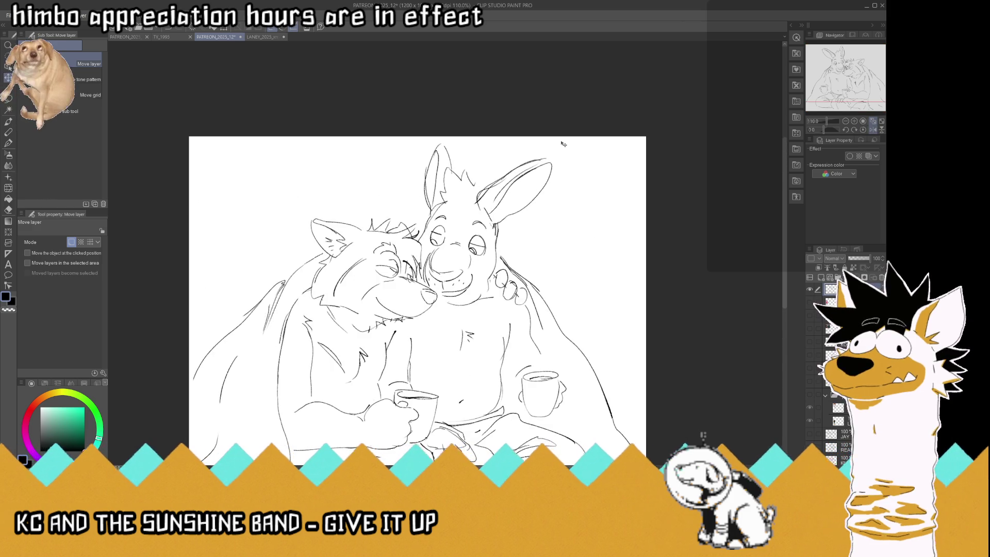
pyautogui.hotkey('ctrl', 's')
pyautogui.press('e')
pyautogui.moveTo(485, 206)
pyautogui.mouseDown()
pyautogui.moveTo(498, 209)
pyautogui.moveTo(508, 195)
pyautogui.mouseUp()
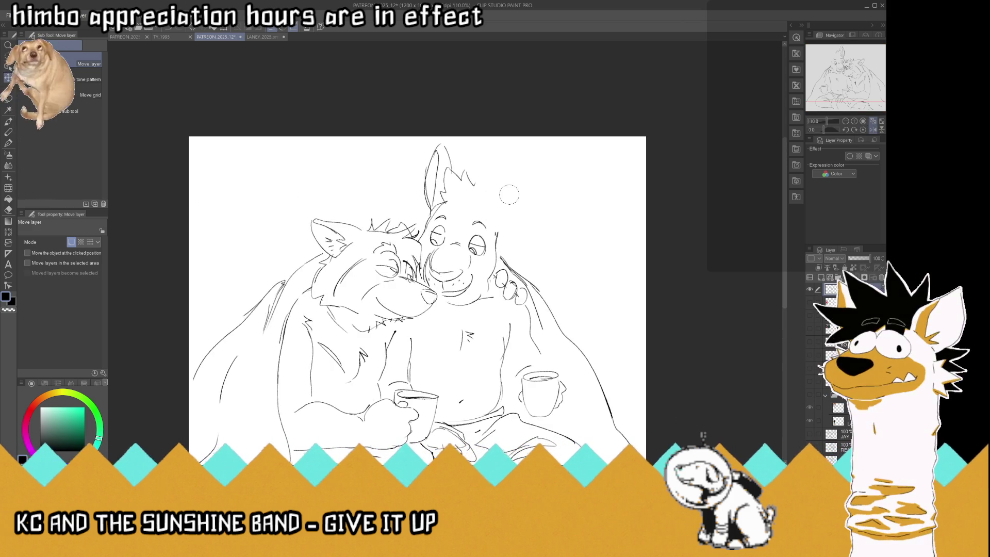
pyautogui.moveTo(436, 209); pyautogui.dragTo(431, 215)
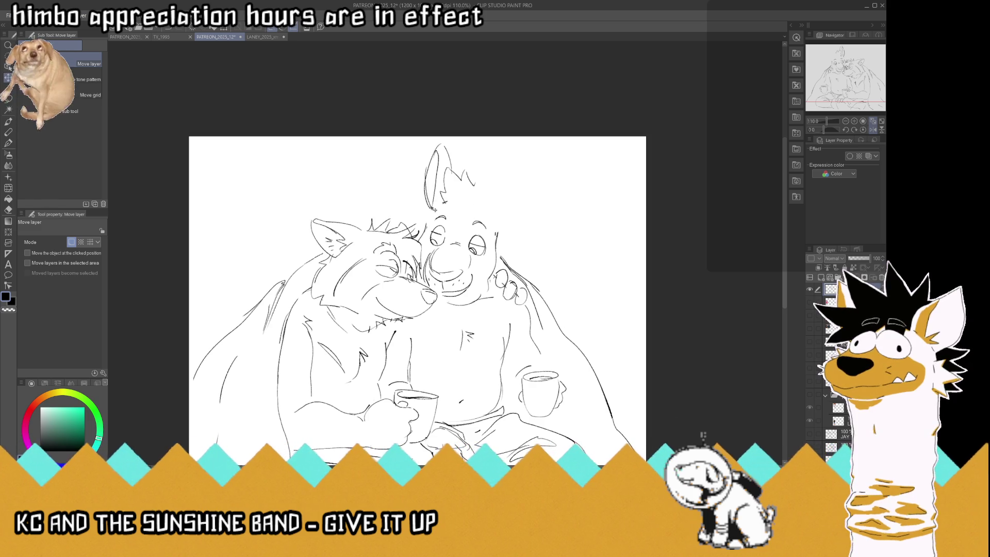
pyautogui.press('p')
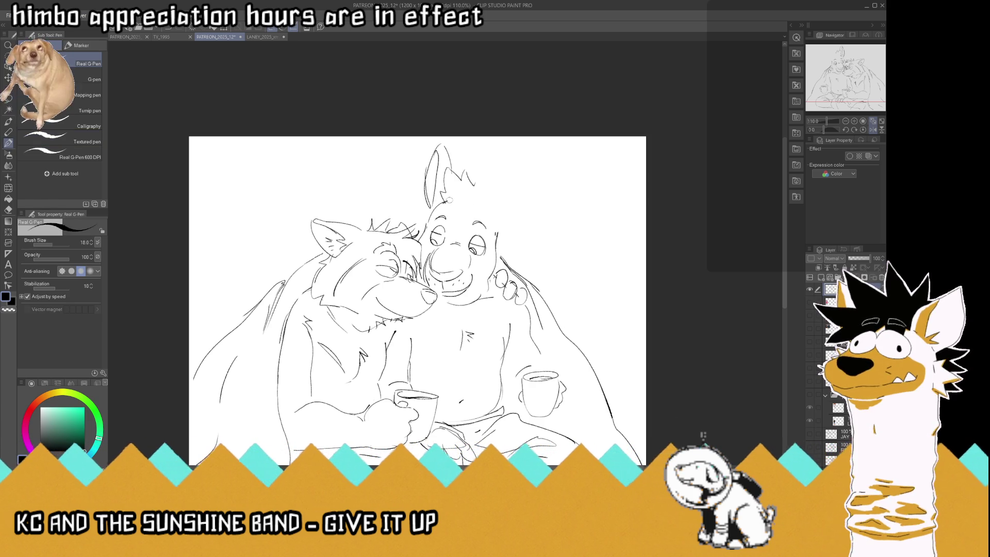
# - Redraw the kangaroo's head side and ear outline, and add spiky hair tufts between the ears
pyautogui.moveTo(498, 241)
pyautogui.mouseDown()
pyautogui.moveTo(470, 195)
pyautogui.moveTo(424, 263)
pyautogui.mouseUp()
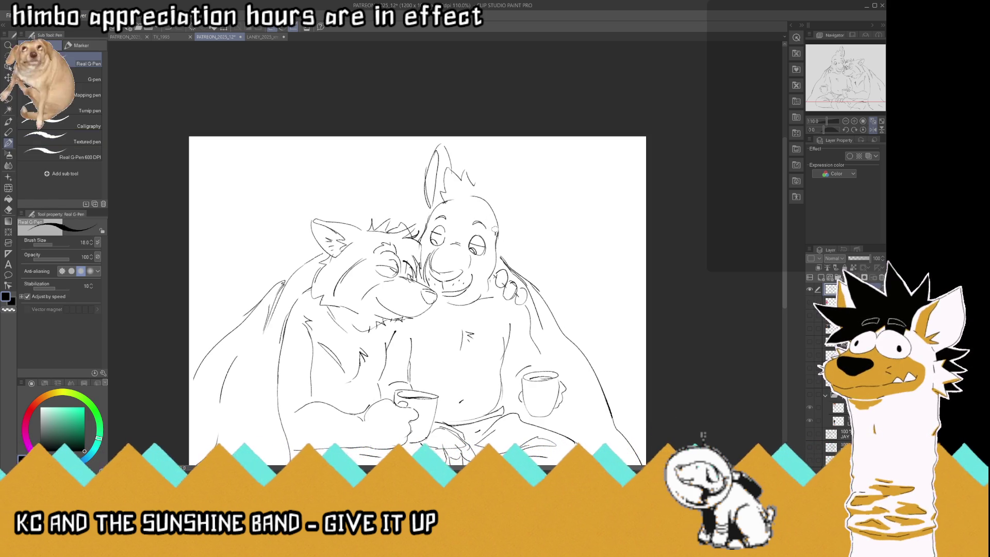
pyautogui.moveTo(494, 200)
pyautogui.mouseDown()
pyautogui.moveTo(511, 183)
pyautogui.moveTo(557, 177)
pyautogui.mouseUp()
pyautogui.moveTo(538, 207); pyautogui.dragTo(494, 228)
pyautogui.moveTo(459, 186)
pyautogui.mouseDown()
pyautogui.moveTo(469, 173)
pyautogui.moveTo(486, 192)
pyautogui.mouseUp()
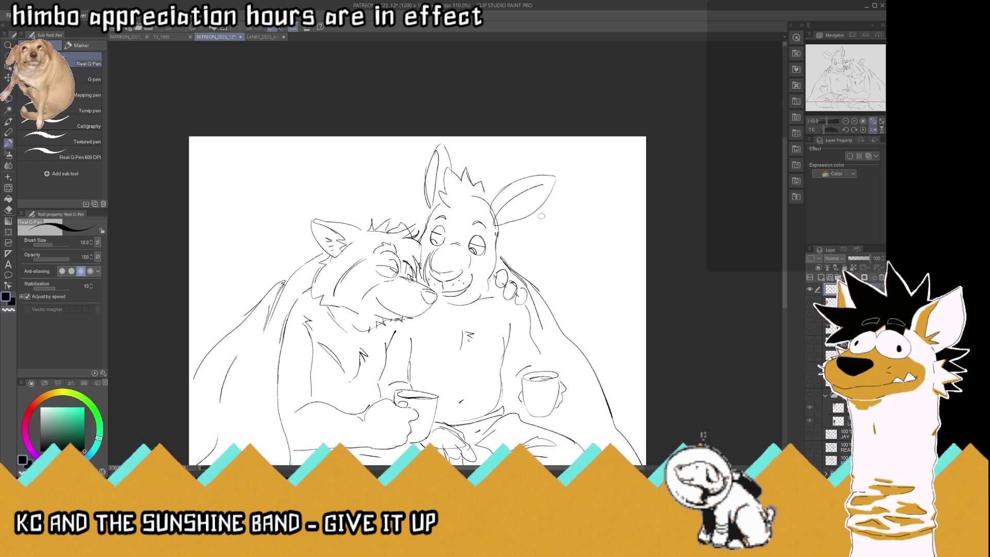
# - Darken the kangaroo's eye with pupil and lid, save, and return to an unflipped, fit-to-window view
pyautogui.scroll(-3, 539, 216)
pyautogui.scroll(4, 466, 215)
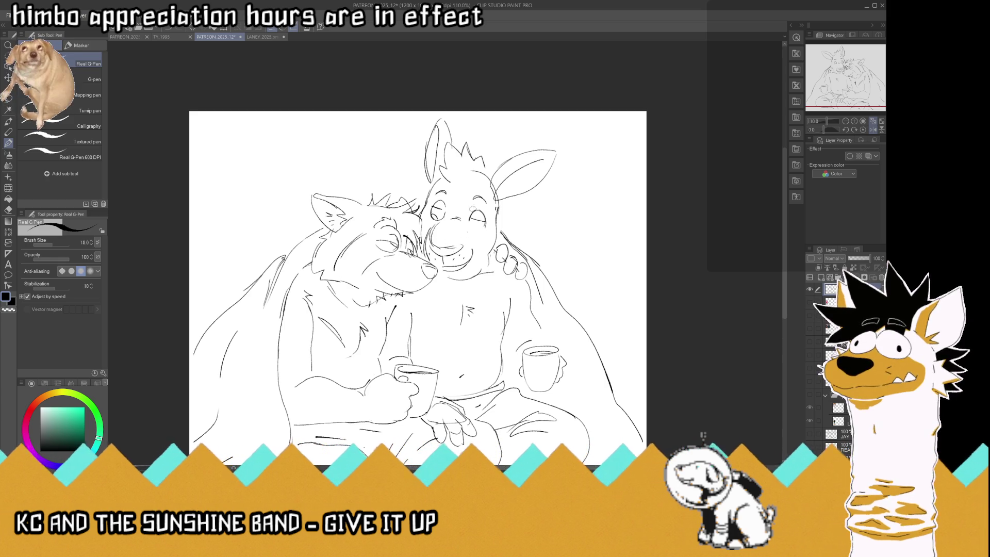
pyautogui.moveTo(484, 227); pyautogui.dragTo(467, 229)
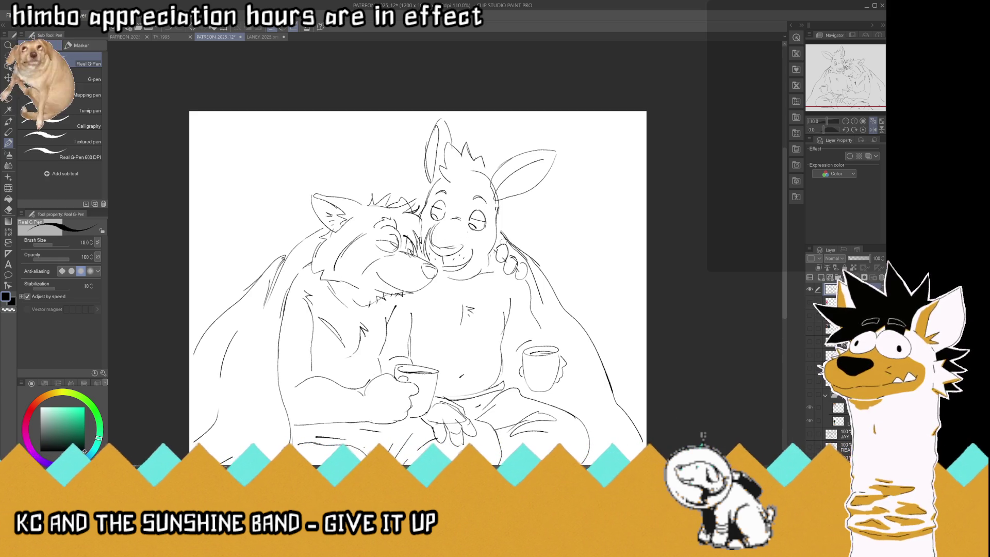
pyautogui.hotkey('ctrl', 's')
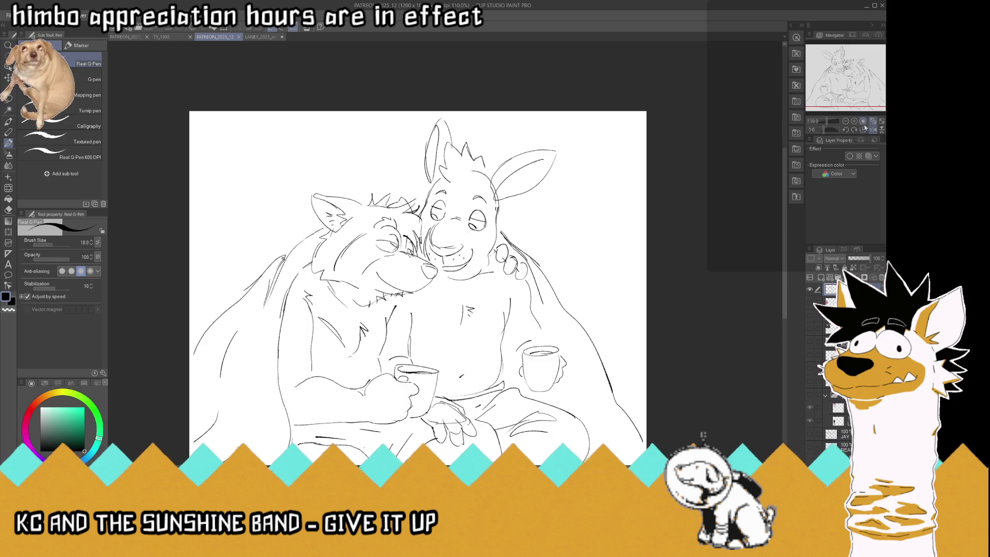
pyautogui.click(873, 129)
pyautogui.click(872, 121)
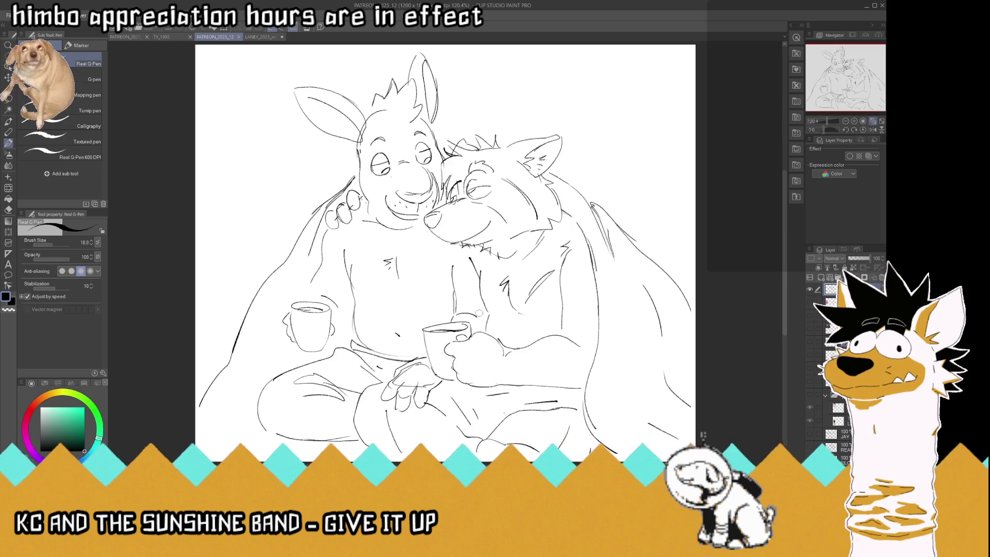
# - Draw two G-Pen lines down the left leg after undoing a stray cape-edge stroke
pyautogui.moveTo(275, 302)
pyautogui.mouseDown()
pyautogui.moveTo(237, 366)
pyautogui.moveTo(265, 319)
pyautogui.mouseUp()
pyautogui.hotkey('ctrl', 'z')
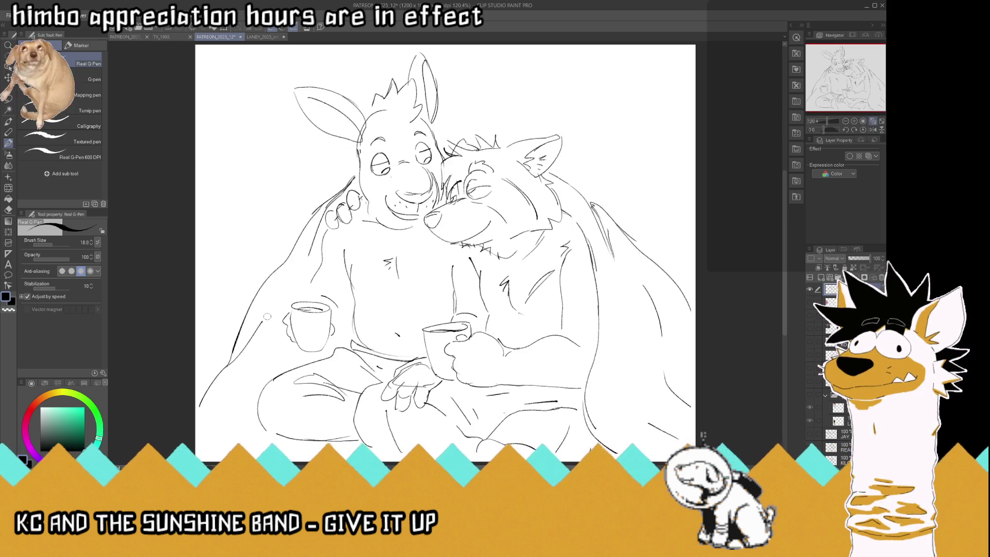
pyautogui.moveTo(292, 356); pyautogui.dragTo(257, 395)
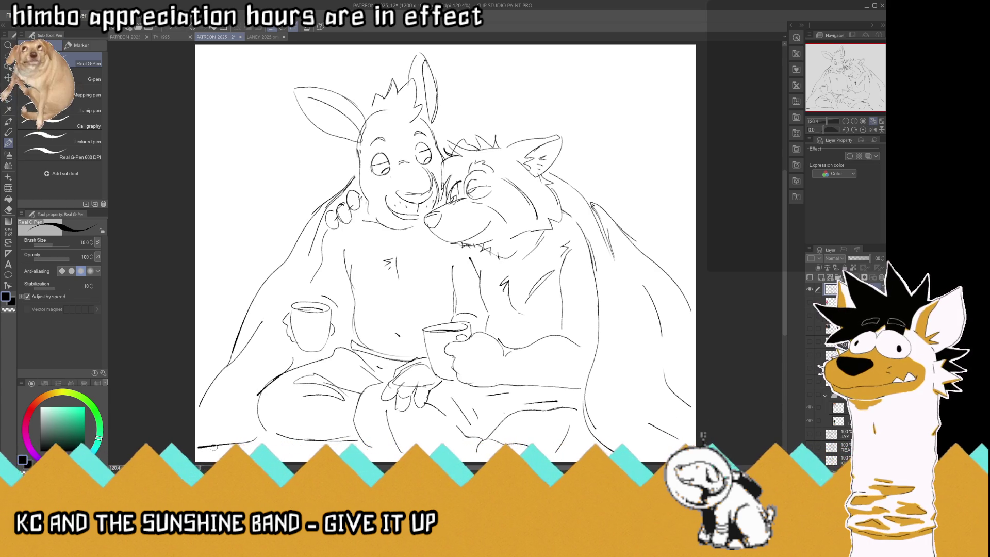
pyautogui.moveTo(259, 401); pyautogui.dragTo(239, 437)
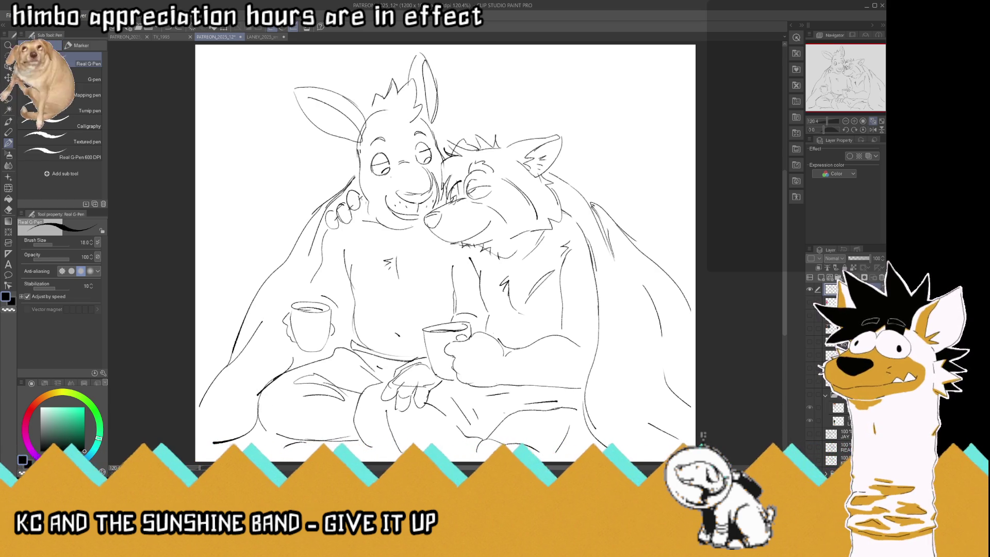
# - Save the sketch, hide the paper layer, and export a transparent-background PNG copy
pyautogui.hotkey('ctrl', 's')
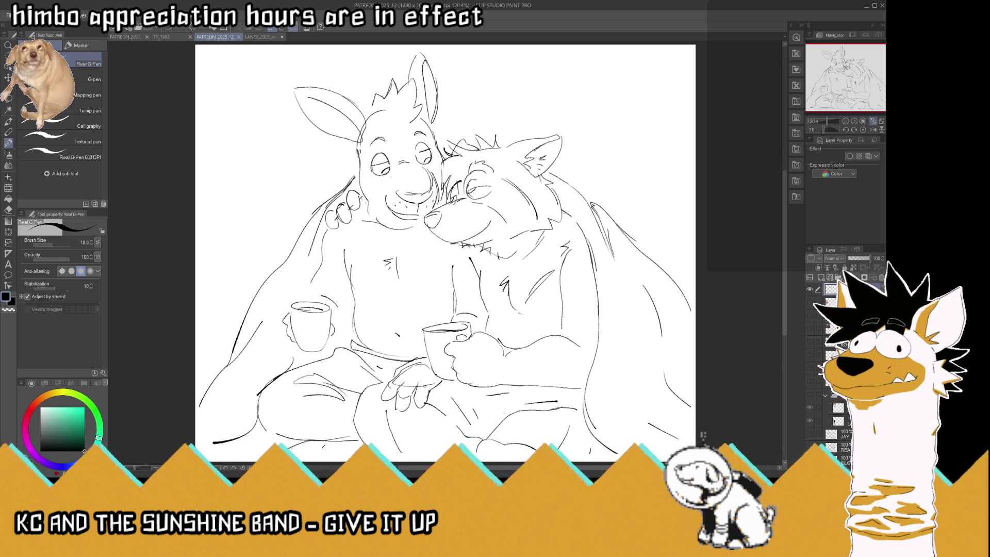
pyautogui.hotkey('ctrl', 's')
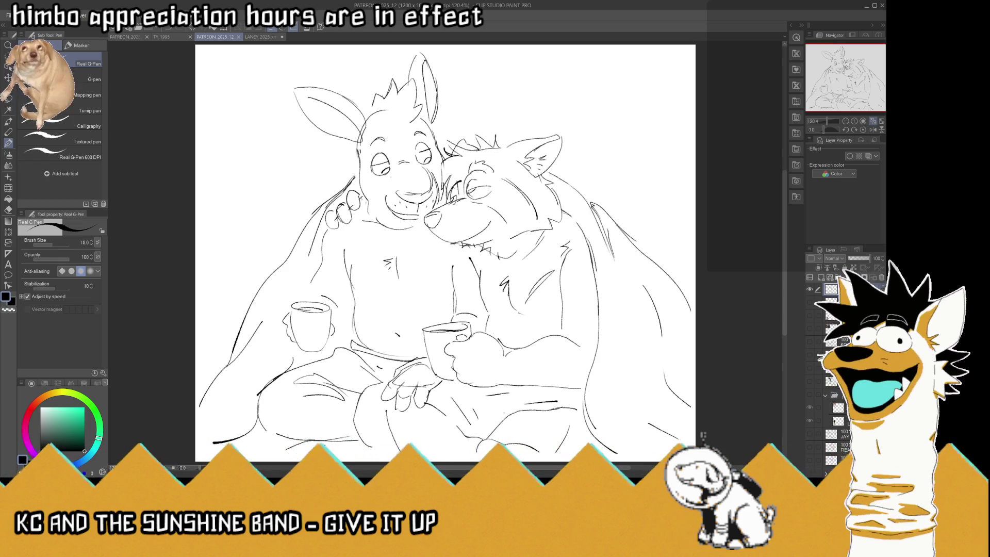
pyautogui.click(875, 284)
pyautogui.hotkey('ctrl', 's')
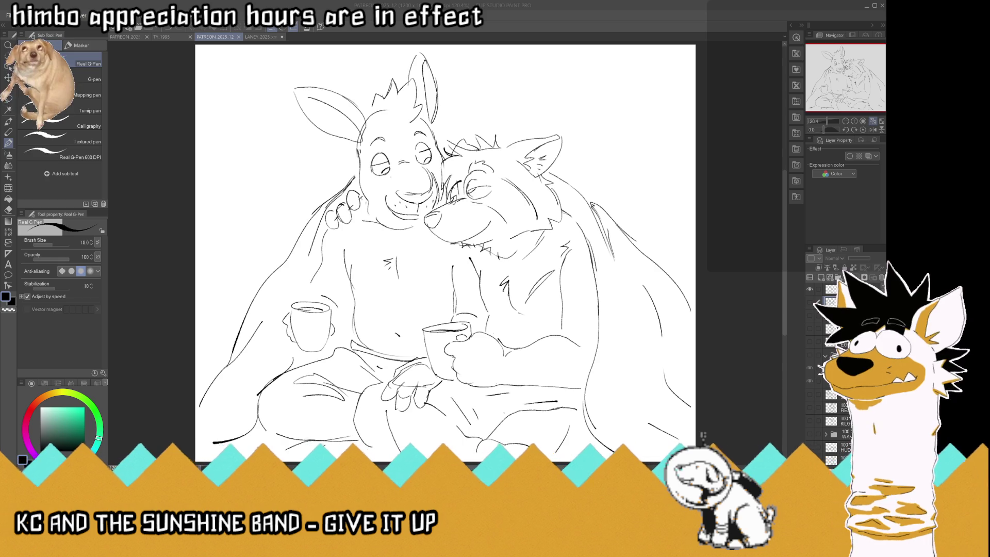
pyautogui.hotkey('alt', 'Tab')
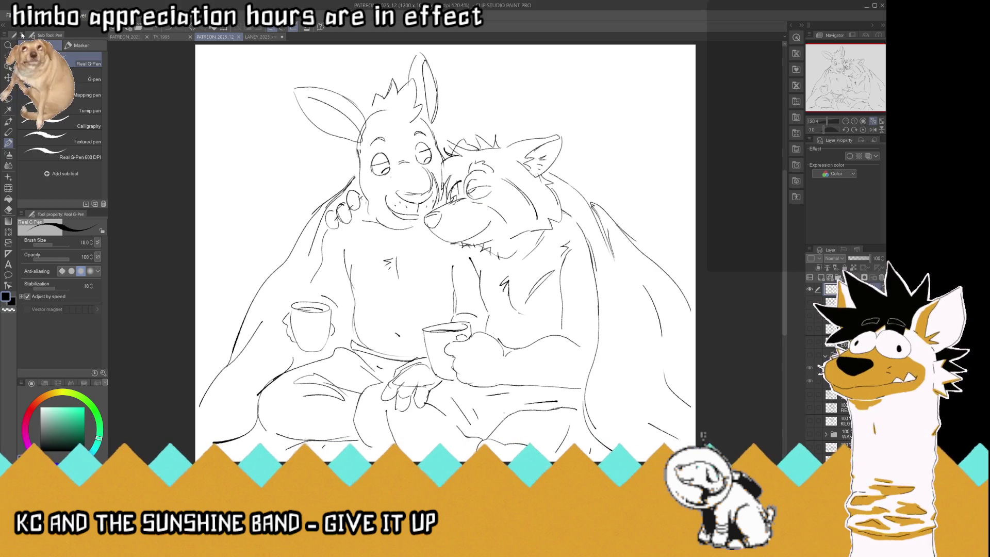
pyautogui.hotkey('alt', 'Tab')
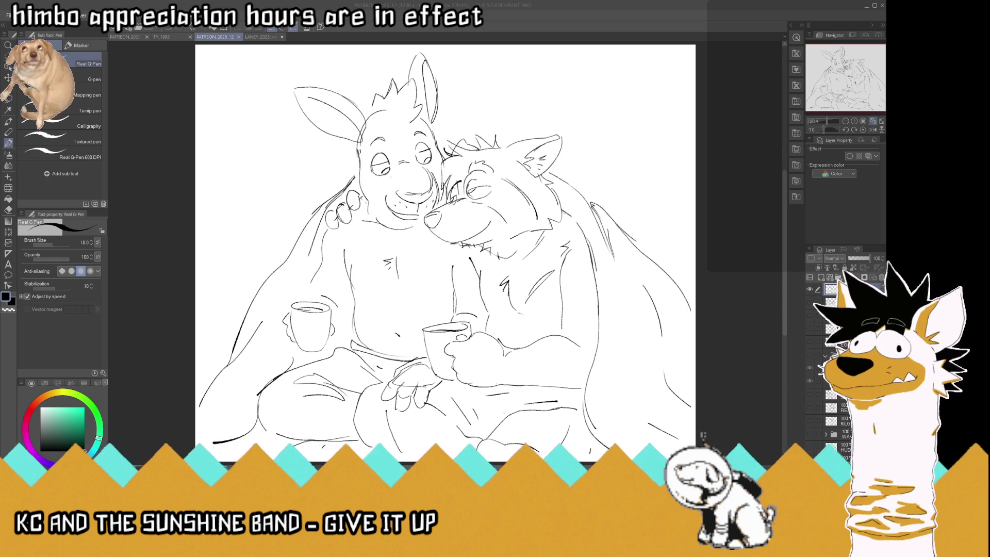
pyautogui.press('Return')
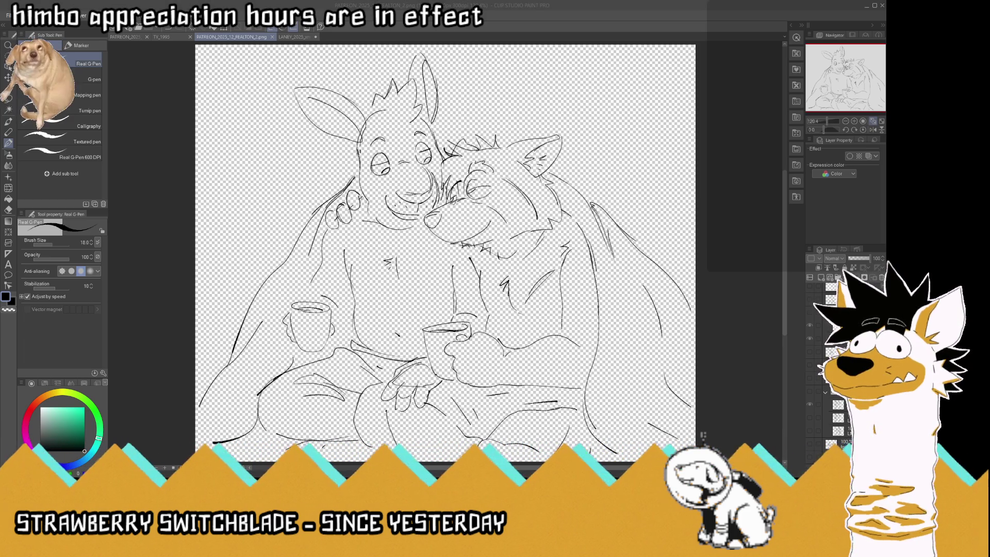
pyautogui.click(478, 290)
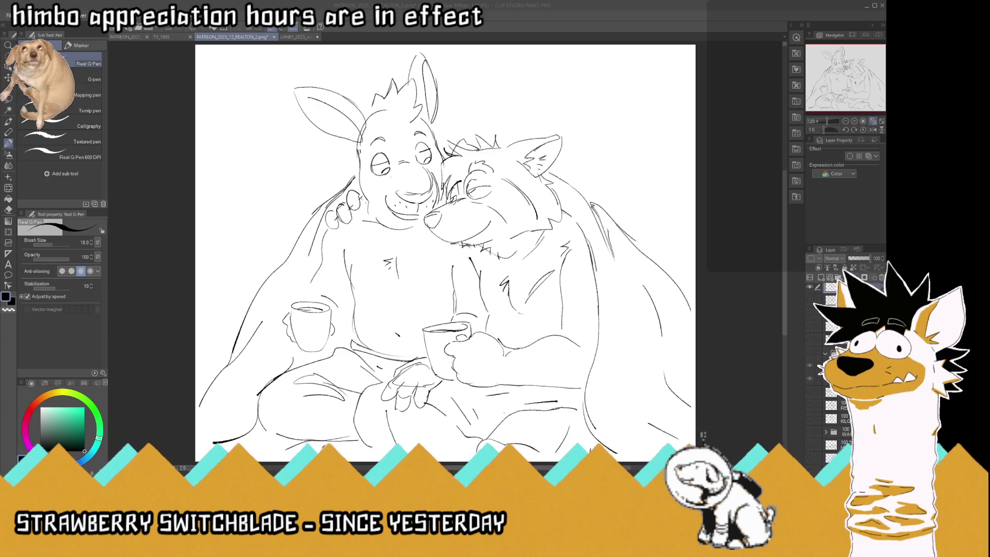
pyautogui.hotkey('alt', 'Tab')
pyautogui.hotkey('alt', 'Tab')
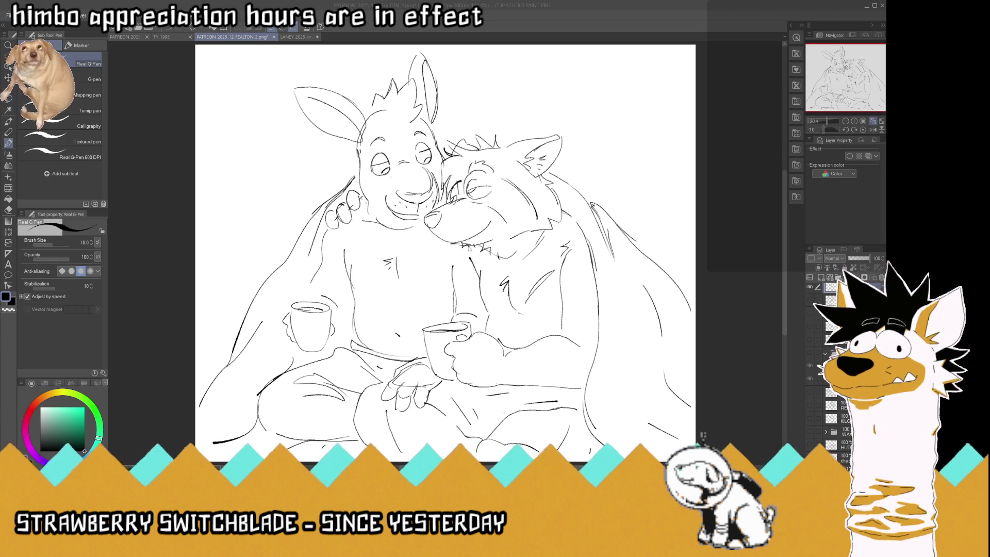
pyautogui.hotkey('alt', 'Tab')
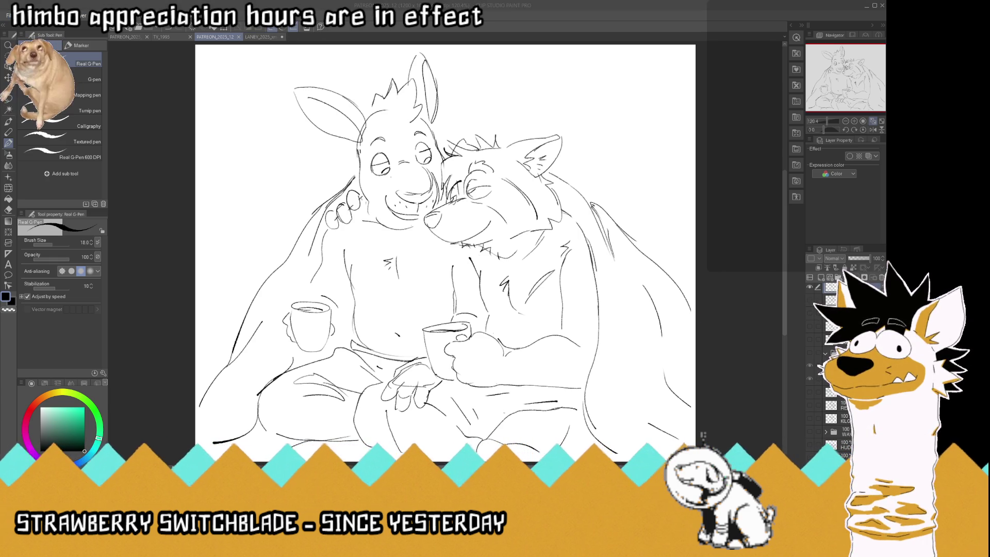
pyautogui.hotkey('alt', 'Tab')
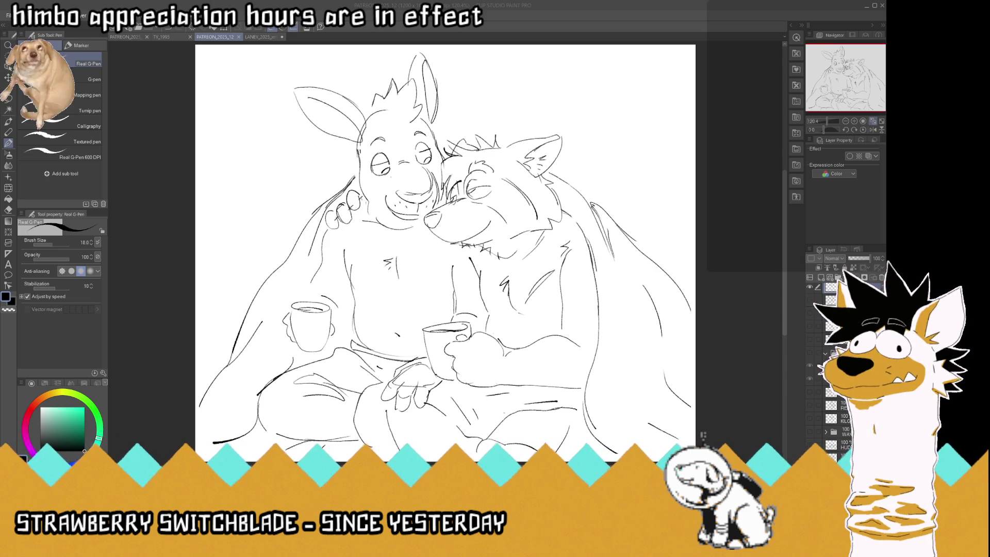
pyautogui.hotkey('alt', 'Tab')
pyautogui.hotkey('alt', 'Tab')
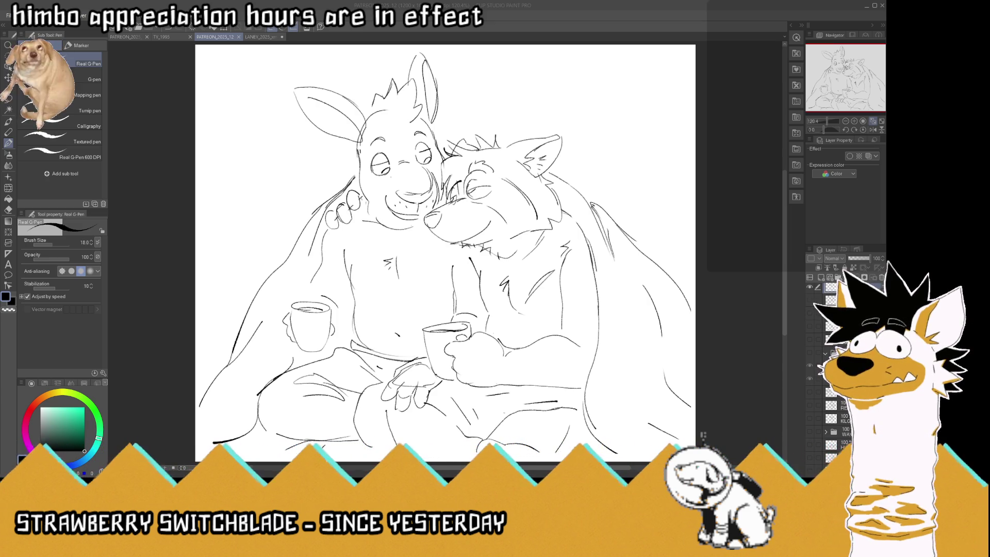
# - Paste the tiger reference and scale it down into the canvas's top-left corner
pyautogui.hotkey('ctrl', 'v')
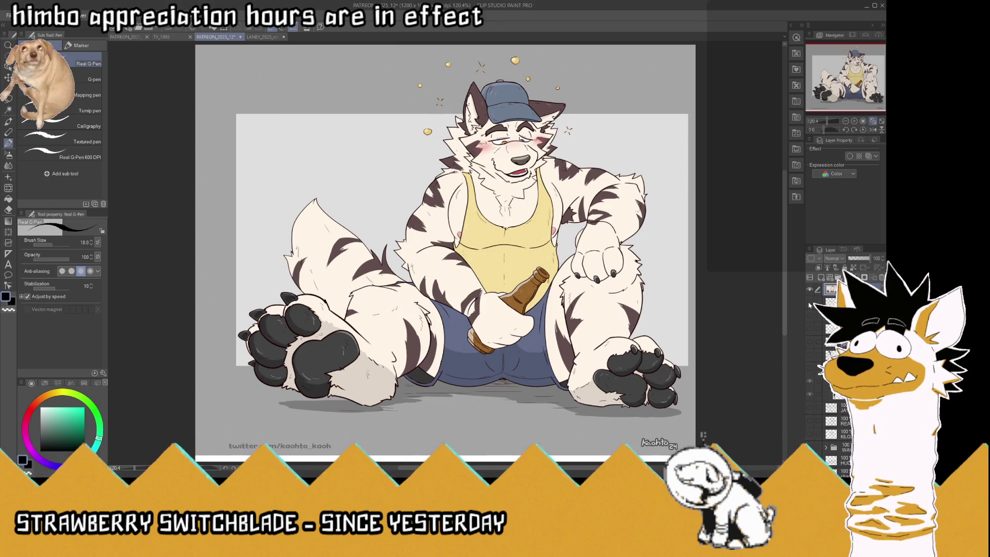
pyautogui.hotkey('ctrl', '-')
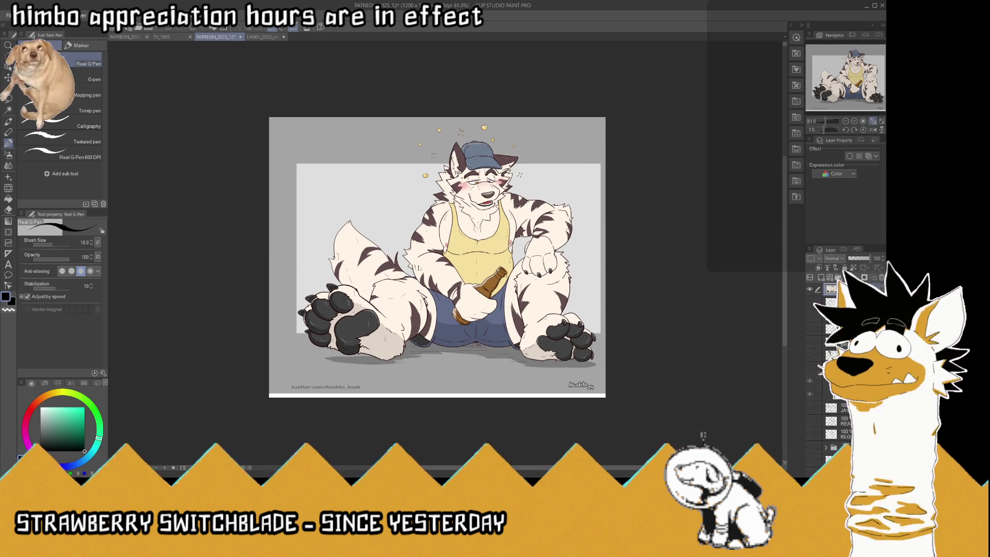
pyautogui.hotkey('ctrl', 't')
pyautogui.moveTo(630, 392); pyautogui.dragTo(389, 220)
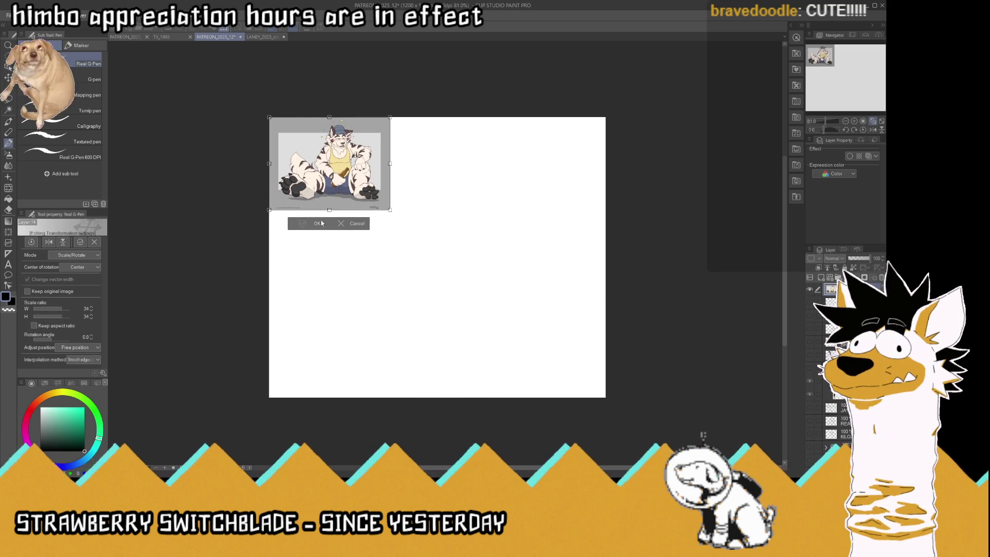
pyautogui.press('Return')
# - Save the document and paste in the rickshaw street photo
pyautogui.click(873, 121)
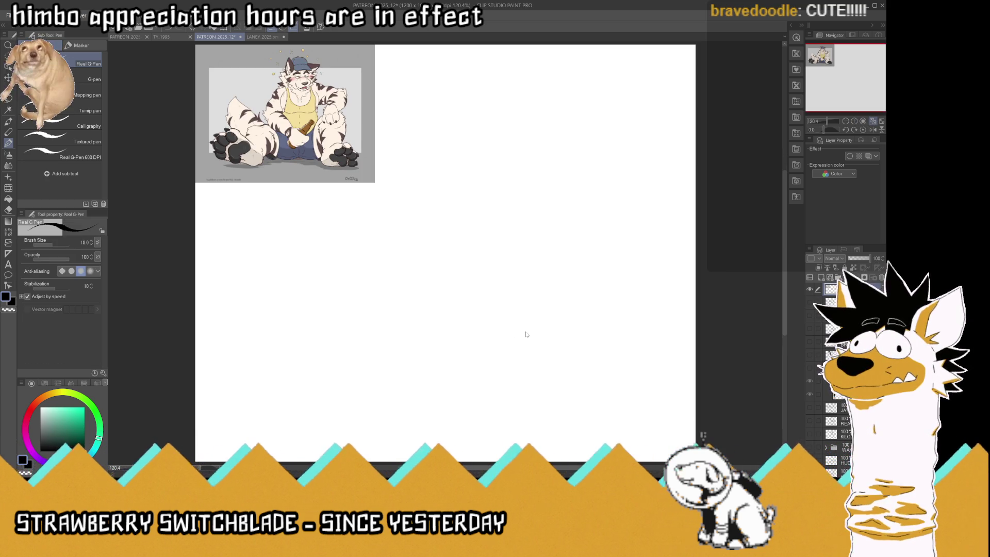
pyautogui.hotkey('ctrl', 's')
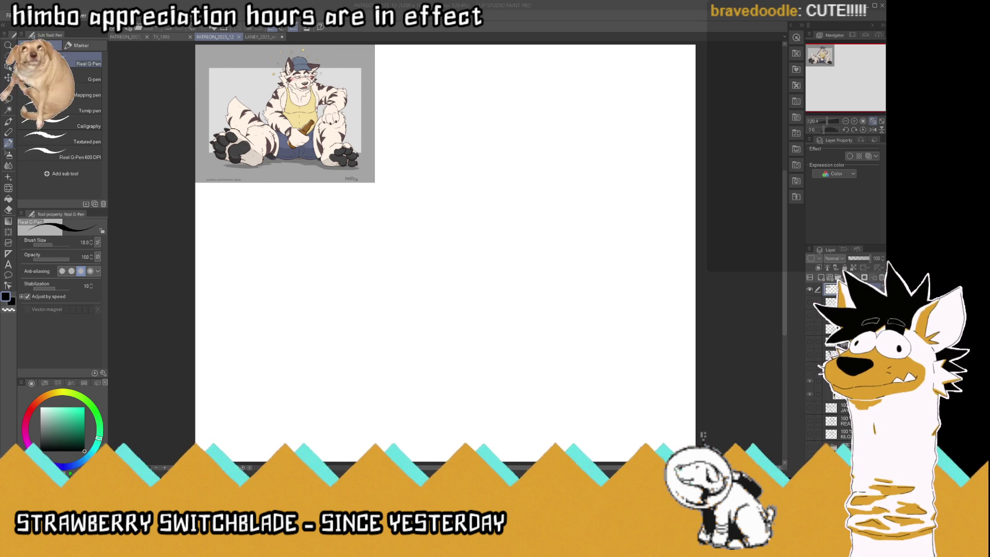
pyautogui.hotkey('ctrl', 'v')
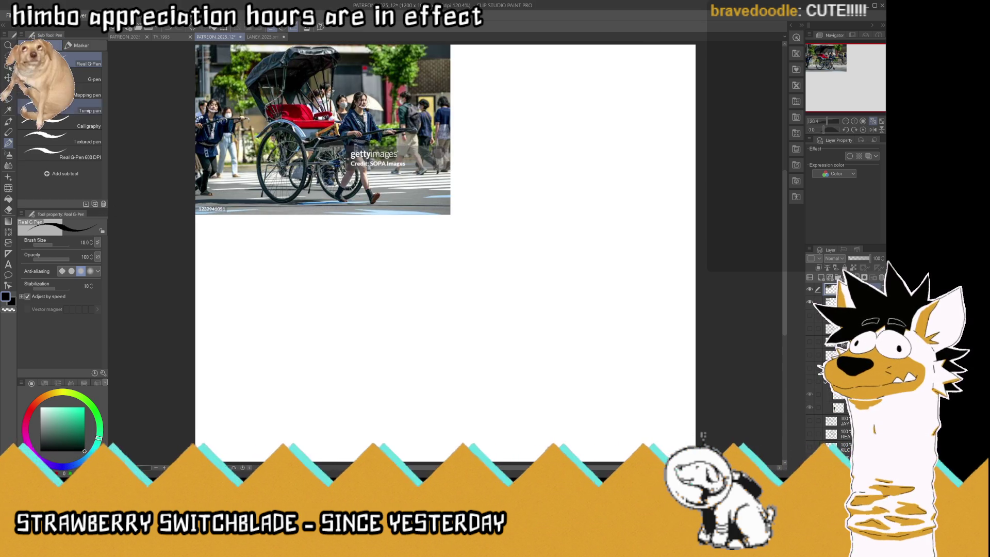
# - Trim the rickshaw photo's left, right and bottom edges with rectangle selections
pyautogui.press('m')
pyautogui.scroll(-2, 264, 185)
pyautogui.moveTo(217, 90); pyautogui.dragTo(250, 264)
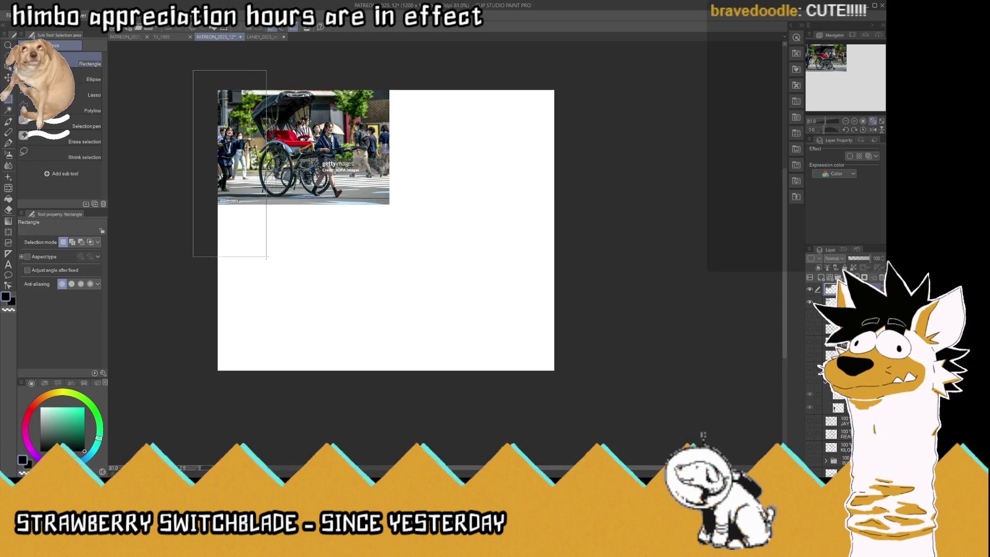
pyautogui.press('Delete')
pyautogui.moveTo(369, 90); pyautogui.dragTo(439, 250)
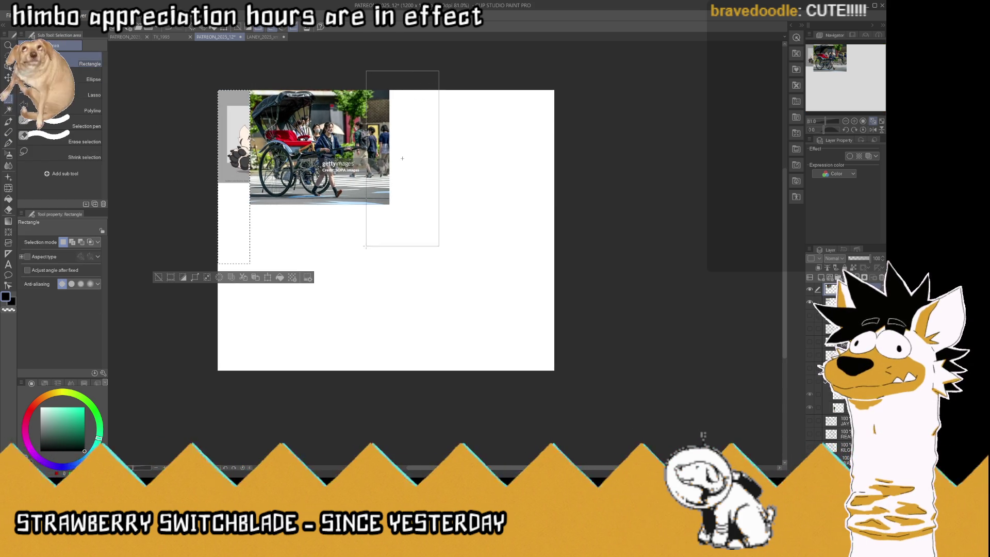
pyautogui.press('Delete')
pyautogui.moveTo(195, 260); pyautogui.dragTo(424, 199)
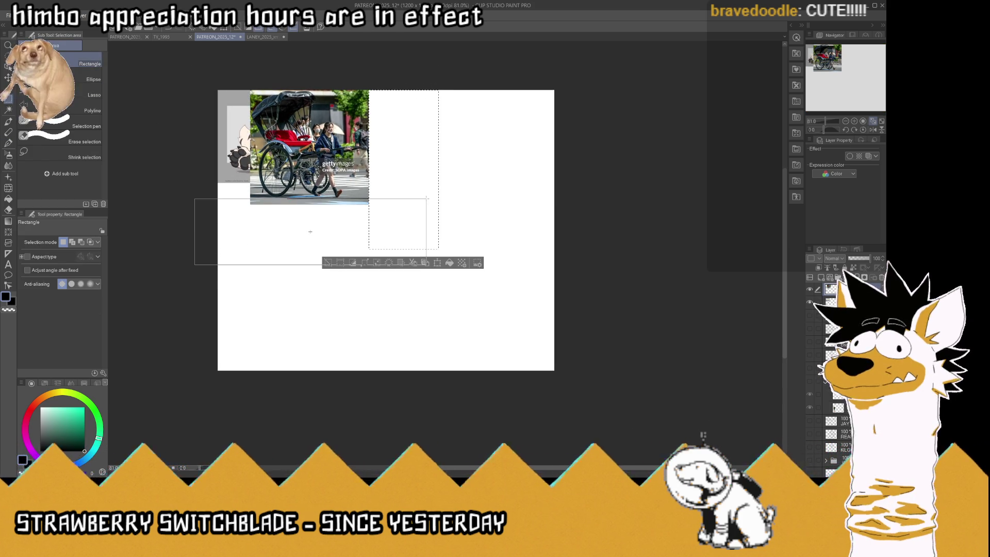
pyautogui.press('Delete')
pyautogui.hotkey('ctrl', 'd')
# - Move the trimmed rickshaw photo to the canvas's bottom-left
pyautogui.press('k')
pyautogui.moveTo(309, 144); pyautogui.dragTo(277, 311)
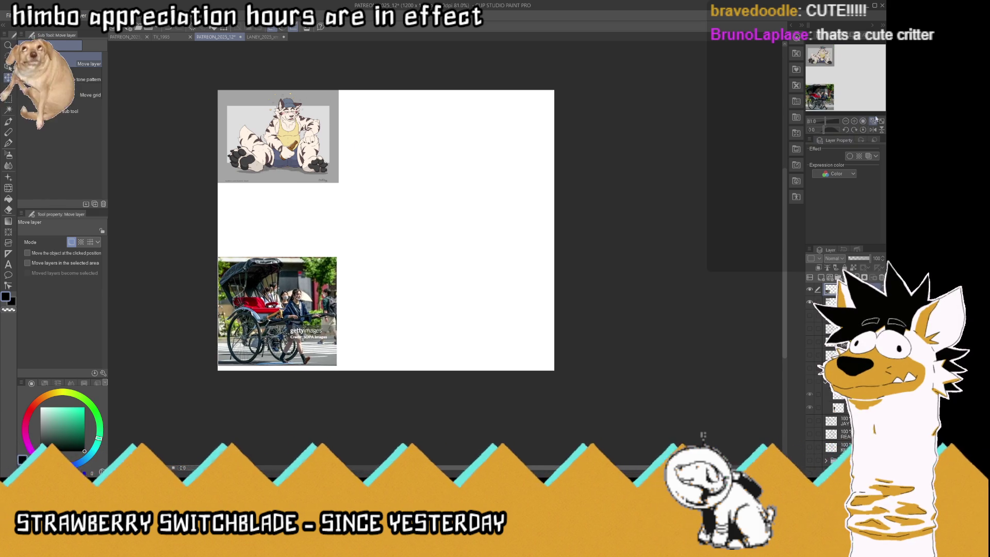
pyautogui.hotkey('ctrl', '0')
# - Fade the photo to 54% opacity, save, and add a new sketch layer with the G-Pen
pyautogui.click(860, 259)
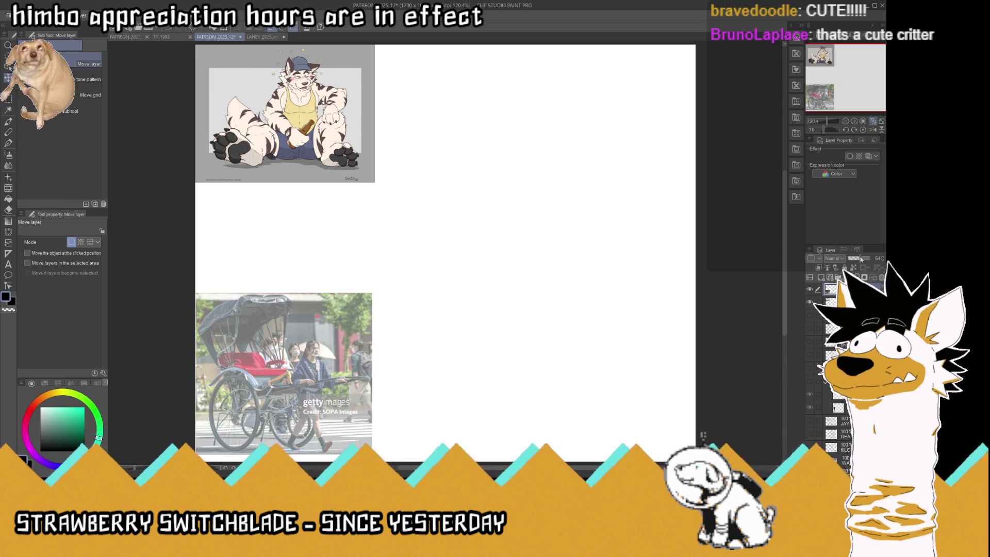
pyautogui.hotkey('ctrl', 's')
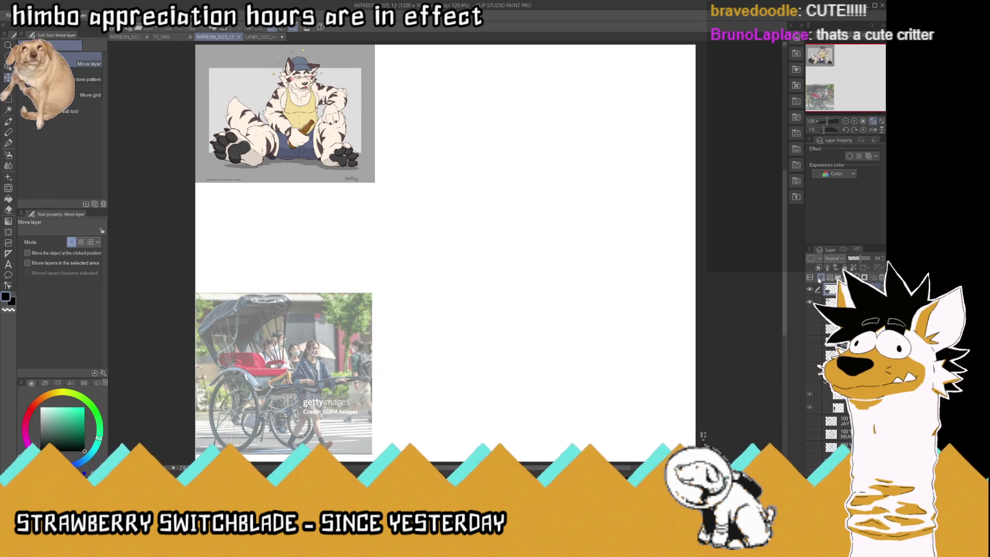
pyautogui.click(820, 278)
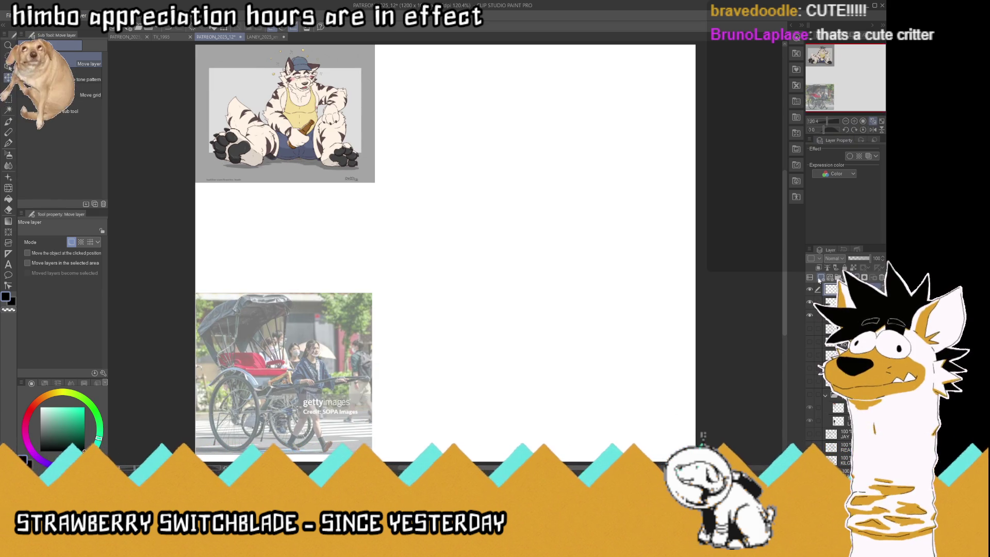
pyautogui.click(12, 146)
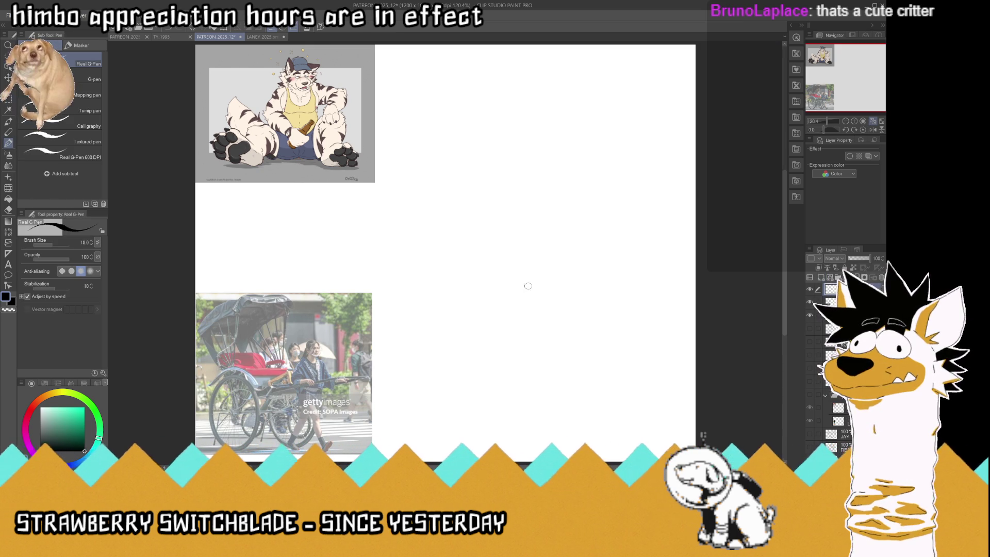
# - Rough in the tiger's round chest and belly curve, redrawing one stroke
pyautogui.moveTo(528, 284); pyautogui.dragTo(480, 279)
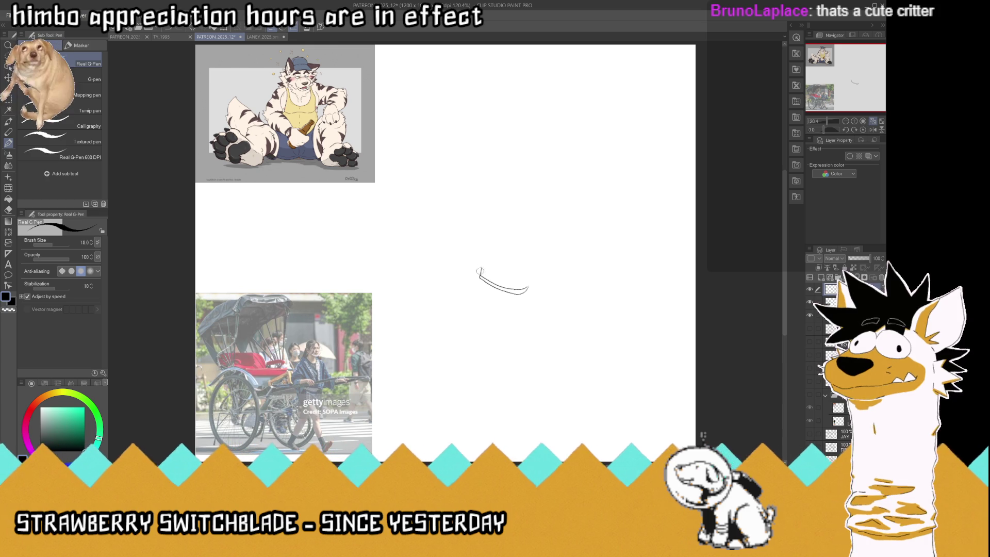
pyautogui.moveTo(484, 277); pyautogui.dragTo(480, 186)
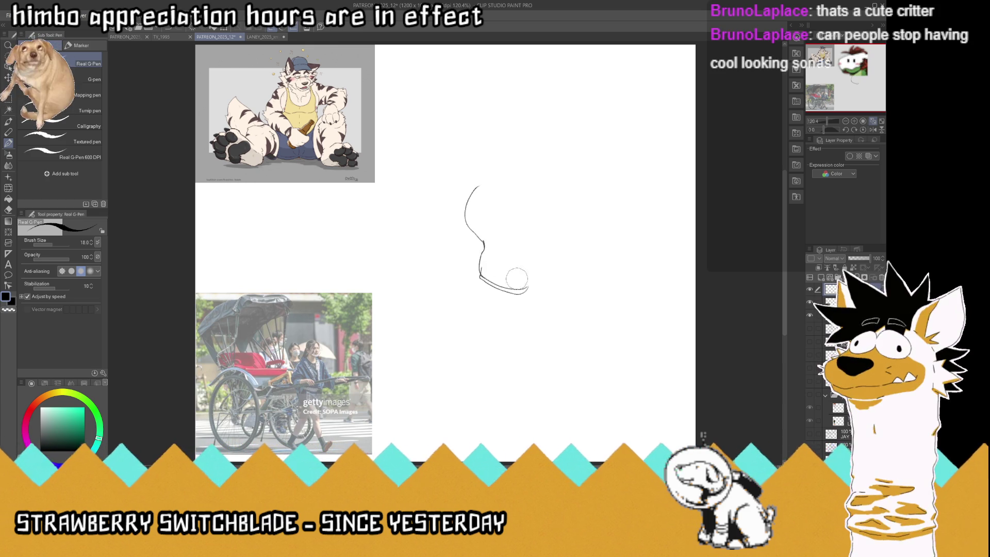
pyautogui.hotkey('ctrl', 'z')
pyautogui.moveTo(479, 268)
pyautogui.mouseDown()
pyautogui.moveTo(552, 284)
pyautogui.moveTo(562, 236)
pyautogui.moveTo(517, 226)
pyautogui.moveTo(534, 201)
pyautogui.moveTo(526, 189)
pyautogui.mouseUp()
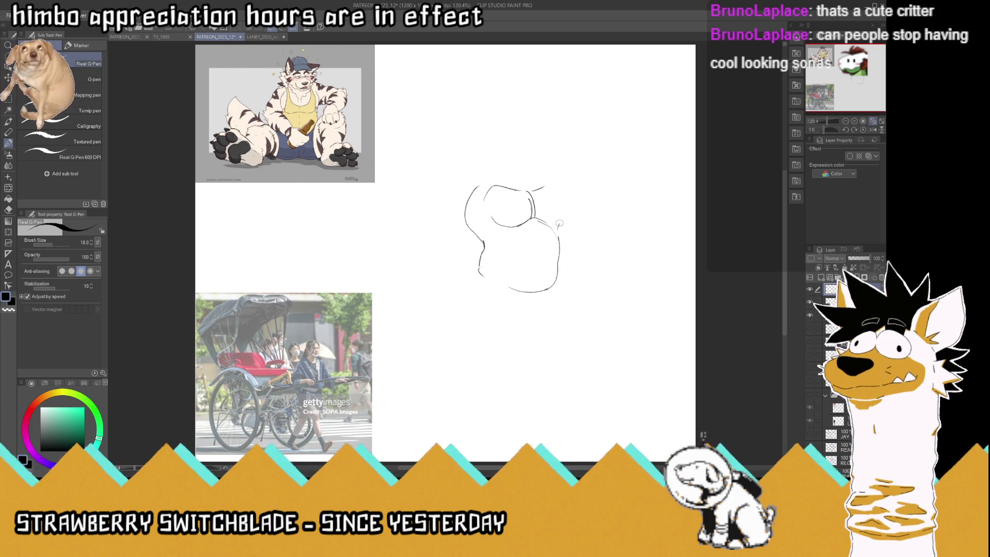
# - Sketch the head and ears, erase the left ear, and draw the nightcap's brim
pyautogui.moveTo(561, 229); pyautogui.dragTo(550, 189)
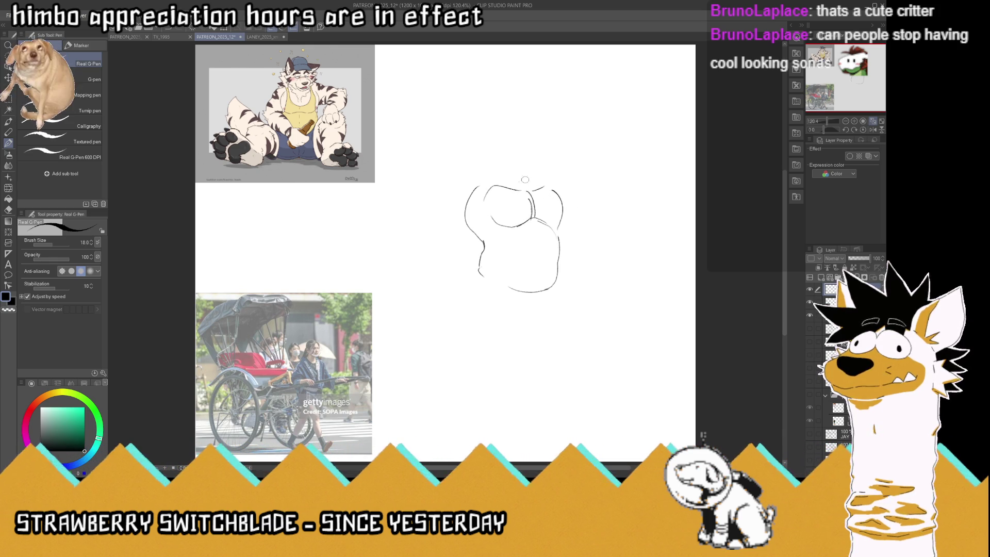
pyautogui.moveTo(484, 184); pyautogui.dragTo(501, 141)
pyautogui.moveTo(540, 172)
pyautogui.mouseDown()
pyautogui.moveTo(522, 121)
pyautogui.moveTo(539, 147)
pyautogui.moveTo(499, 160)
pyautogui.moveTo(476, 119)
pyautogui.moveTo(481, 106)
pyautogui.moveTo(501, 130)
pyautogui.moveTo(542, 136)
pyautogui.mouseUp()
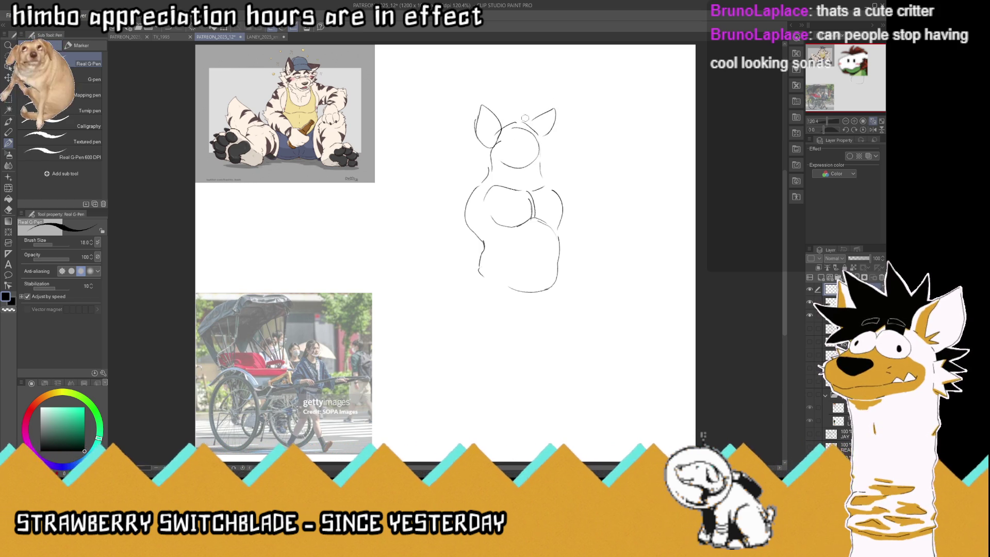
pyautogui.moveTo(481, 106)
pyautogui.mouseDown()
pyautogui.moveTo(534, 127)
pyautogui.moveTo(488, 139)
pyautogui.moveTo(511, 107)
pyautogui.moveTo(540, 126)
pyautogui.moveTo(504, 98)
pyautogui.moveTo(473, 126)
pyautogui.moveTo(477, 164)
pyautogui.moveTo(465, 157)
pyautogui.mouseUp()
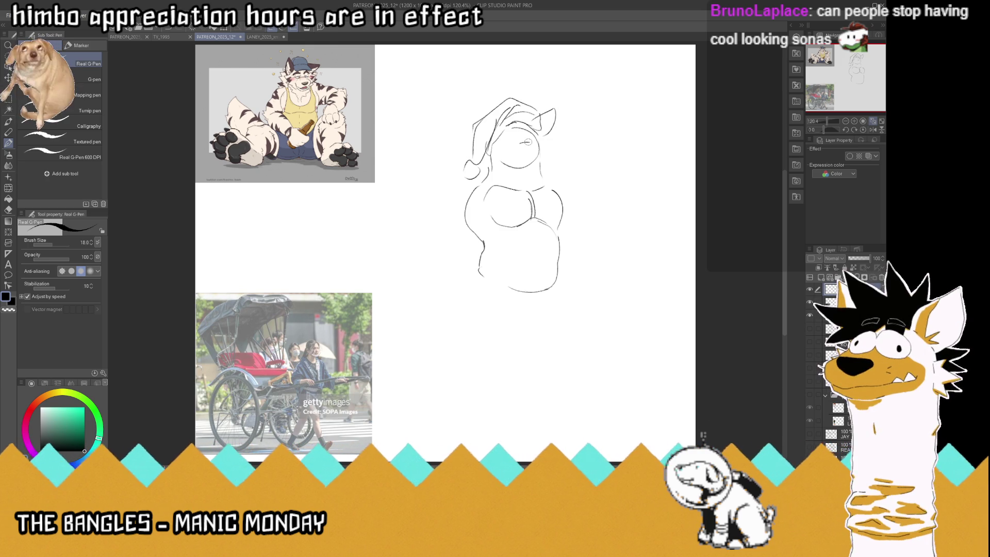
pyautogui.moveTo(489, 176); pyautogui.dragTo(469, 180)
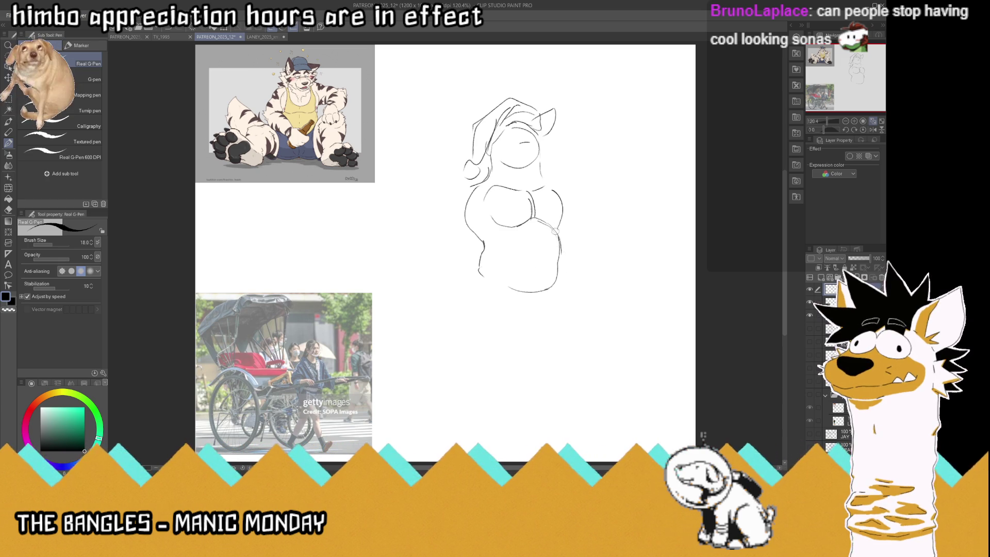
# - Outline the belly's lower edge, start the left leg, and shift the whole sketch upward
pyautogui.moveTo(554, 230); pyautogui.dragTo(482, 276)
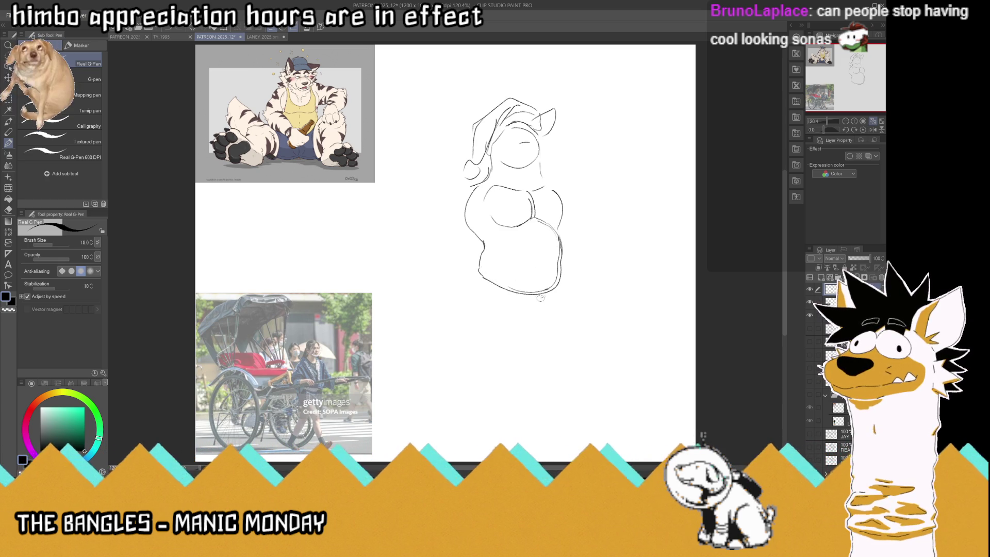
pyautogui.moveTo(542, 297); pyautogui.dragTo(483, 281)
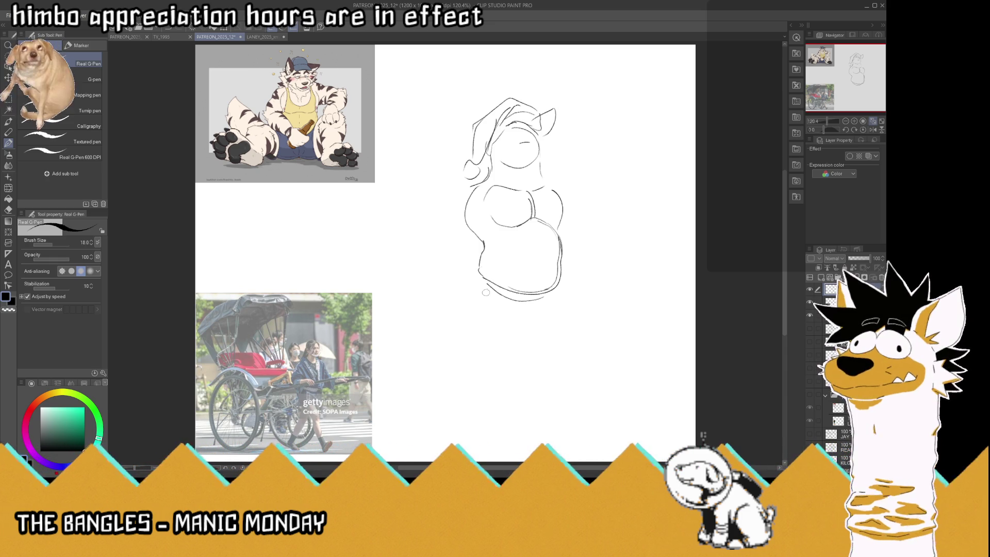
pyautogui.moveTo(479, 273); pyautogui.dragTo(505, 368)
pyautogui.moveTo(541, 320)
pyautogui.mouseDown()
pyautogui.moveTo(517, 298)
pyautogui.moveTo(554, 380)
pyautogui.mouseUp()
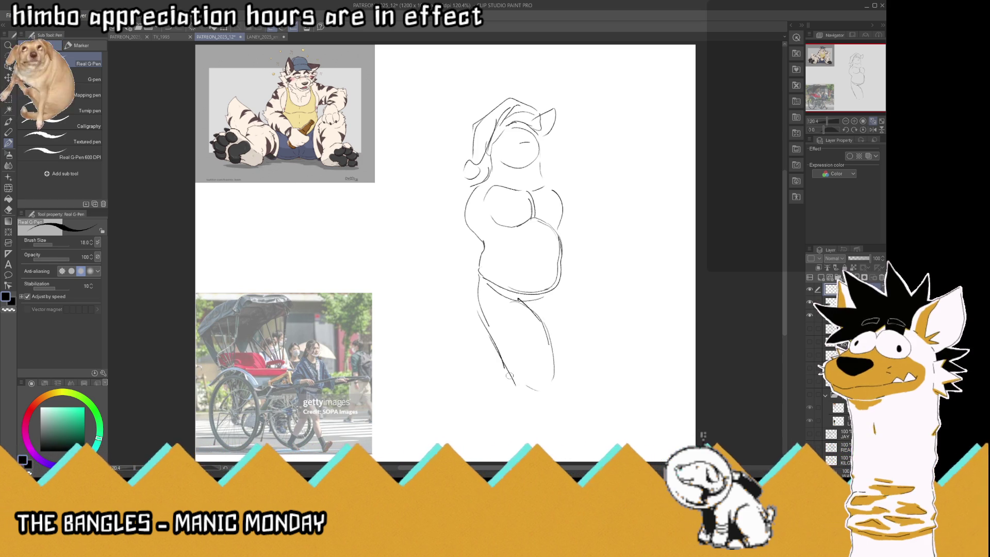
pyautogui.press('k')
pyautogui.moveTo(533, 224); pyautogui.dragTo(533, 194)
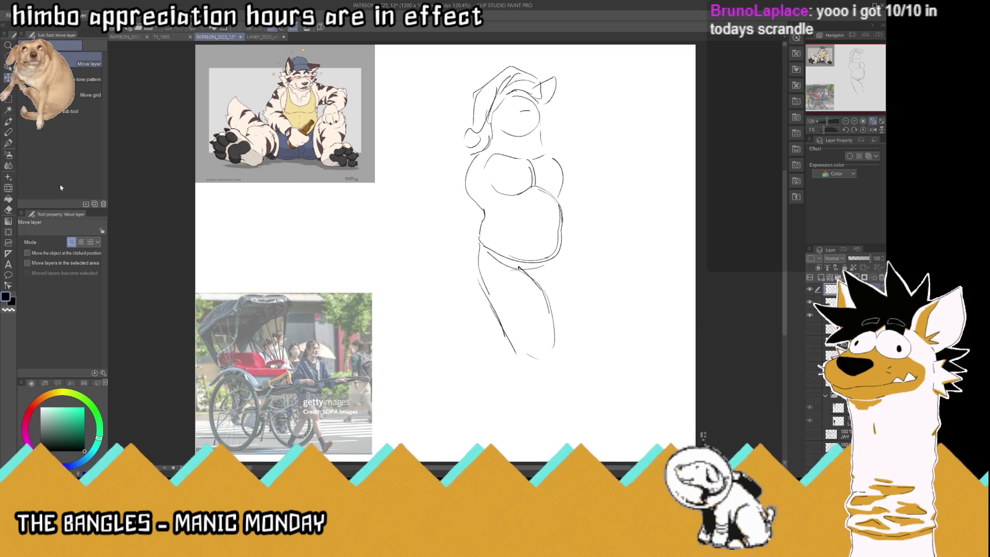
pyautogui.press('p')
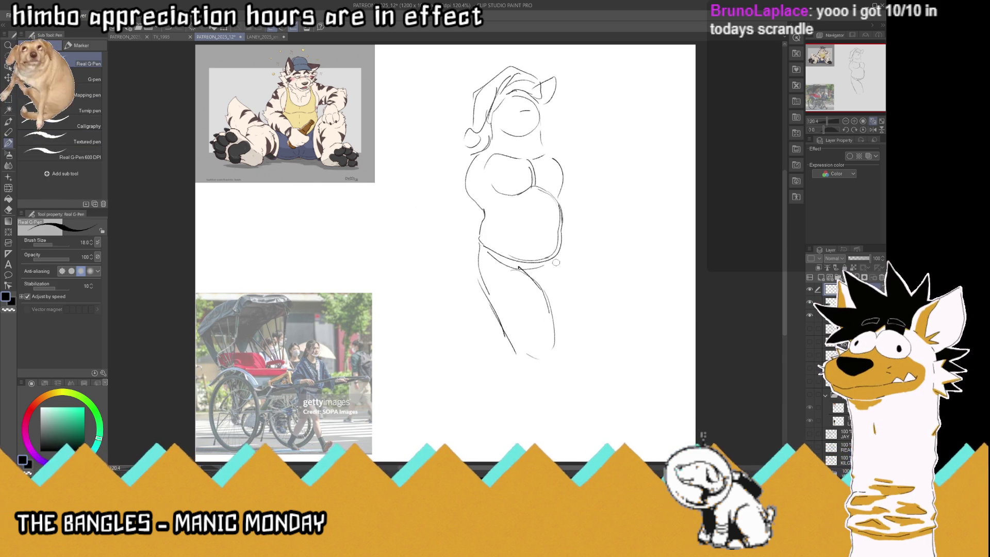
# - Sketch the hip, both thighs, the lower legs and the bottom of the foot
pyautogui.moveTo(557, 261)
pyautogui.mouseDown()
pyautogui.moveTo(555, 305)
pyautogui.moveTo(513, 308)
pyautogui.mouseUp()
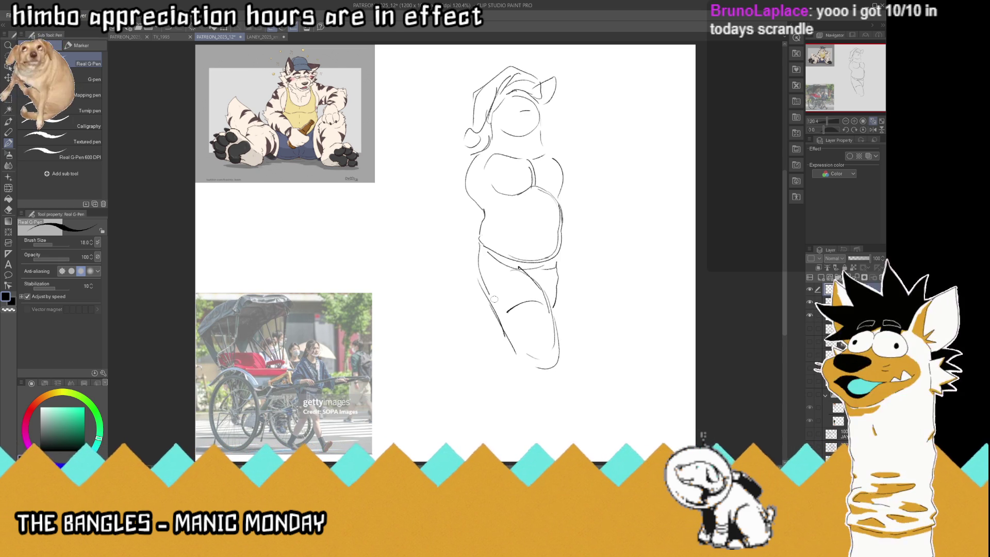
pyautogui.hotkey('ctrl', 'z')
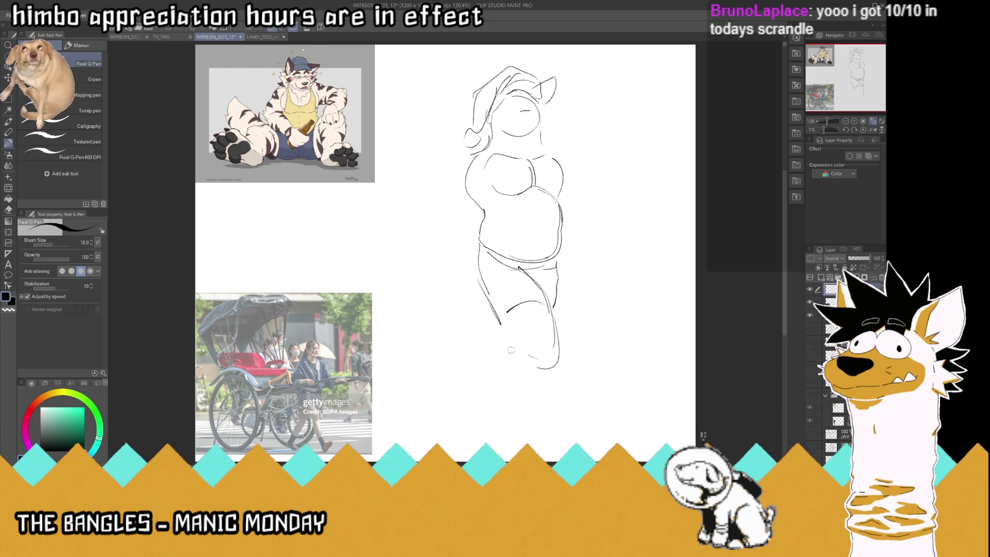
pyautogui.moveTo(519, 360); pyautogui.dragTo(483, 285)
pyautogui.moveTo(518, 361); pyautogui.dragTo(530, 410)
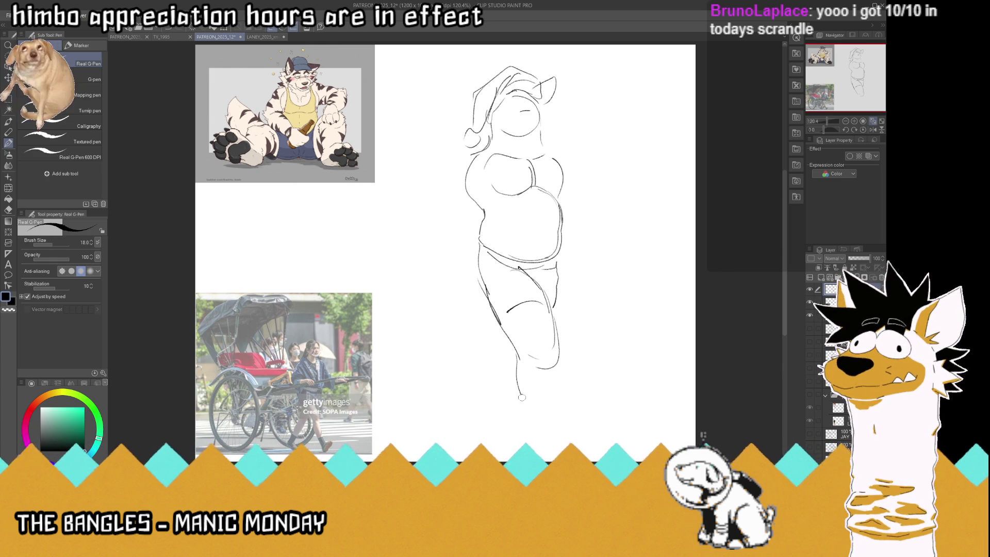
pyautogui.moveTo(558, 357); pyautogui.dragTo(565, 427)
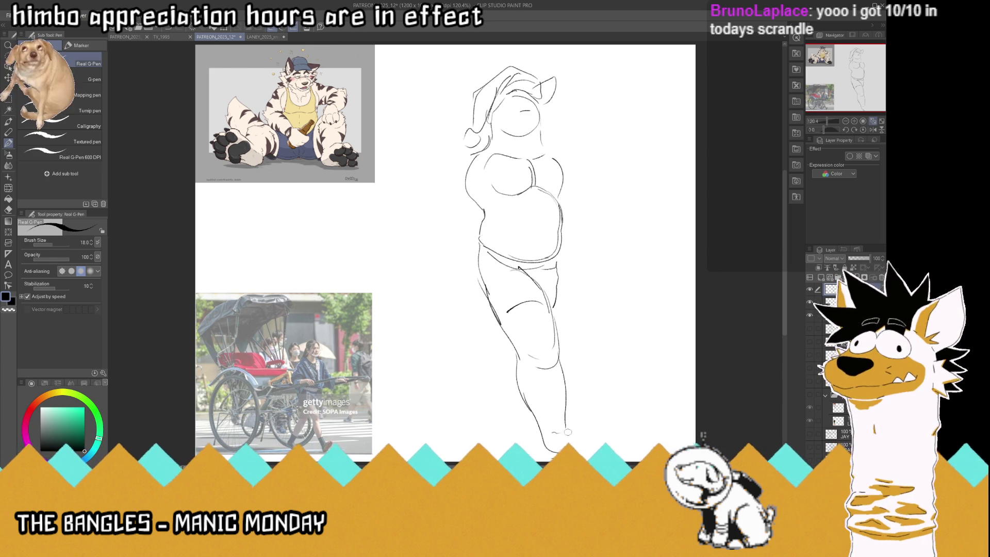
pyautogui.moveTo(567, 432)
pyautogui.mouseDown()
pyautogui.moveTo(553, 446)
pyautogui.moveTo(592, 431)
pyautogui.mouseUp()
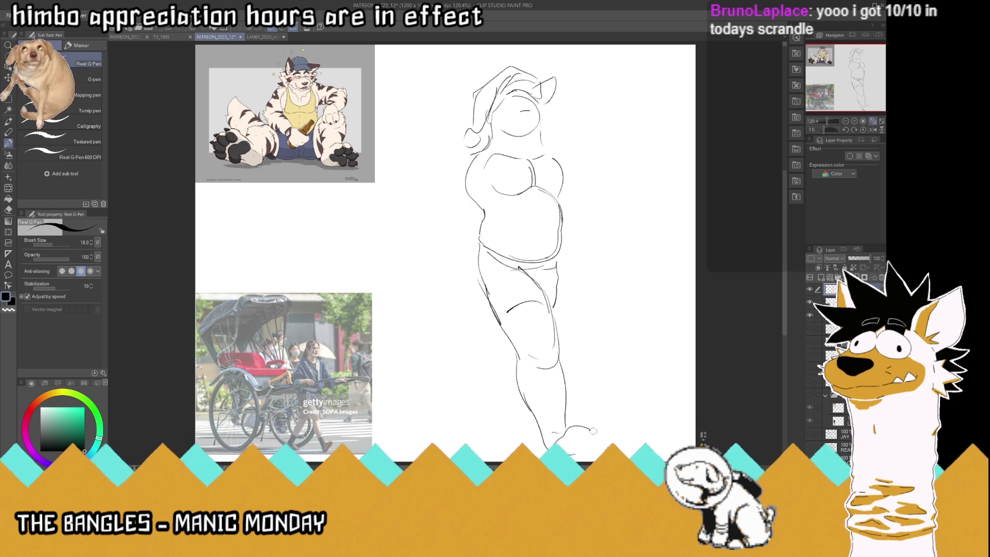
pyautogui.moveTo(557, 264); pyautogui.dragTo(551, 334)
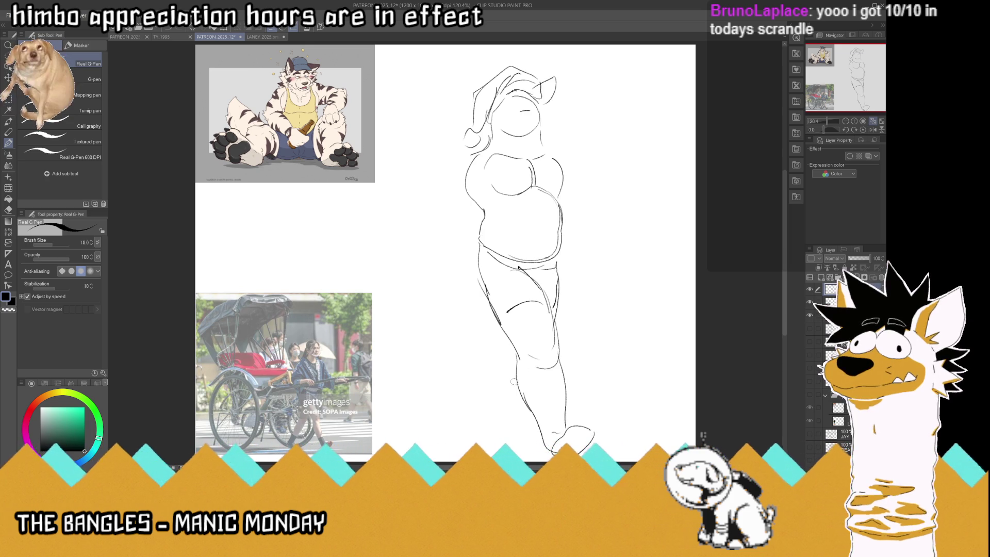
pyautogui.moveTo(515, 379); pyautogui.dragTo(496, 406)
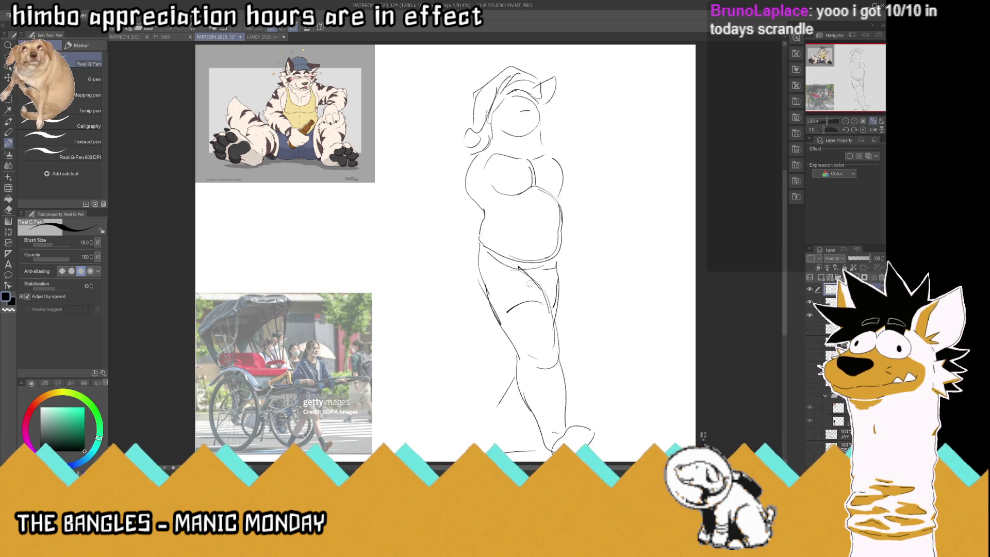
# - Redraw the back leg and foot in a walking stride, then mirror the view to check proportions
pyautogui.moveTo(498, 336); pyautogui.dragTo(467, 416)
pyautogui.moveTo(516, 380)
pyautogui.mouseDown()
pyautogui.moveTo(487, 423)
pyautogui.moveTo(508, 443)
pyautogui.mouseUp()
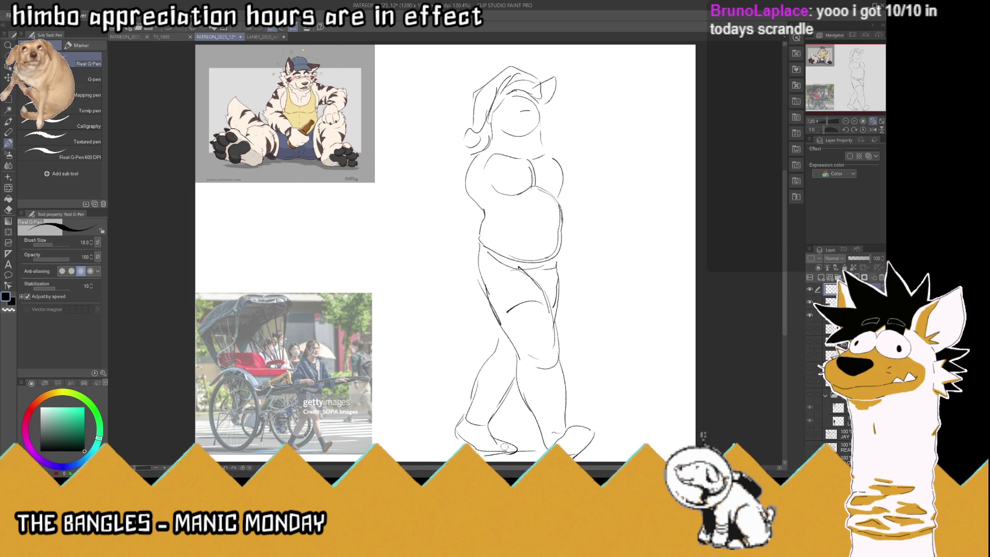
pyautogui.hotkey('ctrl', 'z')
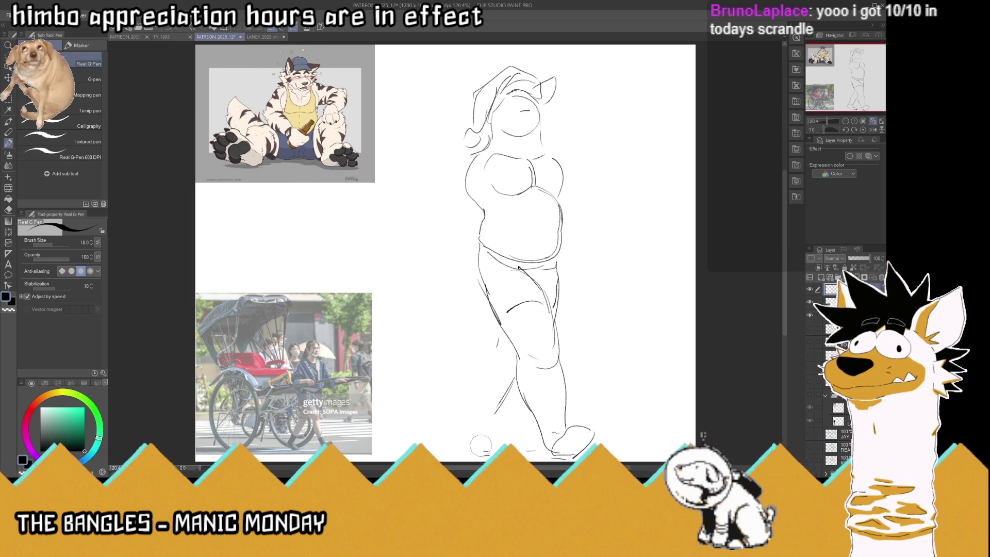
pyautogui.hotkey('ctrl', 'z')
pyautogui.hotkey('ctrl', 'z')
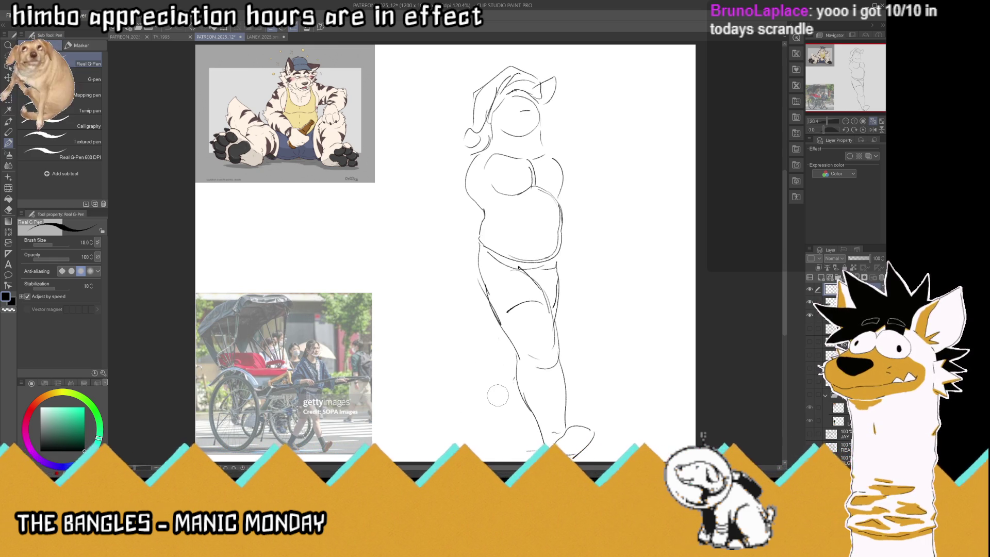
pyautogui.moveTo(505, 347)
pyautogui.mouseDown()
pyautogui.moveTo(493, 394)
pyautogui.moveTo(513, 420)
pyautogui.moveTo(518, 401)
pyautogui.moveTo(487, 442)
pyautogui.mouseUp()
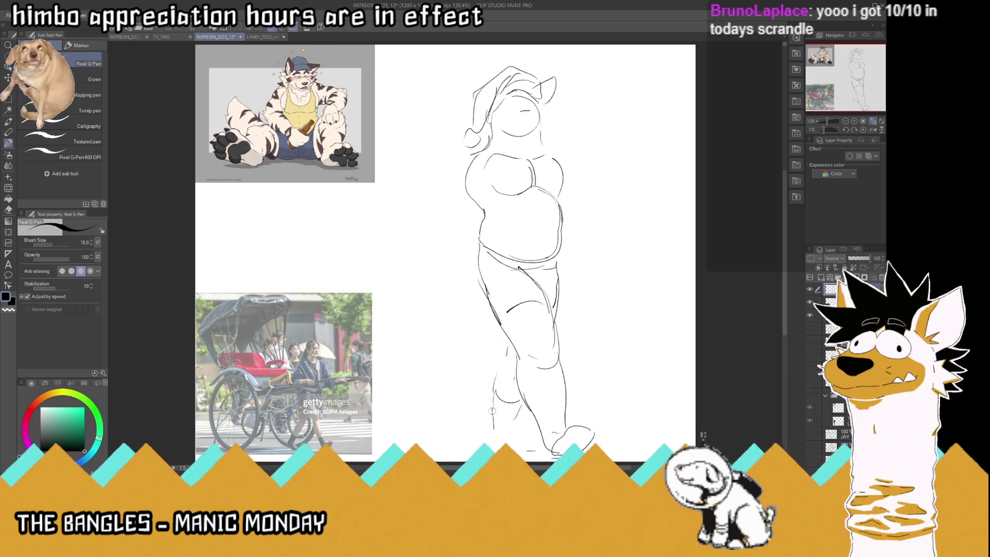
pyautogui.moveTo(519, 408); pyautogui.dragTo(499, 442)
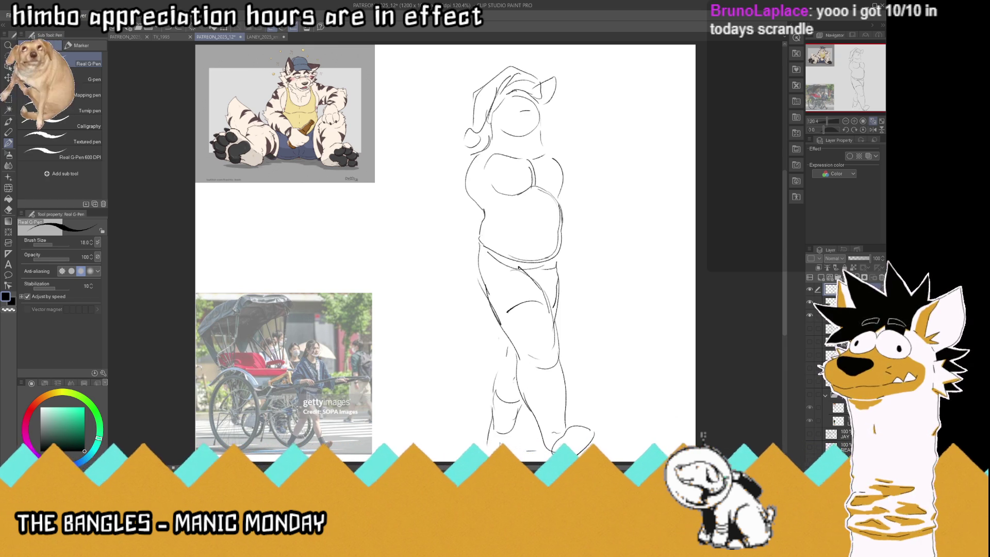
pyautogui.hotkey('ctrl', 'z')
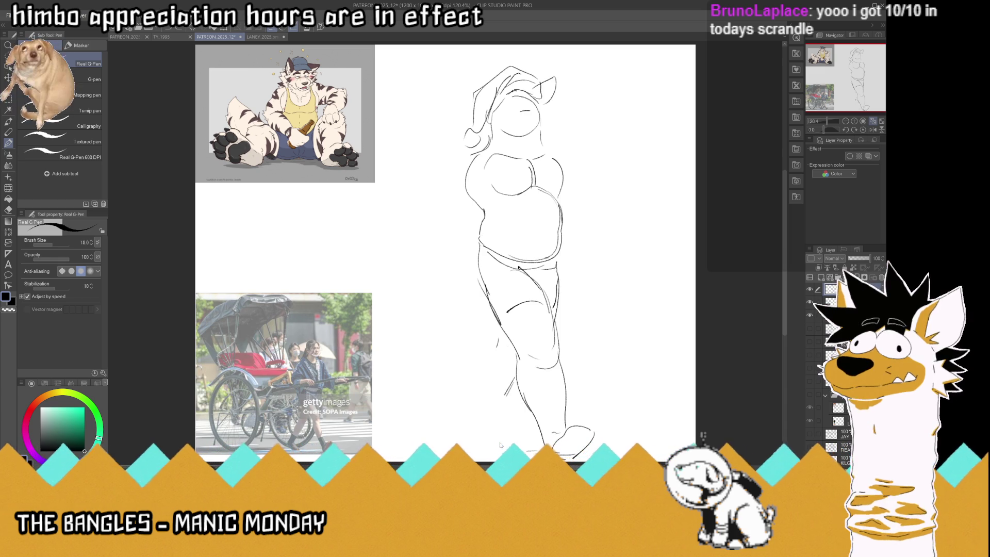
pyautogui.hotkey('ctrl', 'y')
pyautogui.hotkey('ctrl', 'y')
pyautogui.hotkey('ctrl', 'y')
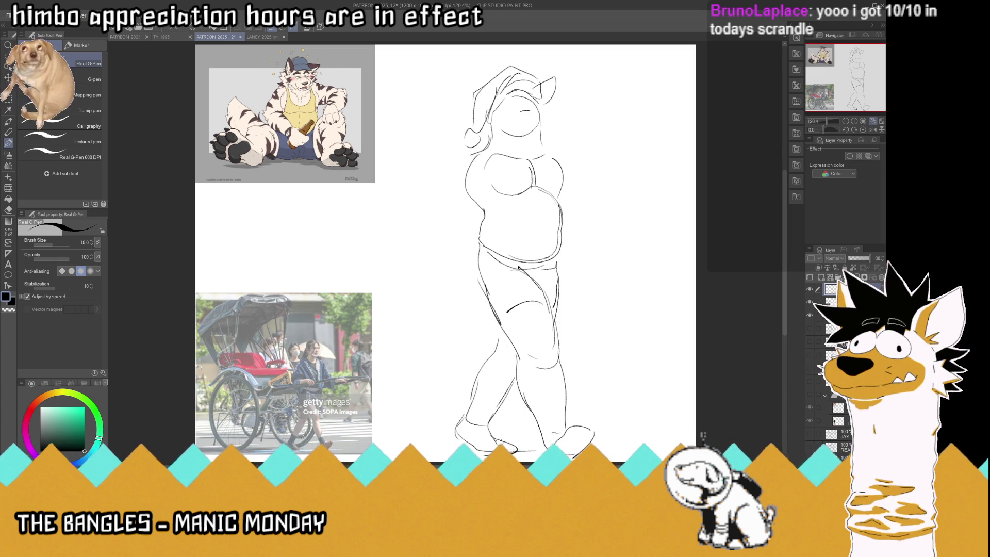
pyautogui.click(873, 130)
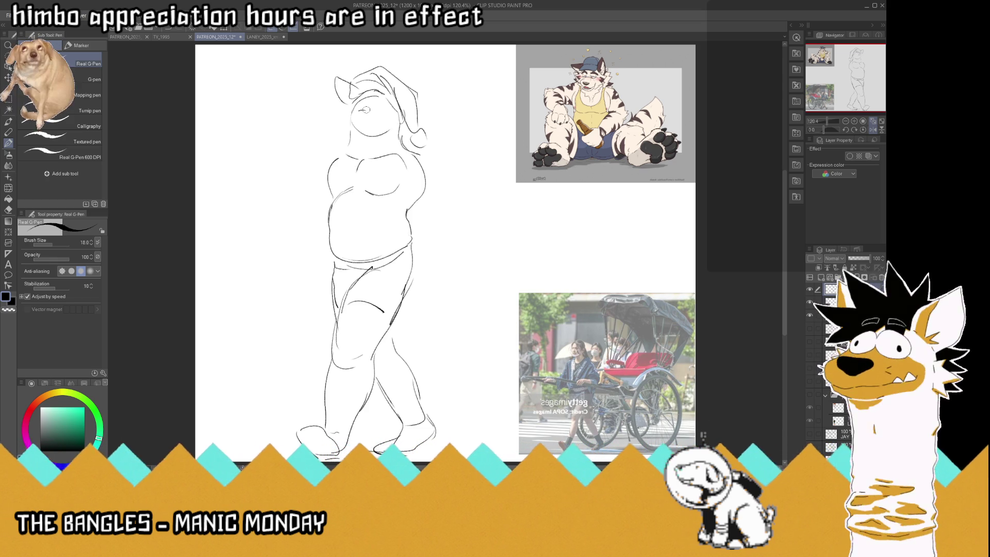
# - Unflip the view and sketch the bent arm with a fist at the belly's left side
pyautogui.click(873, 130)
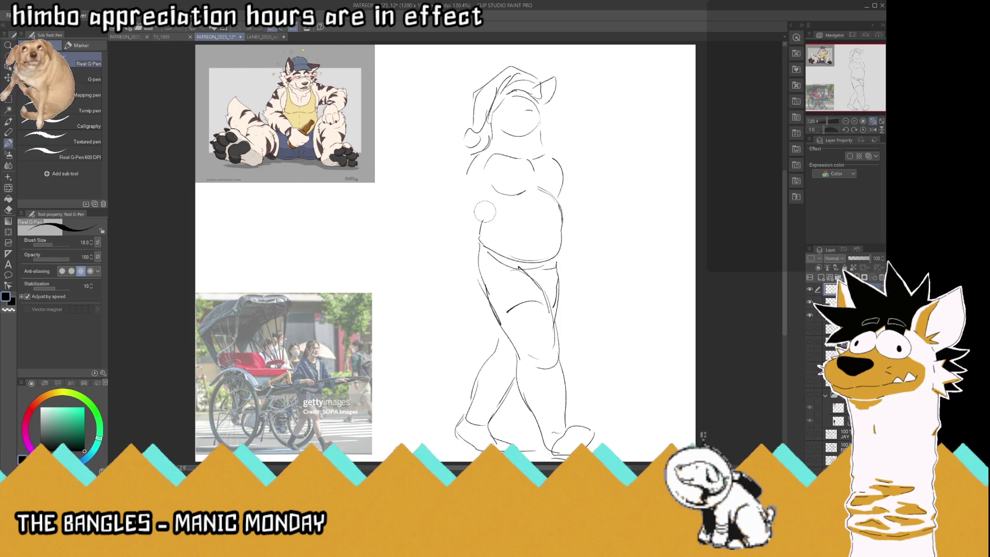
pyautogui.hotkey('ctrl', 'z')
pyautogui.hotkey('ctrl', 'z')
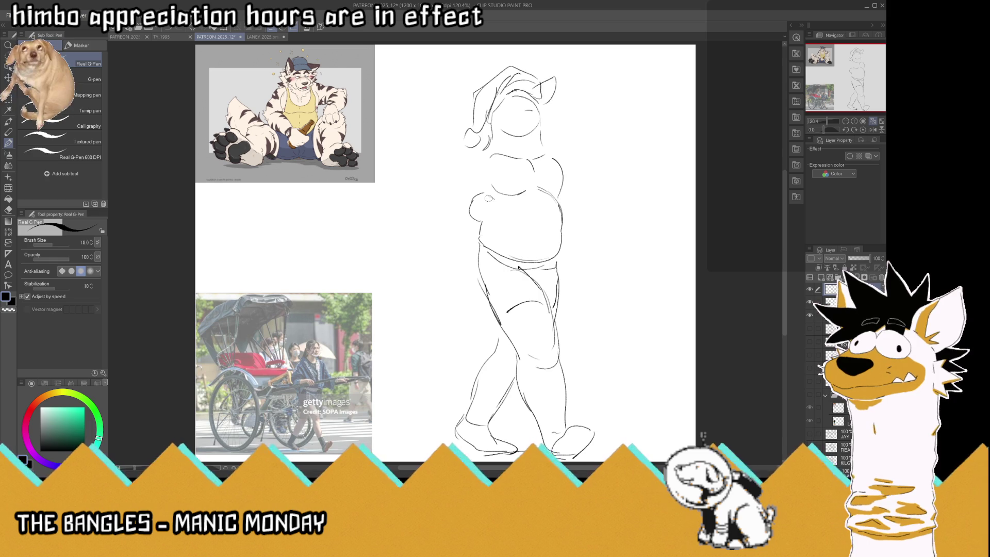
pyautogui.moveTo(482, 194); pyautogui.dragTo(498, 198)
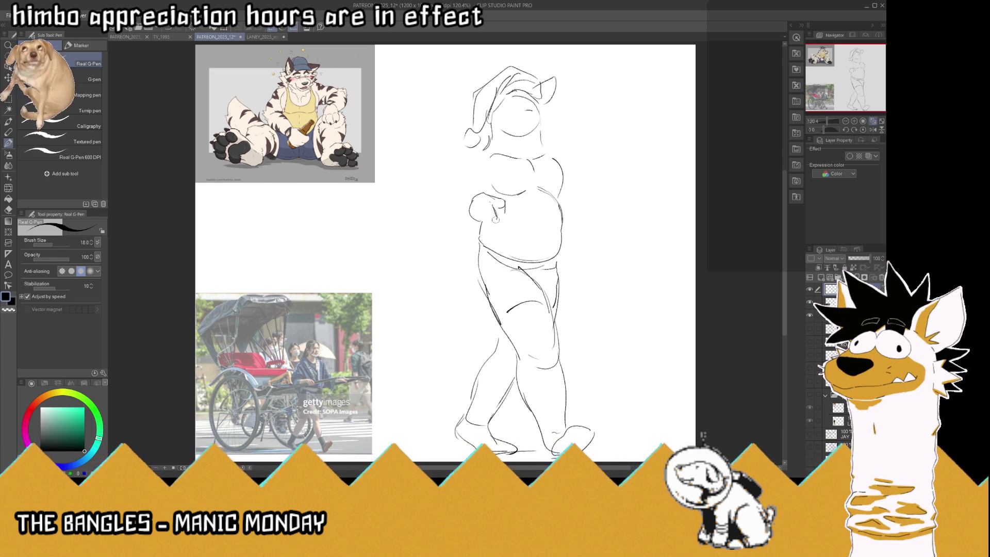
pyautogui.moveTo(489, 209); pyautogui.dragTo(502, 217)
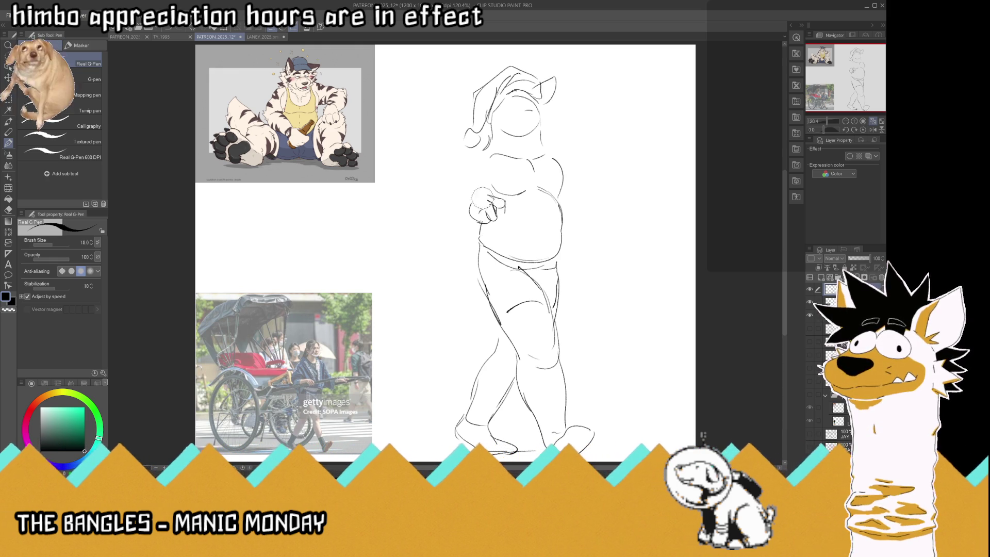
pyautogui.hotkey('ctrl', 'z')
pyautogui.hotkey('ctrl', 'z')
pyautogui.hotkey('ctrl', 'z')
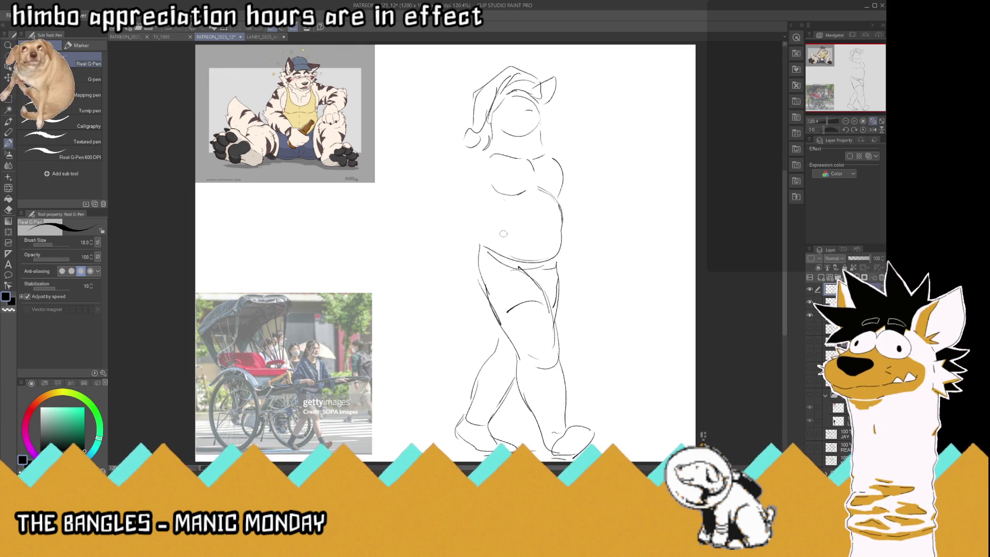
pyautogui.moveTo(485, 227)
pyautogui.mouseDown()
pyautogui.moveTo(488, 207)
pyautogui.moveTo(503, 207)
pyautogui.mouseUp()
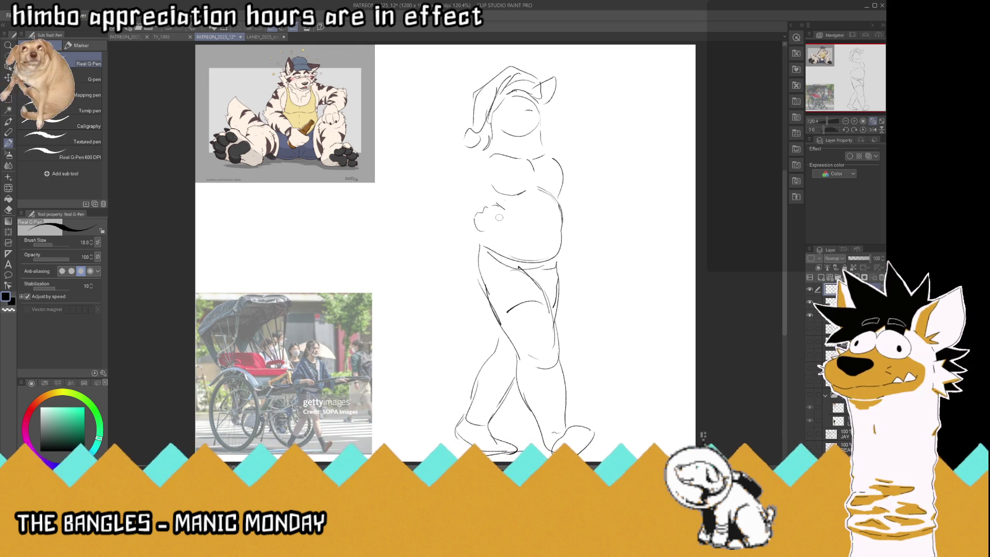
pyautogui.moveTo(501, 207)
pyautogui.mouseDown()
pyautogui.moveTo(493, 231)
pyautogui.moveTo(508, 221)
pyautogui.moveTo(463, 220)
pyautogui.mouseUp()
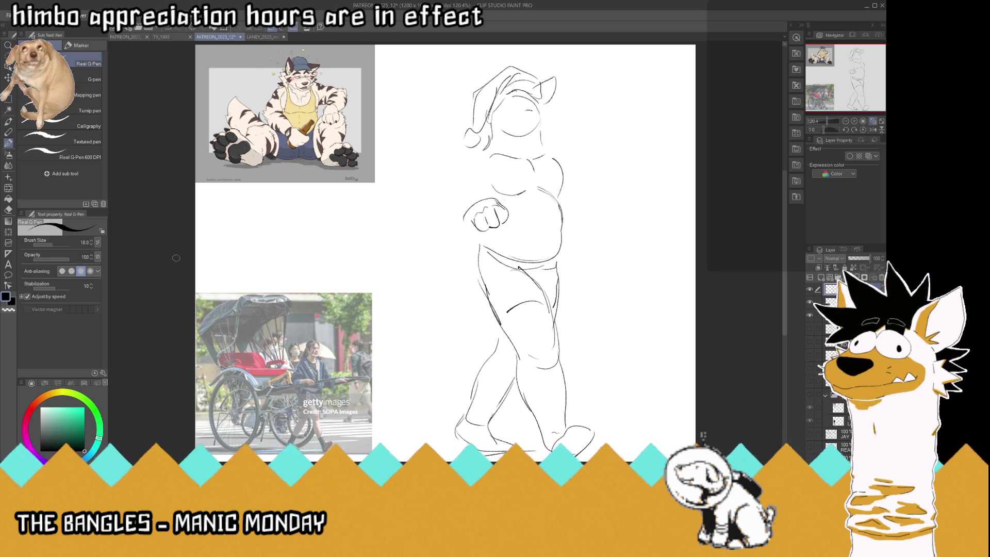
# - Try a lasso selection on the fist, deselect, then outline the upper arm and right shoulder-back
pyautogui.press('m')
pyautogui.moveTo(520, 225); pyautogui.dragTo(488, 230)
pyautogui.press('k')
pyautogui.press('m')
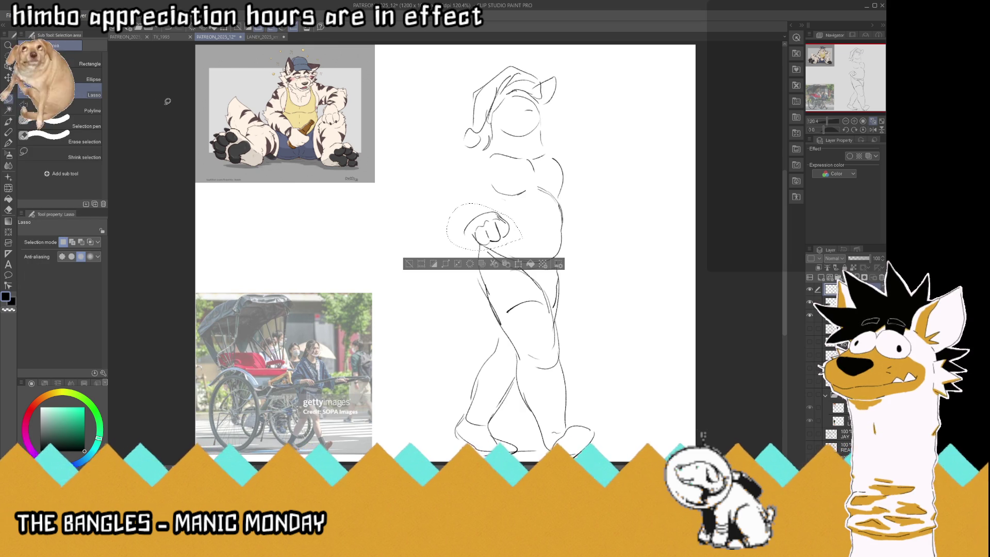
pyautogui.hotkey('ctrl', 'd')
pyautogui.click(8, 143)
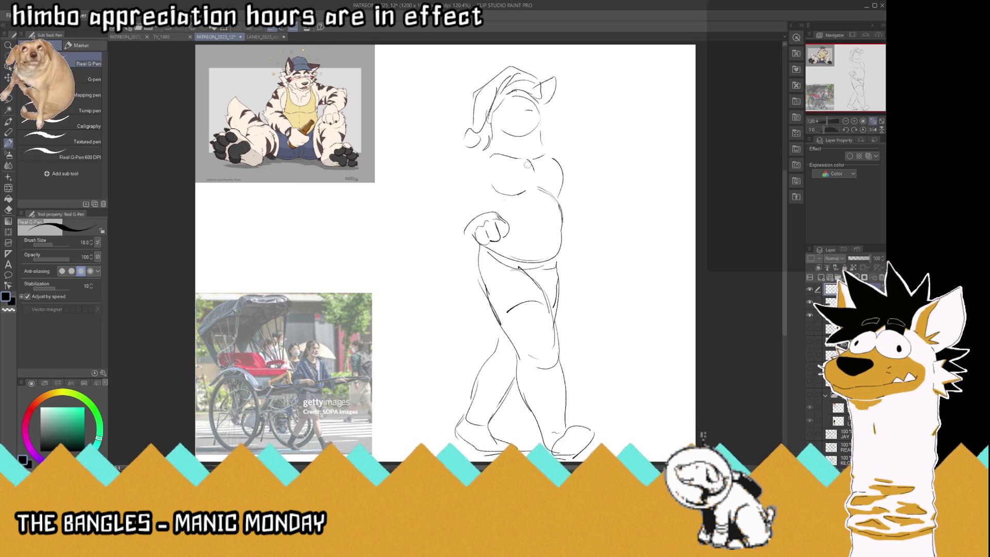
pyautogui.moveTo(482, 150)
pyautogui.mouseDown()
pyautogui.moveTo(435, 197)
pyautogui.moveTo(484, 213)
pyautogui.moveTo(435, 202)
pyautogui.moveTo(482, 201)
pyautogui.mouseUp()
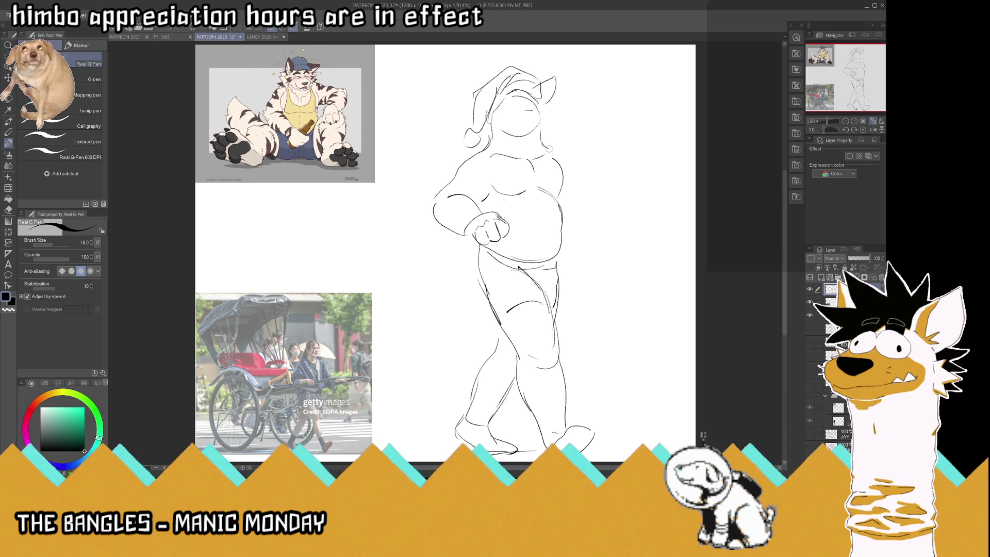
pyautogui.moveTo(542, 139); pyautogui.dragTo(565, 166)
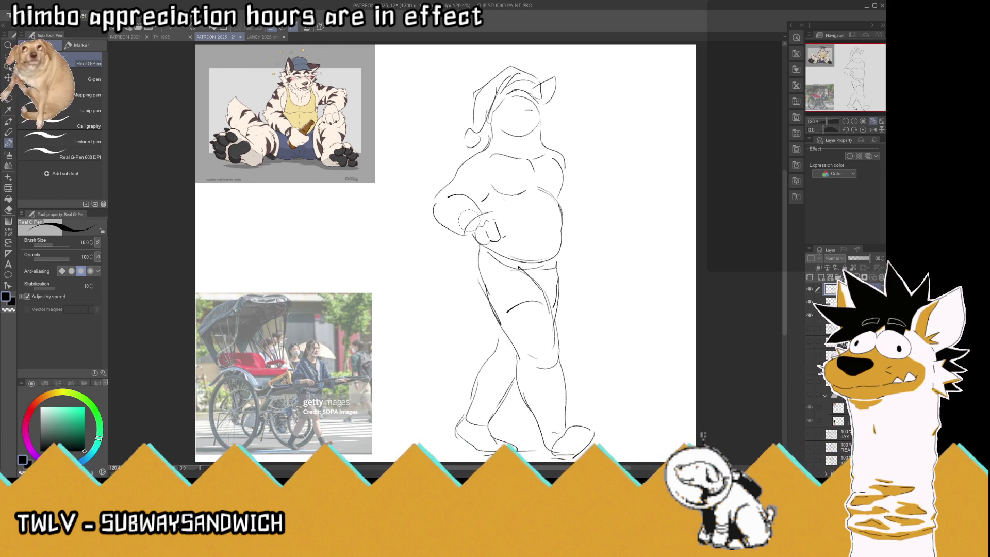
# - Erase part of the fist, redraw the rickshaw pole through it, and refine the nightcap's top
pyautogui.moveTo(472, 221); pyautogui.dragTo(507, 210)
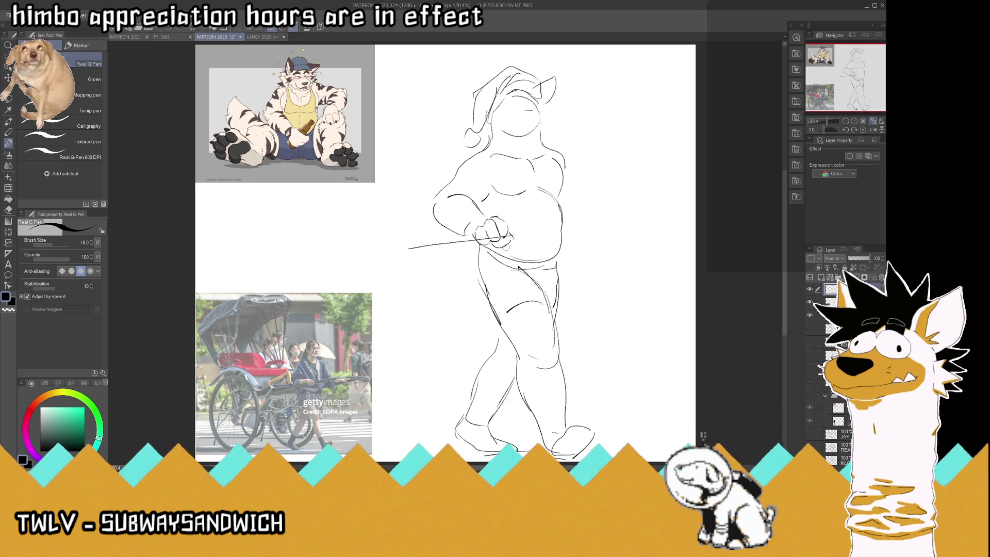
pyautogui.hotkey('ctrl', 'z')
pyautogui.moveTo(520, 233); pyautogui.dragTo(423, 251)
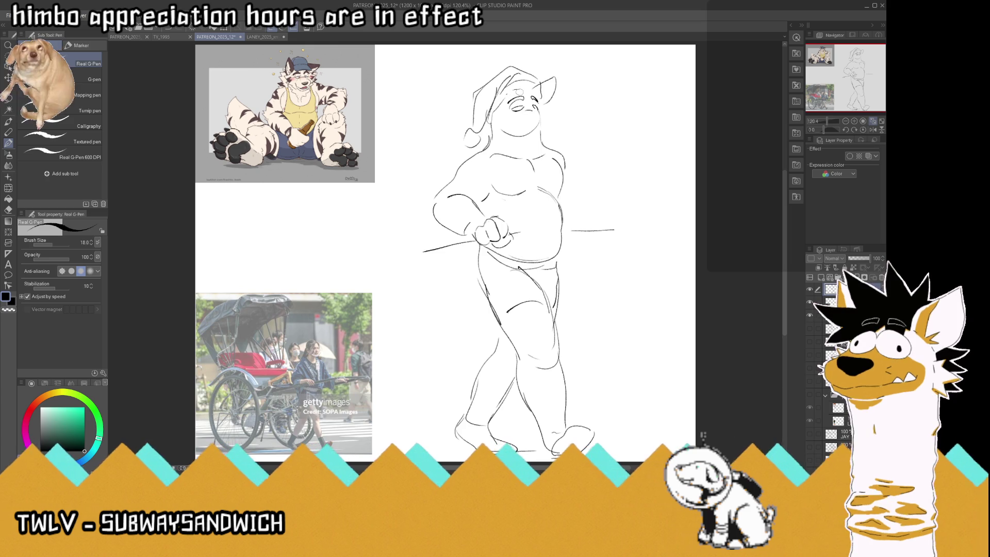
pyautogui.moveTo(522, 77)
pyautogui.mouseDown()
pyautogui.moveTo(542, 94)
pyautogui.moveTo(520, 85)
pyautogui.mouseUp()
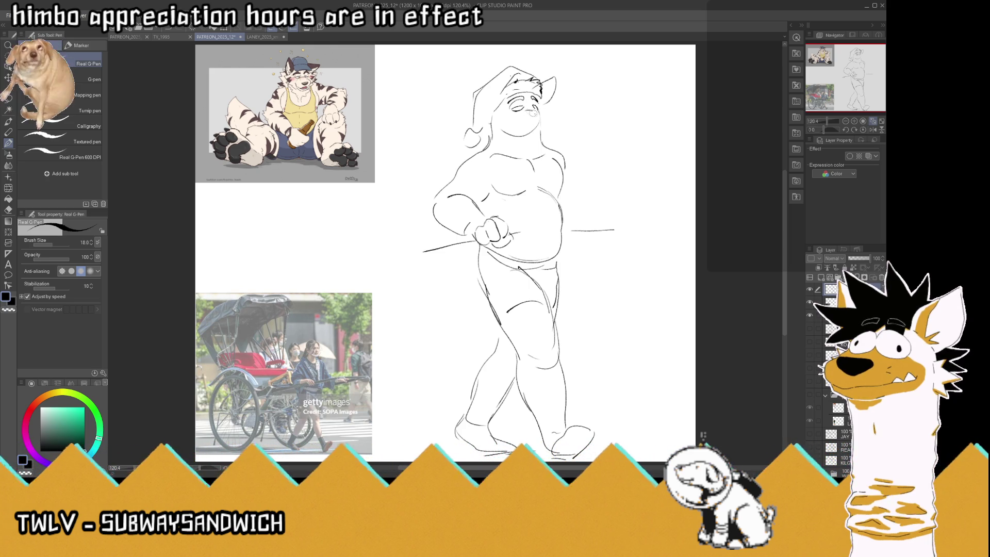
# - Sketch the muzzle line, jaw and neck, and redraw the nose outline
pyautogui.moveTo(536, 109)
pyautogui.mouseDown()
pyautogui.moveTo(549, 109)
pyautogui.moveTo(547, 123)
pyautogui.mouseUp()
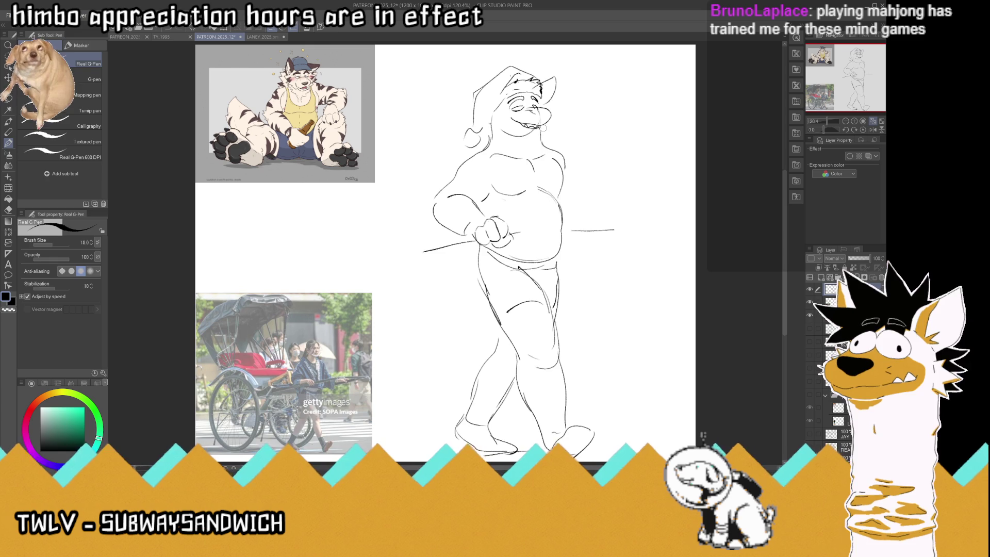
pyautogui.moveTo(538, 129)
pyautogui.mouseDown()
pyautogui.moveTo(549, 136)
pyautogui.moveTo(543, 150)
pyautogui.mouseUp()
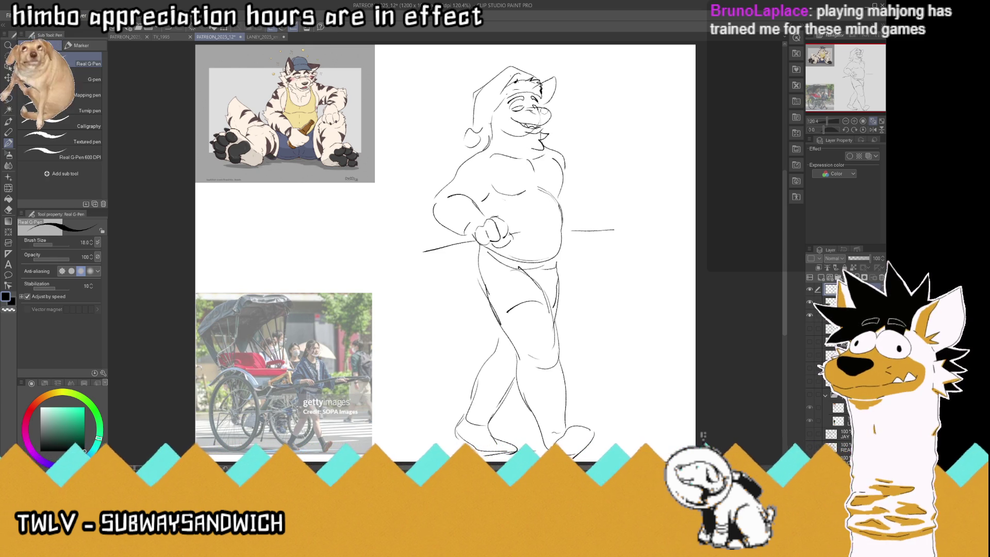
pyautogui.moveTo(539, 108)
pyautogui.mouseDown()
pyautogui.moveTo(551, 117)
pyautogui.moveTo(521, 102)
pyautogui.moveTo(525, 111)
pyautogui.moveTo(554, 107)
pyautogui.mouseUp()
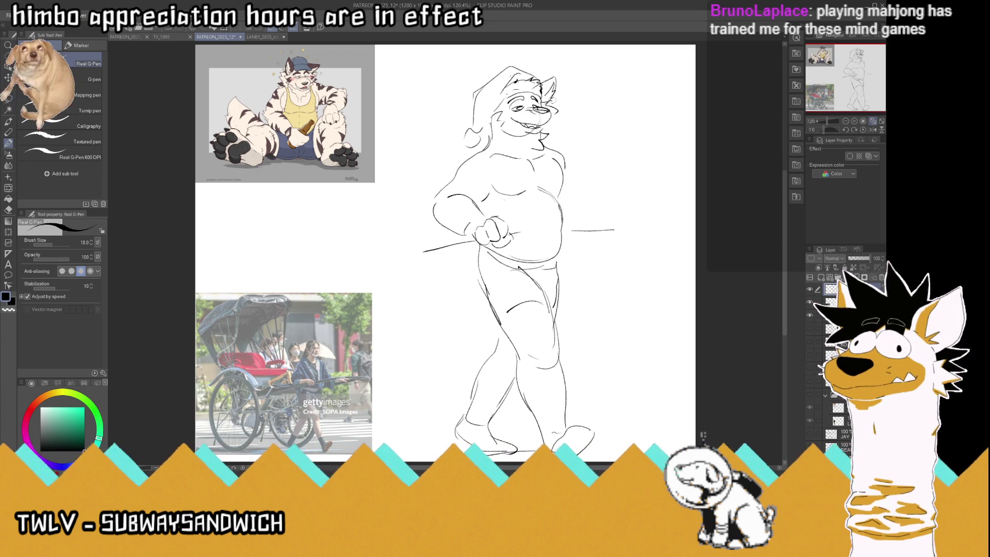
# - Save the sketch and undo the two left arm strokes
pyautogui.hotkey('ctrl', 's')
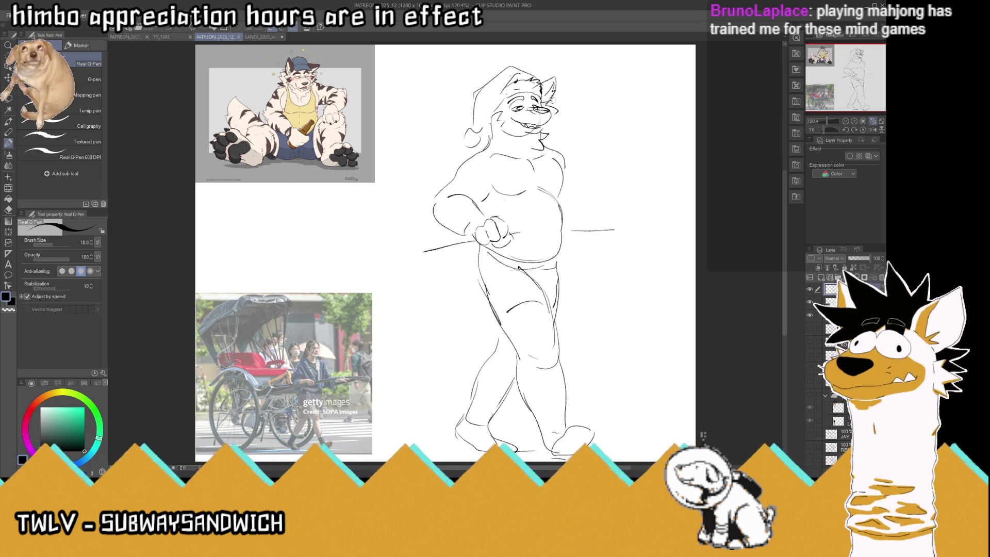
pyautogui.hotkey('ctrl', 'z')
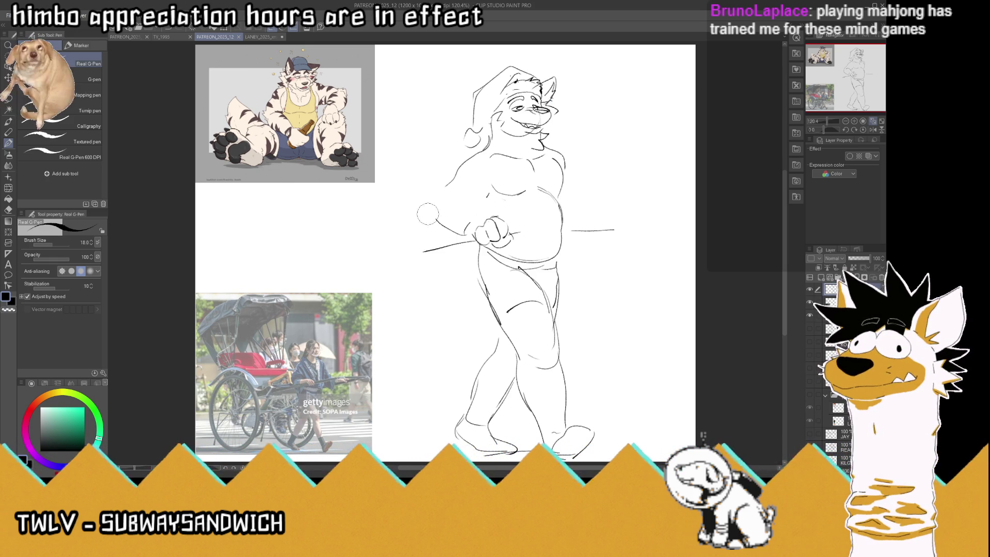
pyautogui.hotkey('ctrl', 'z')
pyautogui.hotkey('ctrl', 'z')
pyautogui.hotkey('ctrl', 'z')
pyautogui.hotkey('ctrl', 'z')
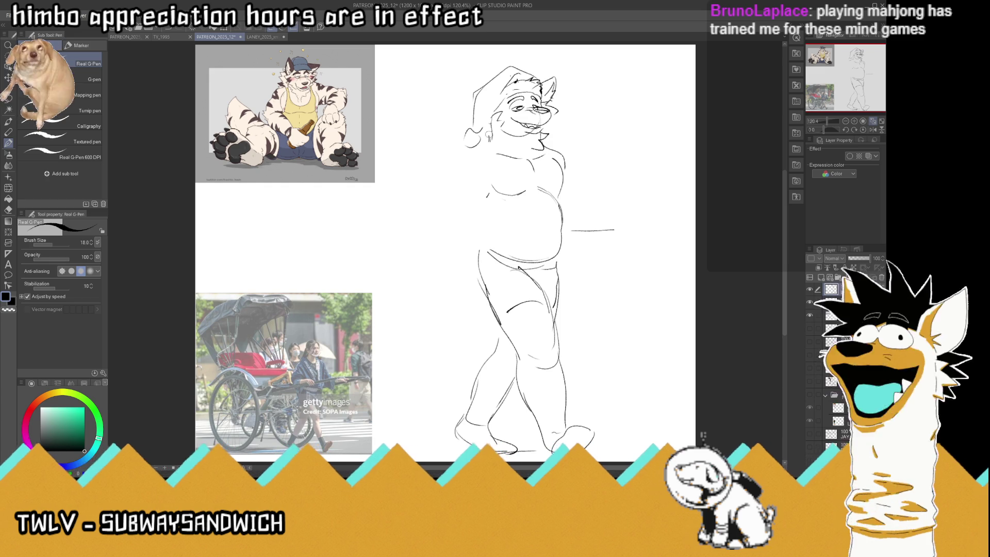
# - Draw the left arm and hand hanging down, then extend the right arm with a hand
pyautogui.moveTo(480, 149)
pyautogui.mouseDown()
pyautogui.moveTo(445, 184)
pyautogui.moveTo(439, 227)
pyautogui.mouseUp()
pyautogui.moveTo(487, 194)
pyautogui.mouseDown()
pyautogui.moveTo(484, 221)
pyautogui.moveTo(474, 220)
pyautogui.mouseUp()
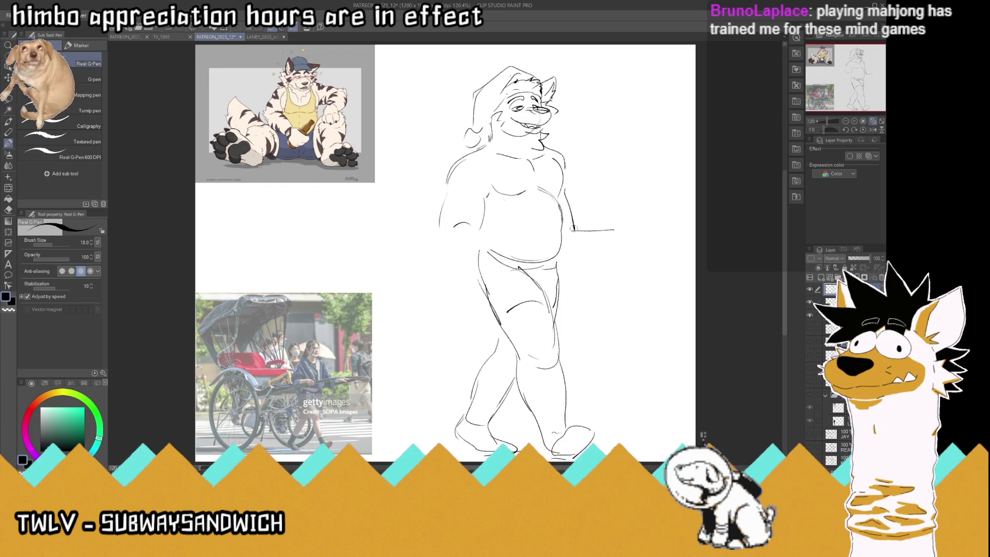
pyautogui.moveTo(439, 230)
pyautogui.mouseDown()
pyautogui.moveTo(456, 227)
pyautogui.moveTo(481, 257)
pyautogui.moveTo(466, 273)
pyautogui.mouseUp()
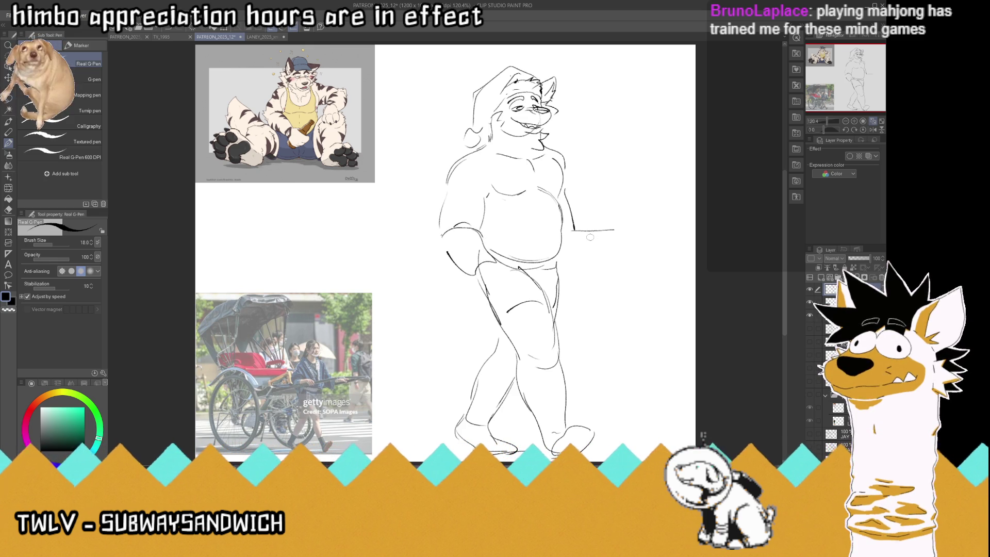
pyautogui.hotkey('ctrl', 'z')
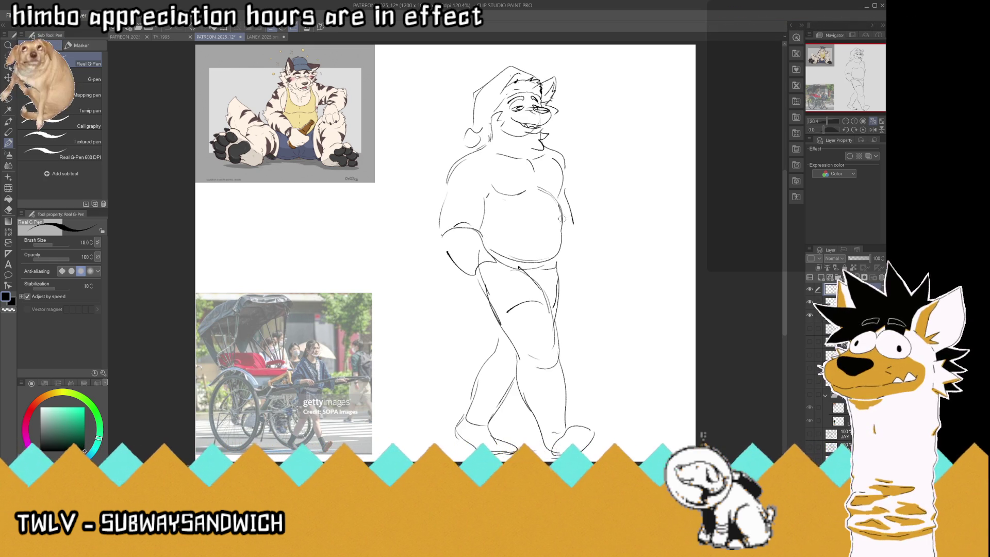
pyautogui.moveTo(570, 222)
pyautogui.mouseDown()
pyautogui.moveTo(594, 256)
pyautogui.moveTo(578, 267)
pyautogui.mouseUp()
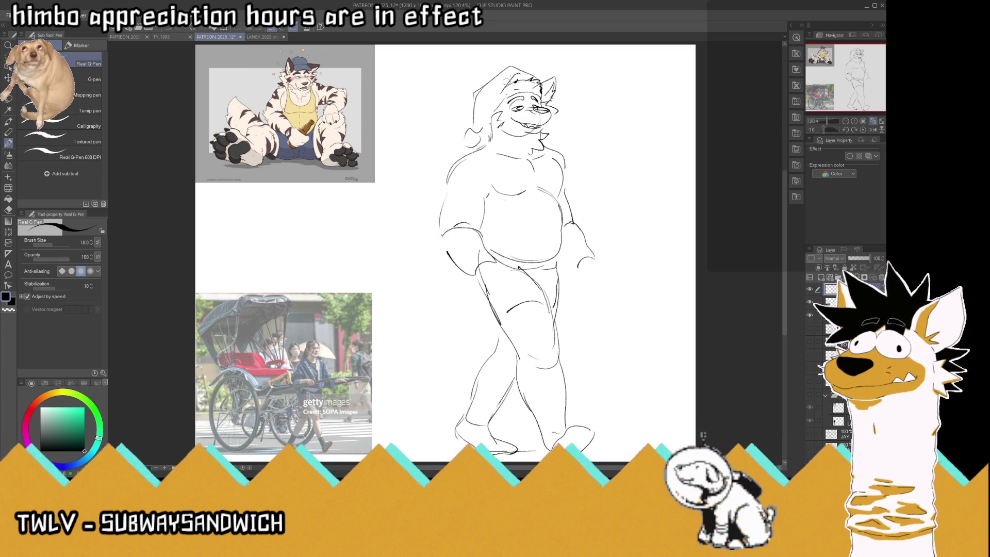
# - Redraw the hat's side edges with a small curled pom-pom, mirror the view, and erase front knee lines
pyautogui.hotkey('ctrl', 'z')
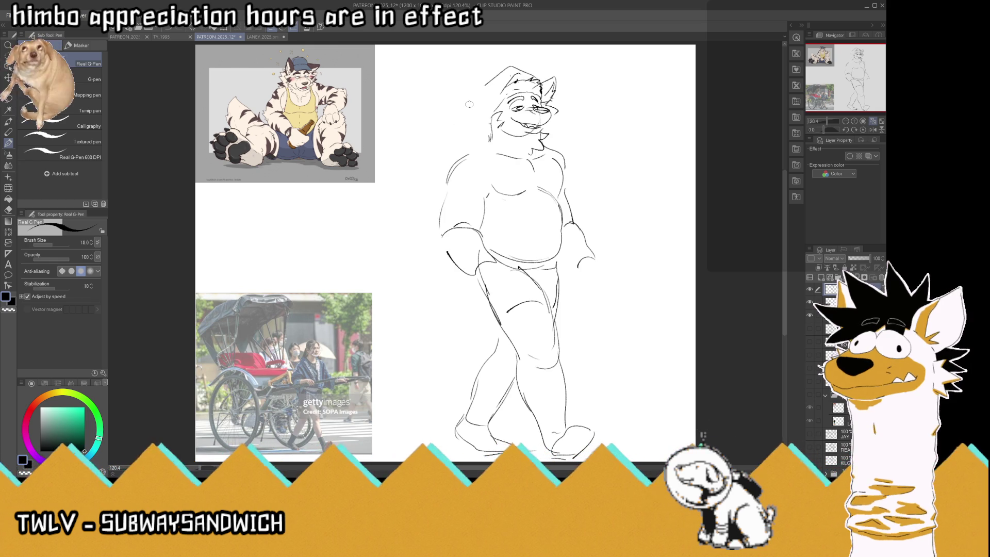
pyautogui.moveTo(494, 77)
pyautogui.mouseDown()
pyautogui.moveTo(474, 98)
pyautogui.moveTo(469, 135)
pyautogui.mouseUp()
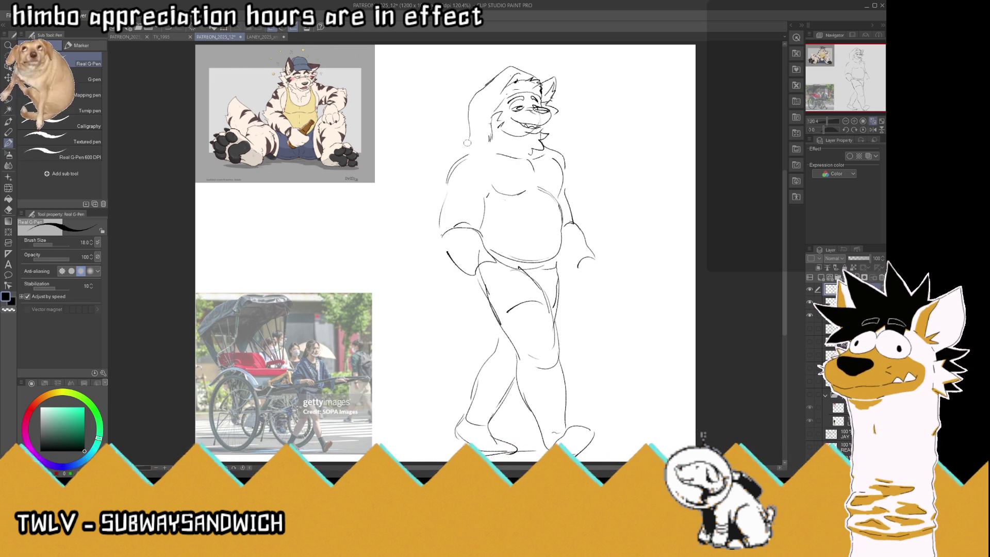
pyautogui.moveTo(499, 99); pyautogui.dragTo(488, 141)
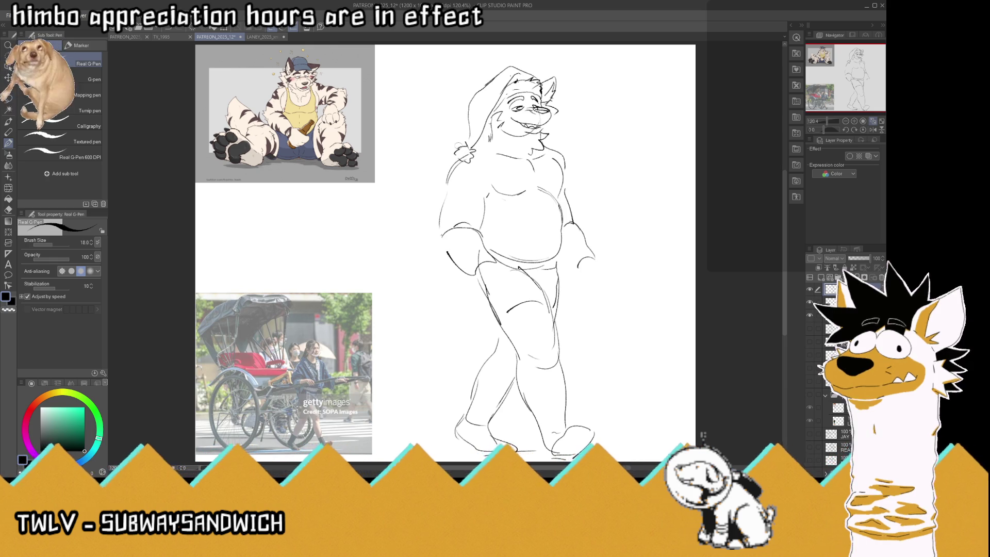
pyautogui.hotkey('ctrl', 'z')
pyautogui.moveTo(473, 160); pyautogui.dragTo(467, 165)
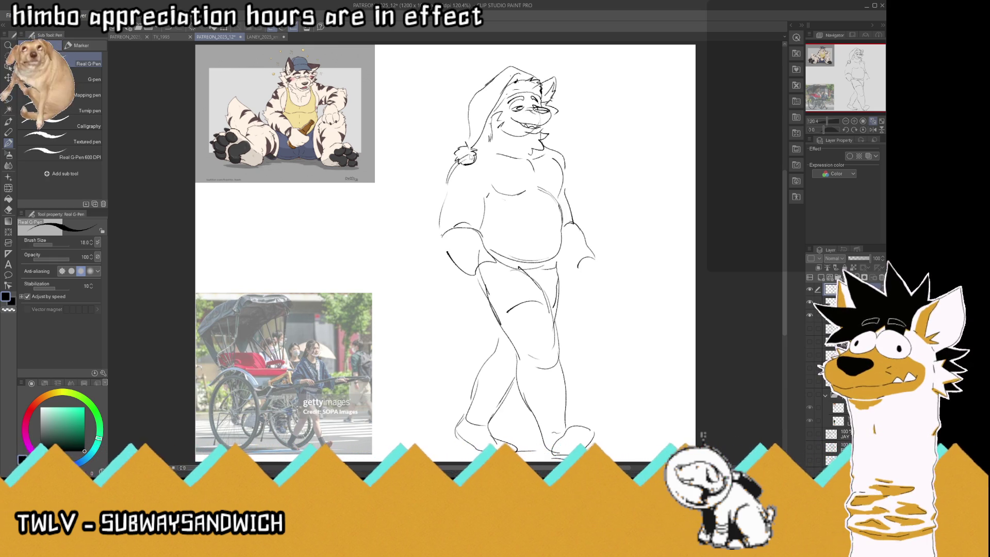
pyautogui.click(873, 130)
pyautogui.moveTo(356, 330)
pyautogui.mouseDown()
pyautogui.moveTo(331, 371)
pyautogui.moveTo(402, 304)
pyautogui.mouseUp()
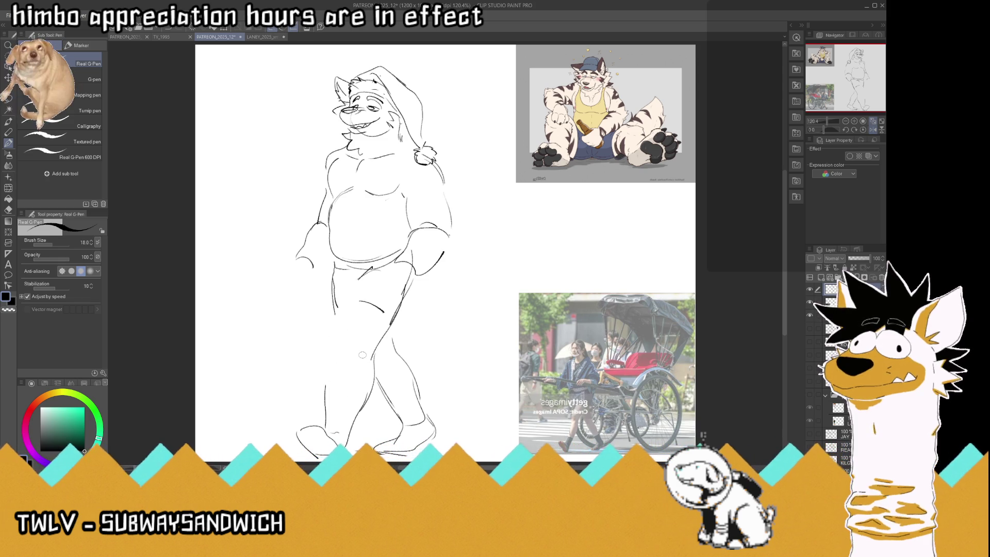
# - Erase the old front lower leg and foot, then sketch new front and back leg lines
pyautogui.moveTo(347, 424)
pyautogui.mouseDown()
pyautogui.moveTo(335, 407)
pyautogui.moveTo(309, 439)
pyautogui.mouseUp()
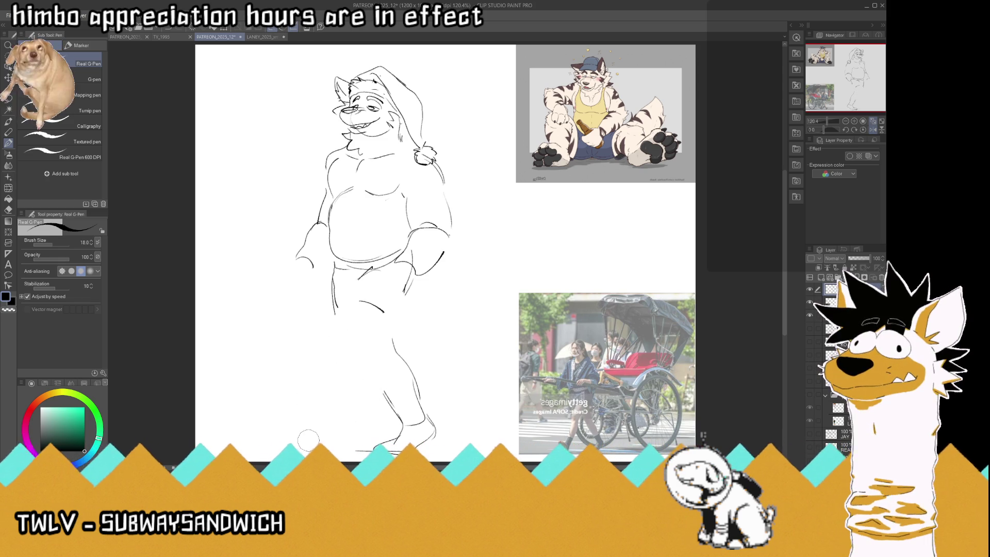
pyautogui.moveTo(369, 268); pyautogui.dragTo(354, 316)
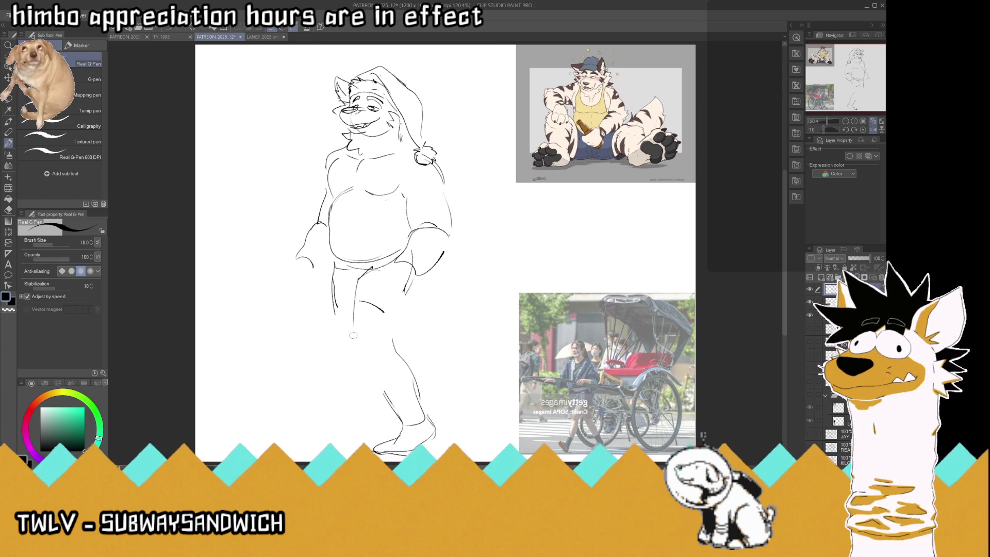
pyautogui.moveTo(414, 281); pyautogui.dragTo(386, 366)
pyautogui.moveTo(369, 365); pyautogui.dragTo(377, 373)
pyautogui.moveTo(354, 306); pyautogui.dragTo(348, 393)
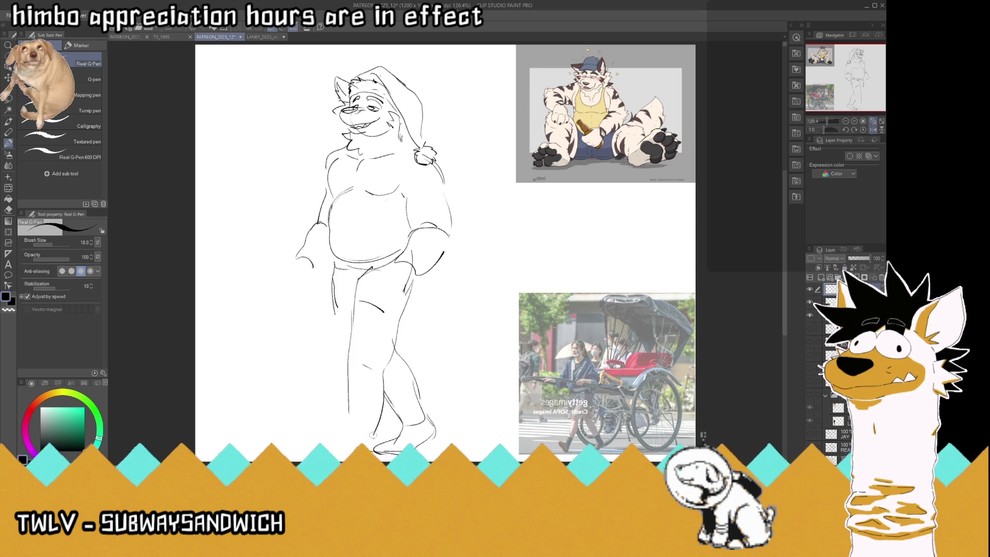
pyautogui.moveTo(373, 434); pyautogui.dragTo(358, 438)
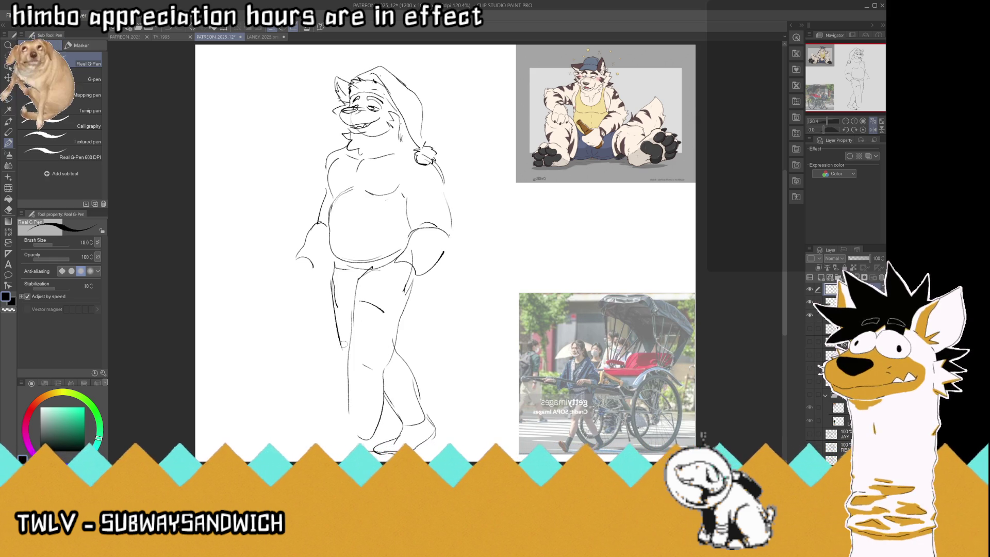
# - Rework the front knee and shin, and extend both leg lines downward
pyautogui.moveTo(381, 309)
pyautogui.mouseDown()
pyautogui.moveTo(356, 325)
pyautogui.moveTo(366, 344)
pyautogui.mouseUp()
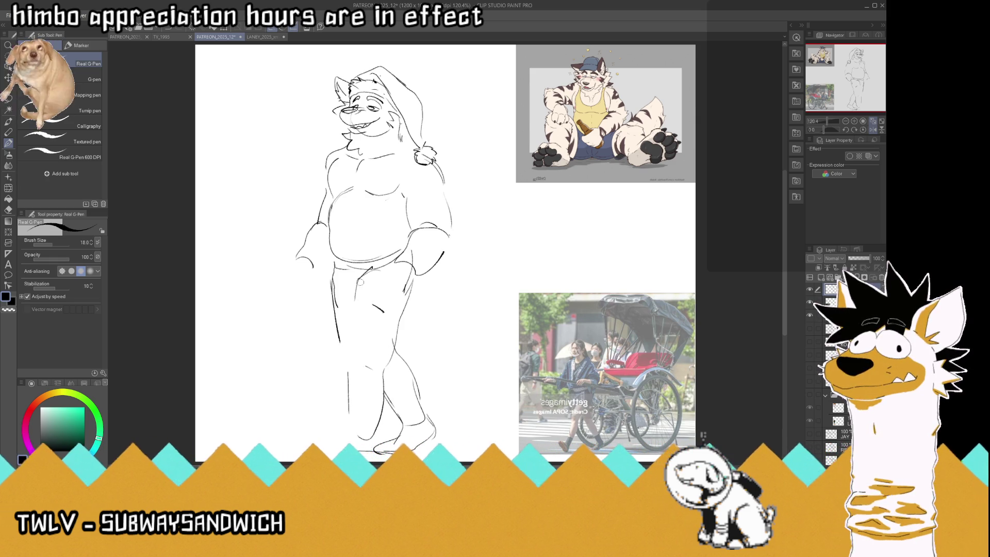
pyautogui.moveTo(362, 279); pyautogui.dragTo(343, 358)
pyautogui.moveTo(412, 296)
pyautogui.mouseDown()
pyautogui.moveTo(388, 355)
pyautogui.moveTo(356, 373)
pyautogui.moveTo(360, 397)
pyautogui.mouseUp()
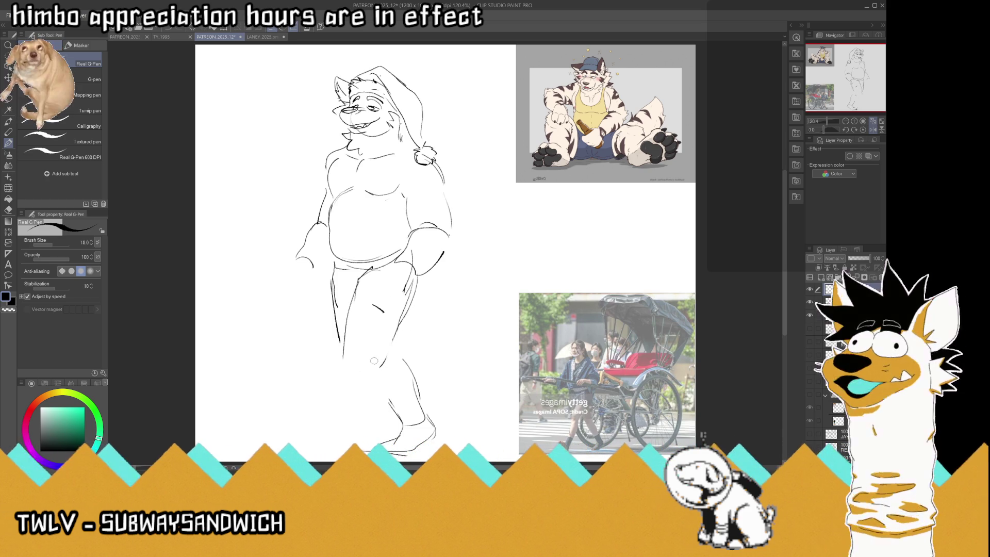
pyautogui.moveTo(343, 356)
pyautogui.mouseDown()
pyautogui.moveTo(342, 402)
pyautogui.moveTo(361, 371)
pyautogui.moveTo(377, 375)
pyautogui.moveTo(373, 407)
pyautogui.mouseUp()
pyautogui.moveTo(382, 372); pyautogui.dragTo(372, 416)
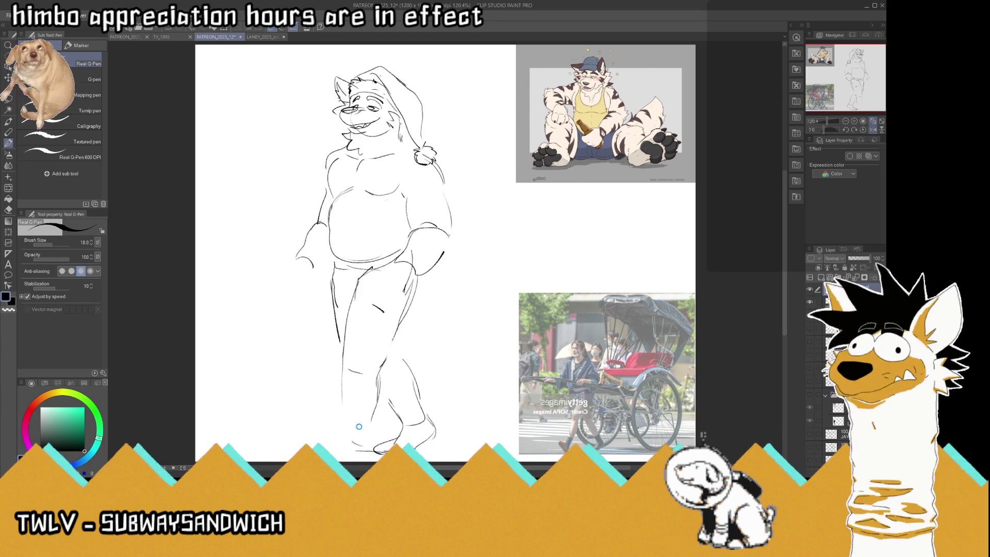
# - Save the sketch and check proportions by flipping the view vertically and back
pyautogui.hotkey('ctrl', 's')
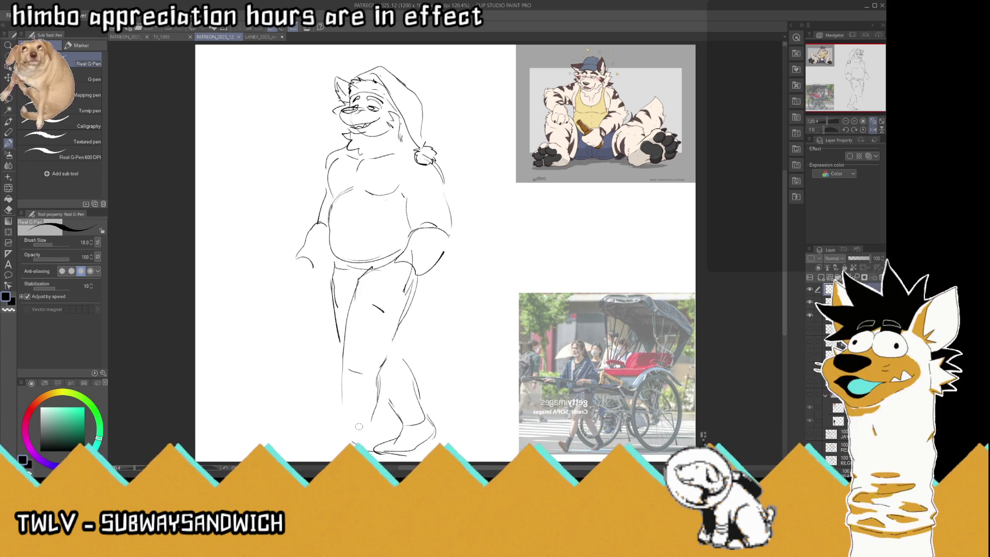
pyautogui.click(881, 130)
pyautogui.click(880, 131)
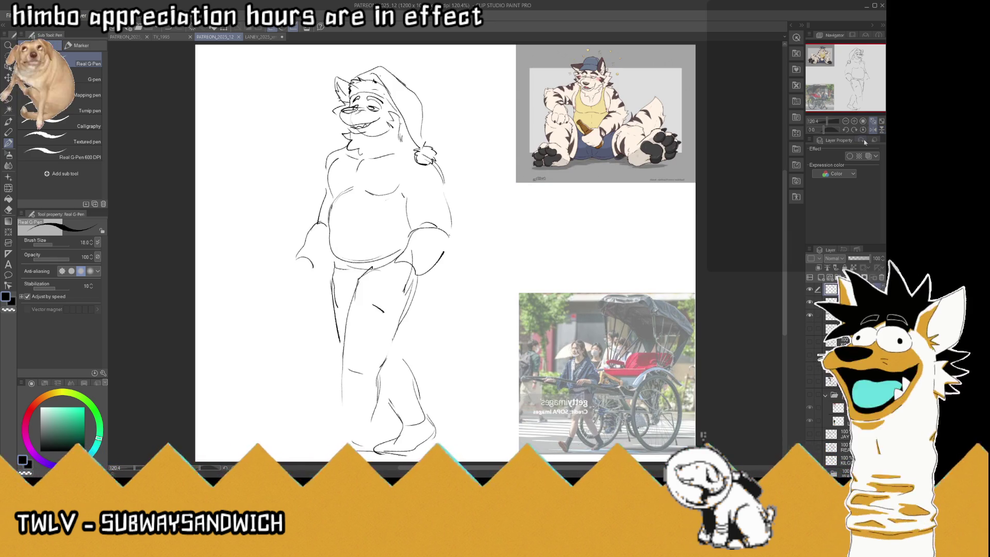
# - Add chest details, refine the right hand and draw the left shoulder overalls strap
pyautogui.moveTo(400, 174); pyautogui.dragTo(402, 170)
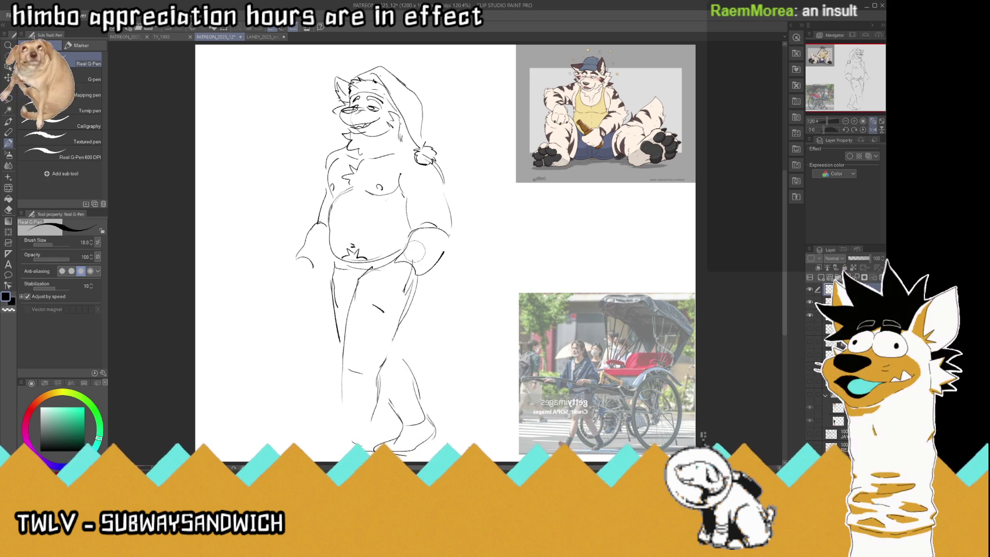
pyautogui.moveTo(421, 275)
pyautogui.mouseDown()
pyautogui.moveTo(404, 246)
pyautogui.moveTo(419, 268)
pyautogui.mouseUp()
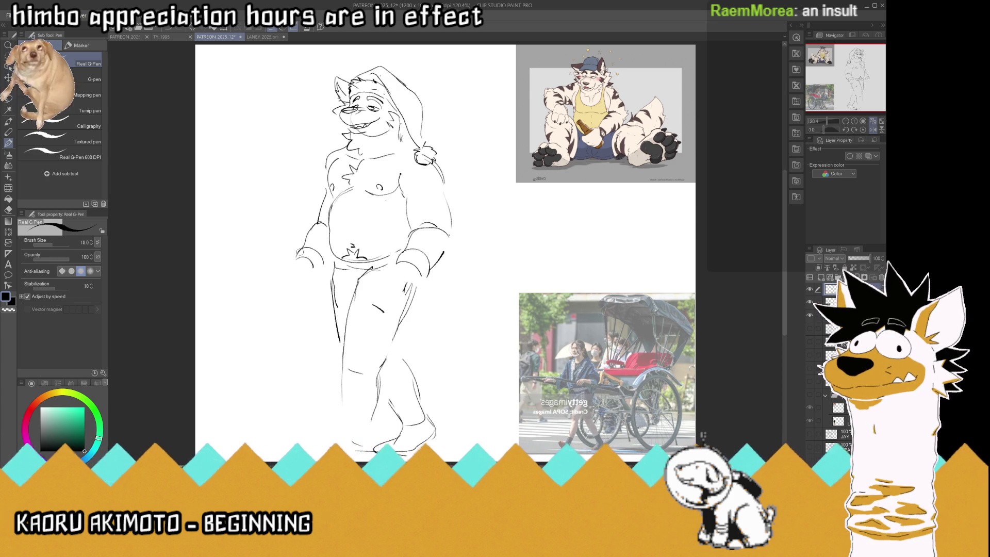
pyautogui.moveTo(353, 160)
pyautogui.mouseDown()
pyautogui.moveTo(361, 175)
pyautogui.moveTo(355, 156)
pyautogui.mouseUp()
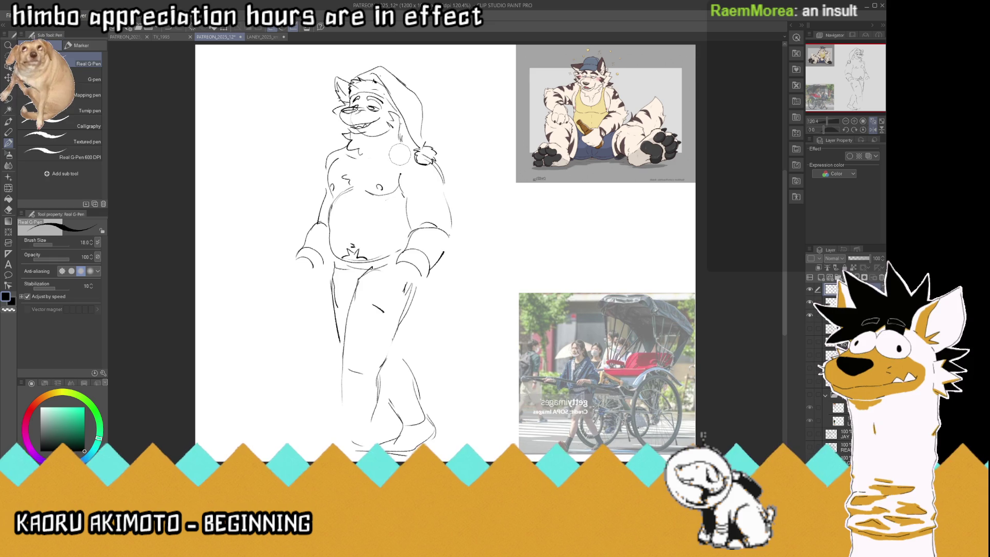
pyautogui.click(400, 175)
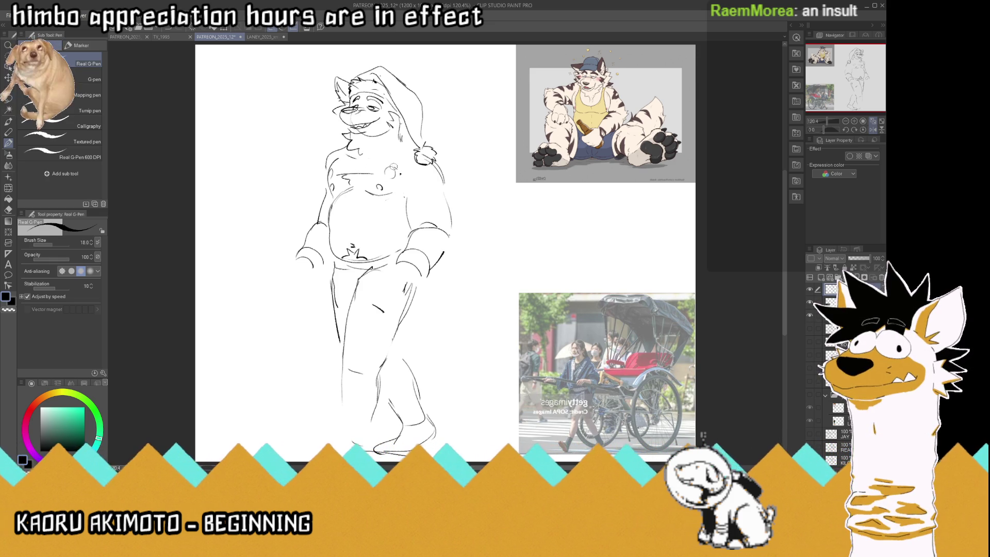
pyautogui.moveTo(355, 176); pyautogui.dragTo(389, 174)
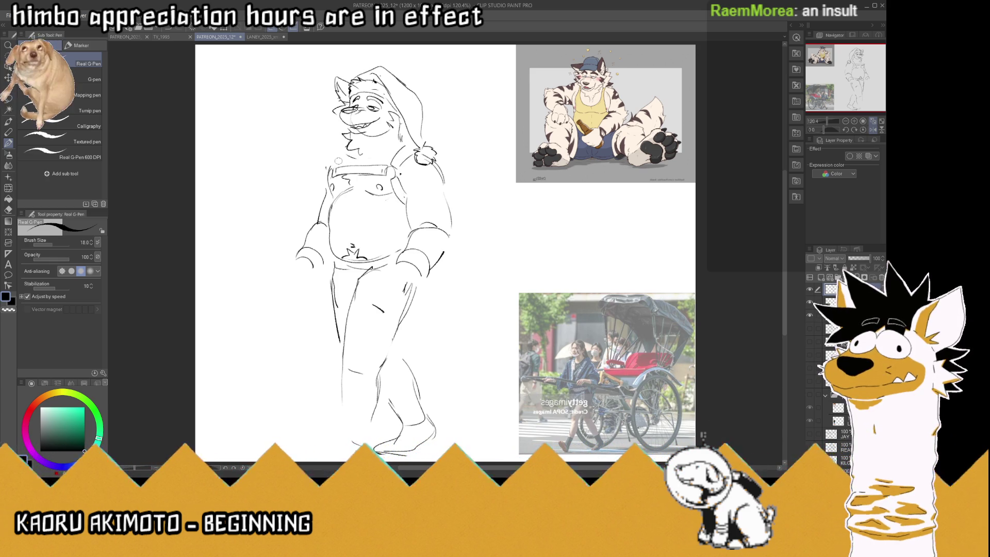
pyautogui.moveTo(335, 151); pyautogui.dragTo(323, 172)
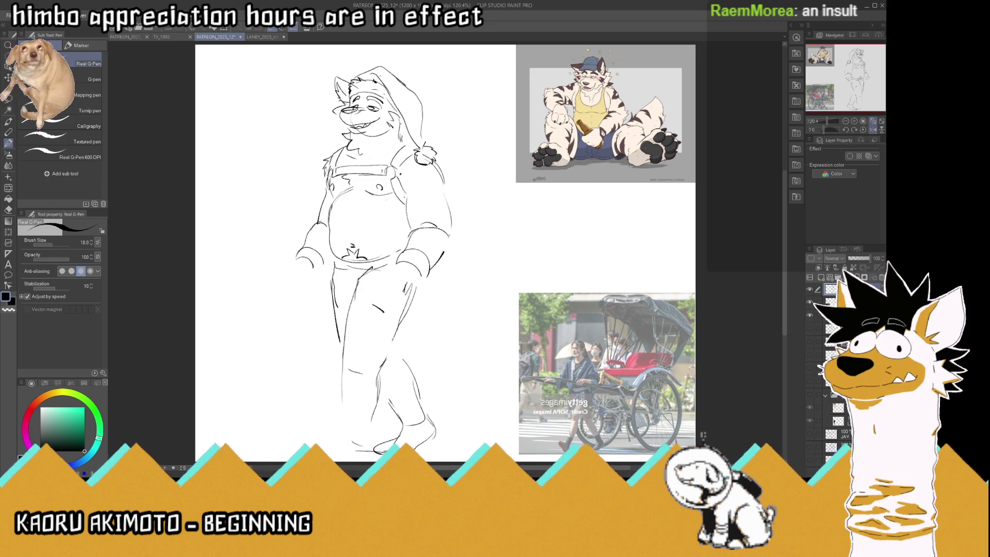
# - Save, then draw the right shoulder strap, the bib edge and buttons on both straps
pyautogui.hotkey('ctrl', 's')
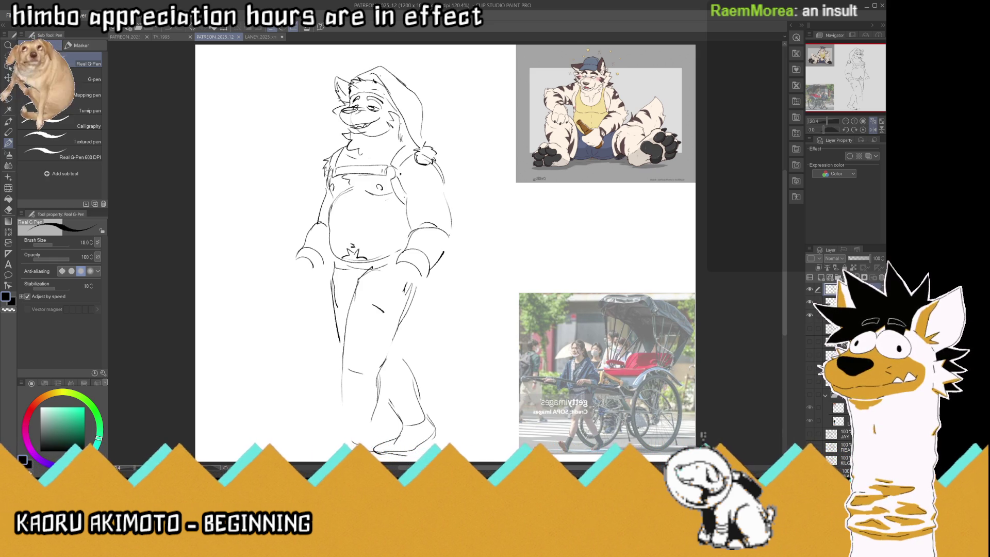
pyautogui.moveTo(400, 176); pyautogui.dragTo(414, 195)
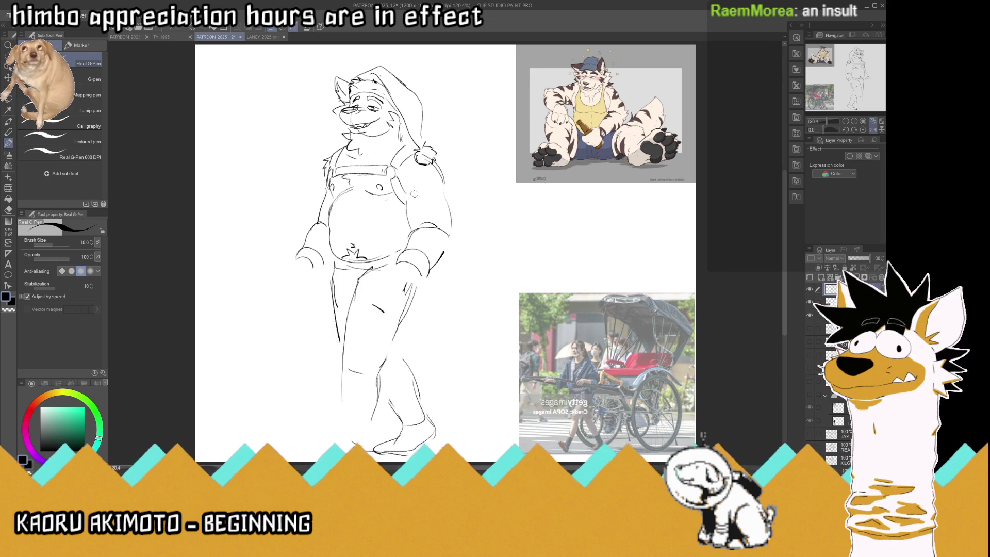
pyautogui.moveTo(338, 169)
pyautogui.mouseDown()
pyautogui.moveTo(373, 168)
pyautogui.moveTo(412, 148)
pyautogui.mouseUp()
pyautogui.moveTo(391, 183); pyautogui.dragTo(404, 205)
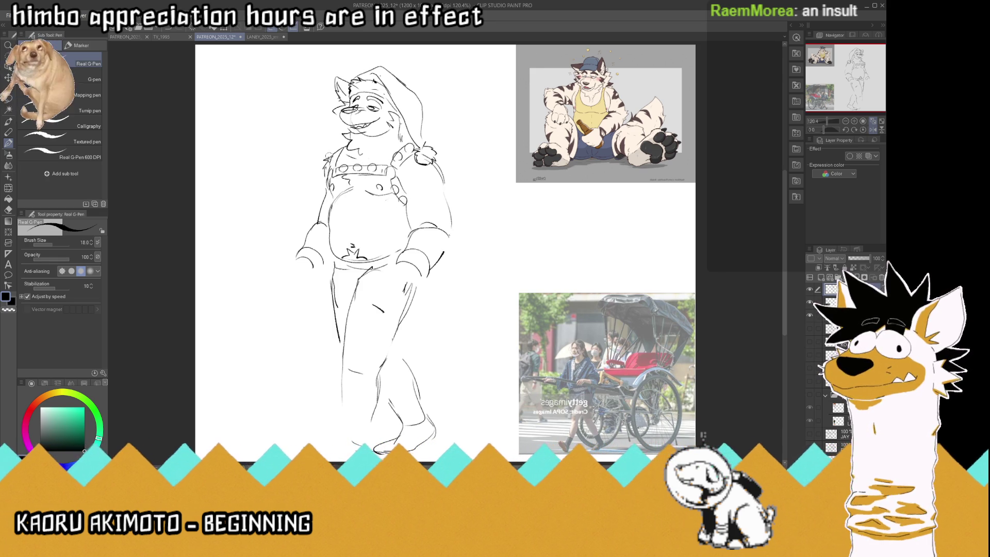
pyautogui.moveTo(335, 150); pyautogui.dragTo(340, 147)
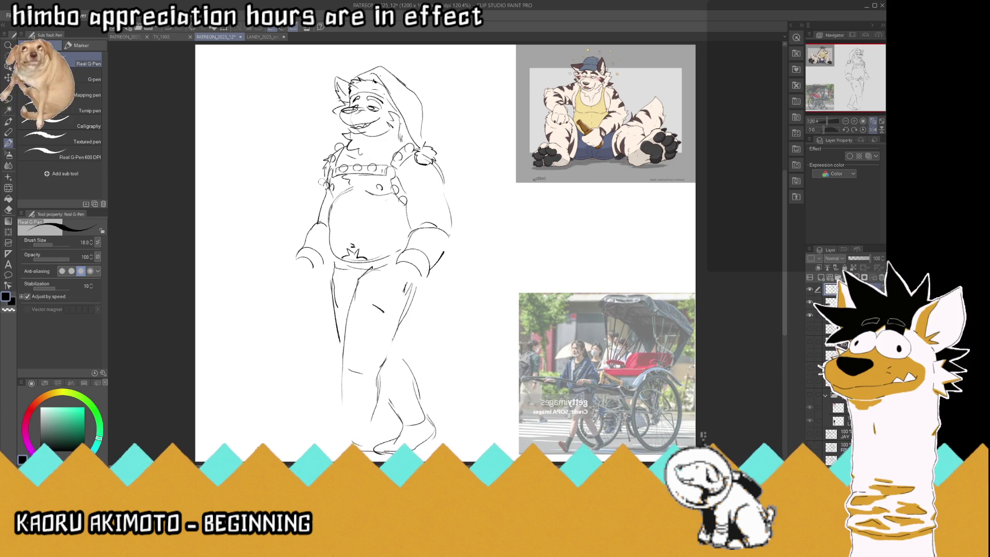
# - Draw knuckles on both fists, right forearm and shoulder strokes, left-arm stripes, then mirror the view horizontally
pyautogui.moveTo(412, 251); pyautogui.dragTo(434, 275)
pyautogui.moveTo(295, 253); pyautogui.dragTo(328, 270)
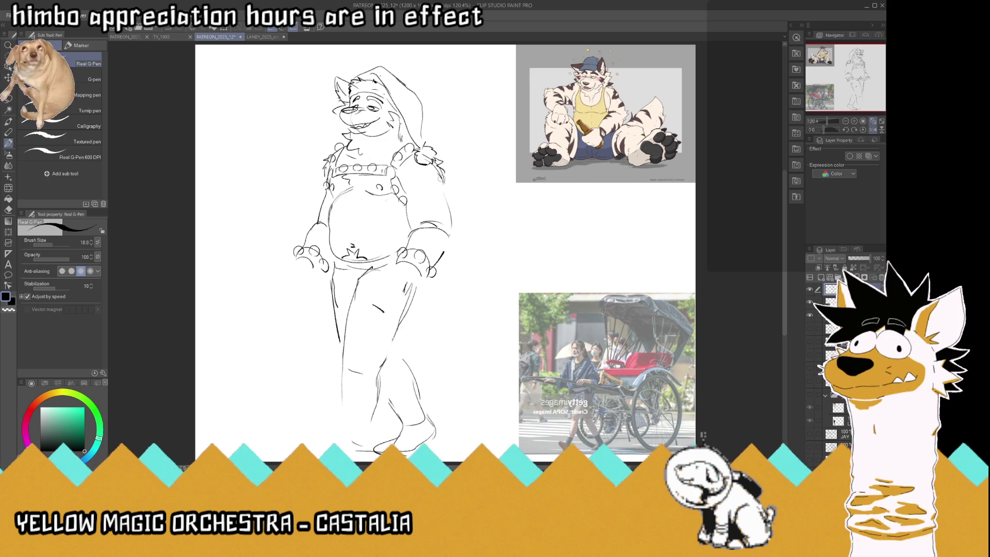
pyautogui.moveTo(443, 252); pyautogui.dragTo(453, 219)
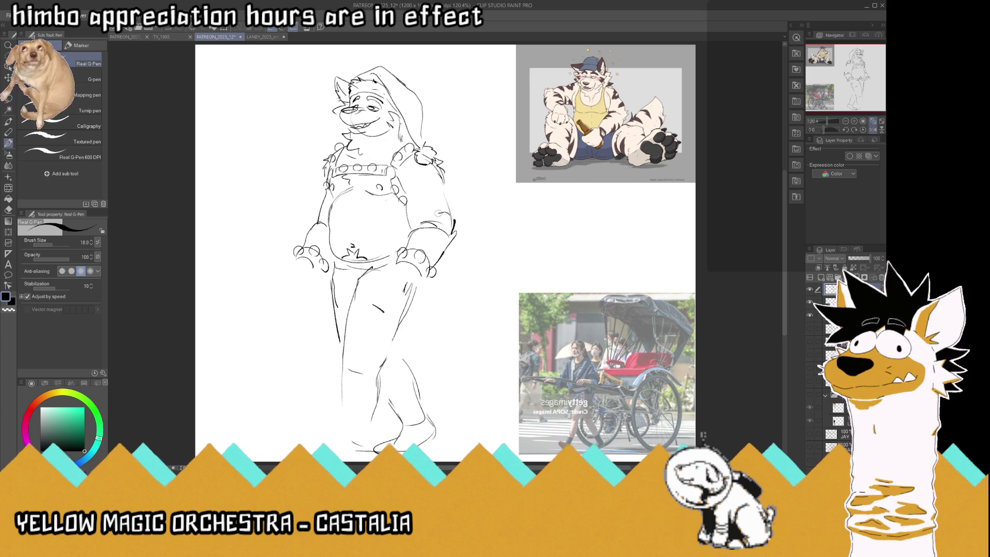
pyautogui.moveTo(449, 205)
pyautogui.mouseDown()
pyautogui.moveTo(429, 199)
pyautogui.moveTo(433, 187)
pyautogui.moveTo(412, 168)
pyautogui.moveTo(446, 182)
pyautogui.mouseUp()
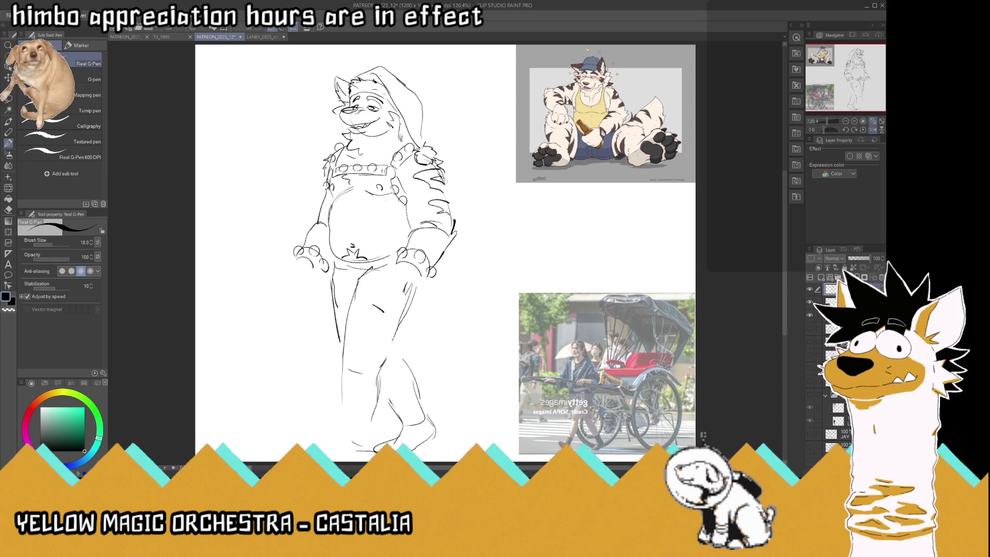
pyautogui.moveTo(324, 231); pyautogui.dragTo(304, 243)
pyautogui.moveTo(444, 251)
pyautogui.mouseDown()
pyautogui.moveTo(438, 259)
pyautogui.moveTo(430, 249)
pyautogui.moveTo(428, 265)
pyautogui.mouseUp()
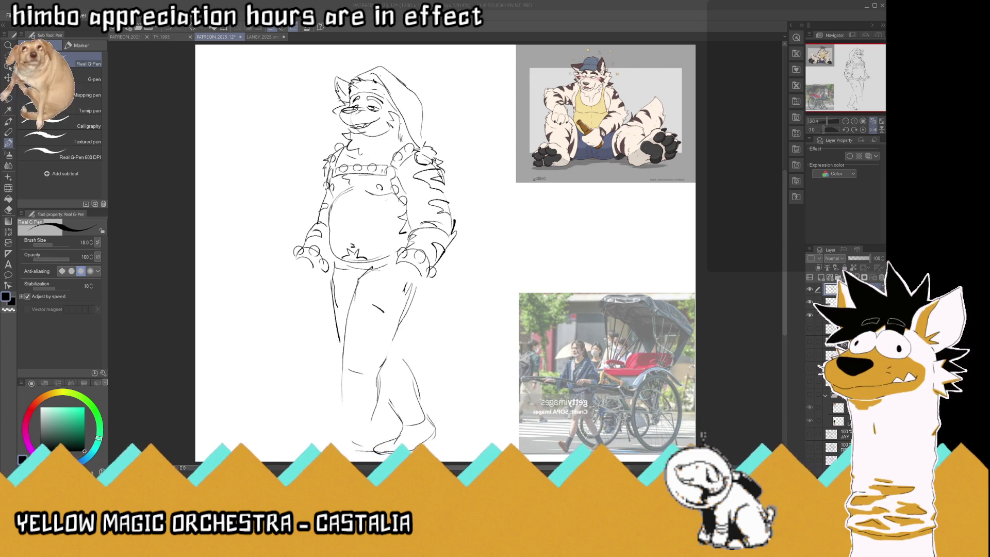
pyautogui.press('h')
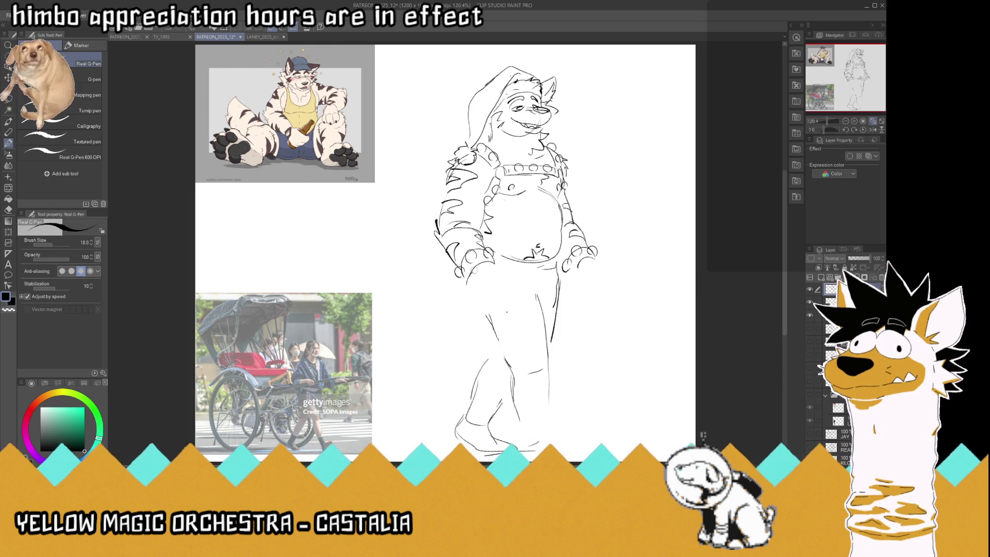
# - Add finger lines to the right fist and close off the bottom of the left fist
pyautogui.moveTo(466, 282); pyautogui.dragTo(466, 295)
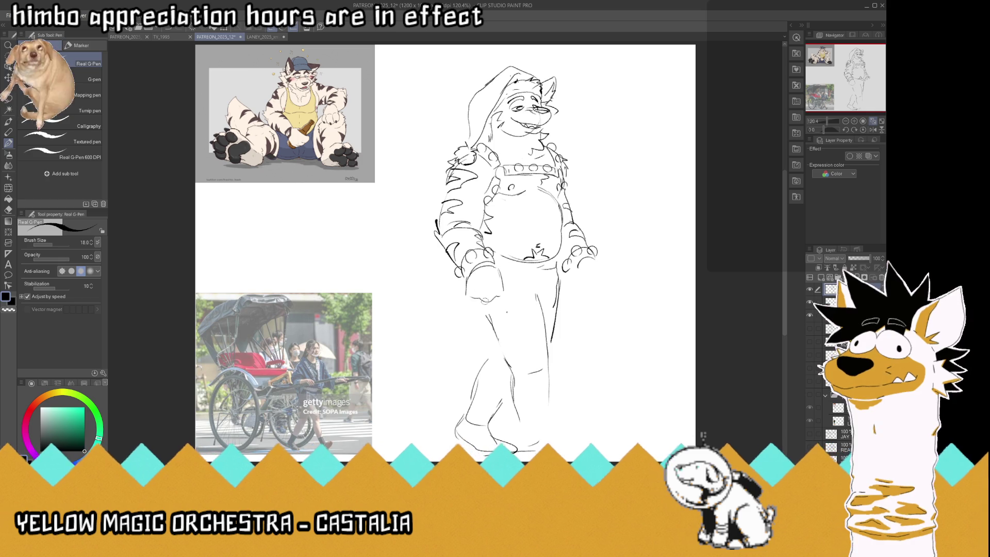
pyautogui.moveTo(497, 298)
pyautogui.mouseDown()
pyautogui.moveTo(465, 292)
pyautogui.moveTo(477, 304)
pyautogui.moveTo(513, 283)
pyautogui.moveTo(525, 292)
pyautogui.mouseUp()
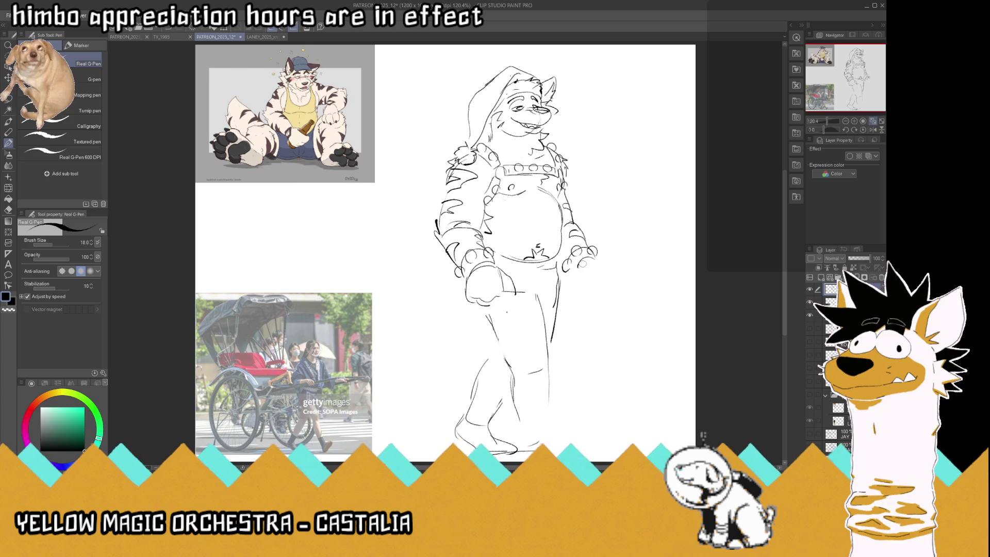
pyautogui.moveTo(576, 267)
pyautogui.mouseDown()
pyautogui.moveTo(573, 281)
pyautogui.moveTo(598, 280)
pyautogui.moveTo(583, 295)
pyautogui.moveTo(602, 291)
pyautogui.moveTo(570, 303)
pyautogui.moveTo(572, 285)
pyautogui.moveTo(561, 282)
pyautogui.mouseUp()
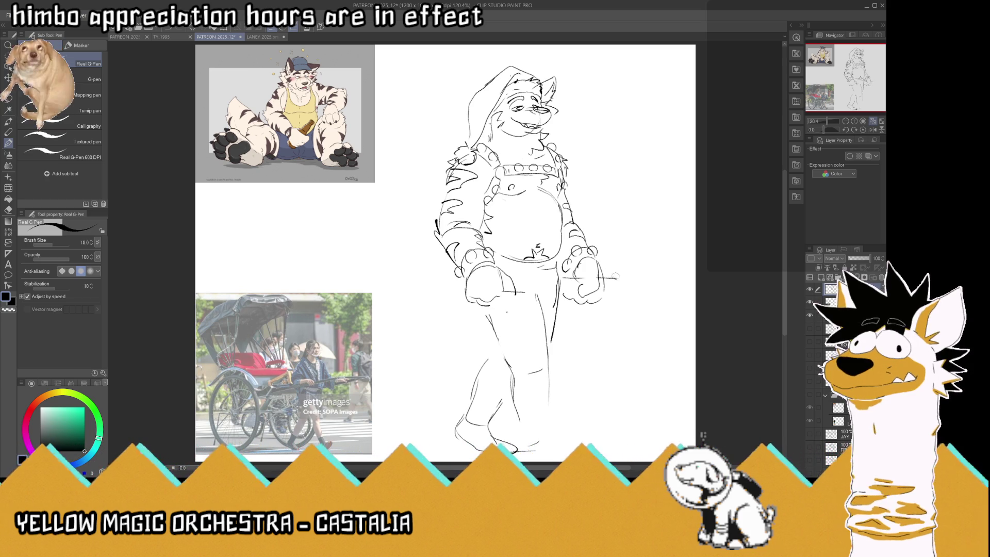
# - Lasso the right fist and scale it down to 88%
pyautogui.press('m')
pyautogui.moveTo(608, 253)
pyautogui.mouseDown()
pyautogui.moveTo(602, 270)
pyautogui.moveTo(589, 259)
pyautogui.moveTo(561, 289)
pyautogui.mouseUp()
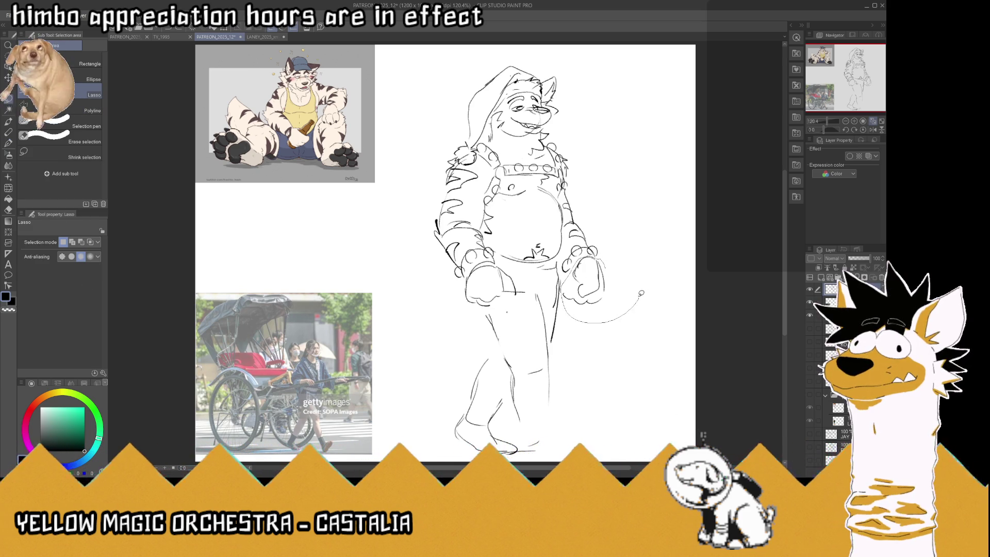
pyautogui.hotkey('ctrl', 't')
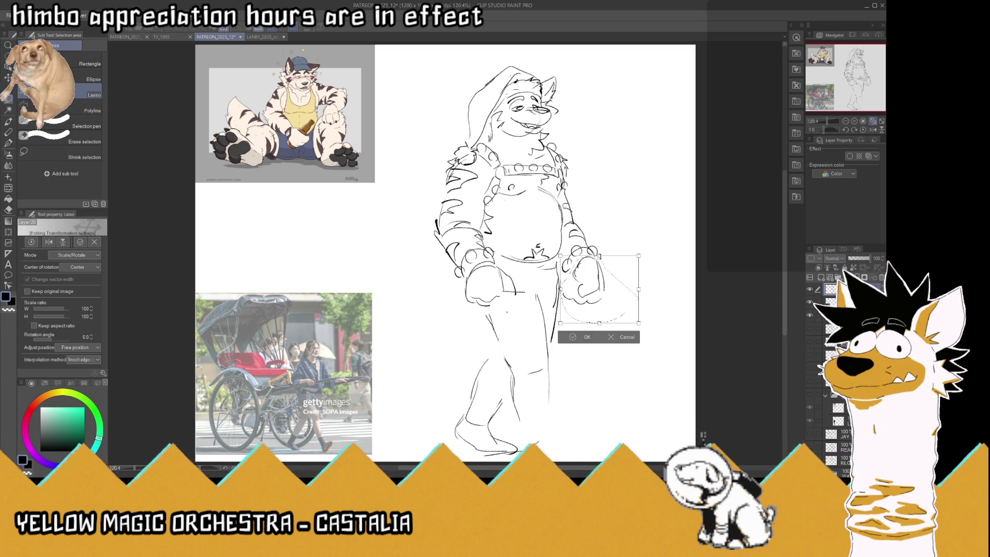
pyautogui.moveTo(638, 323); pyautogui.dragTo(633, 318)
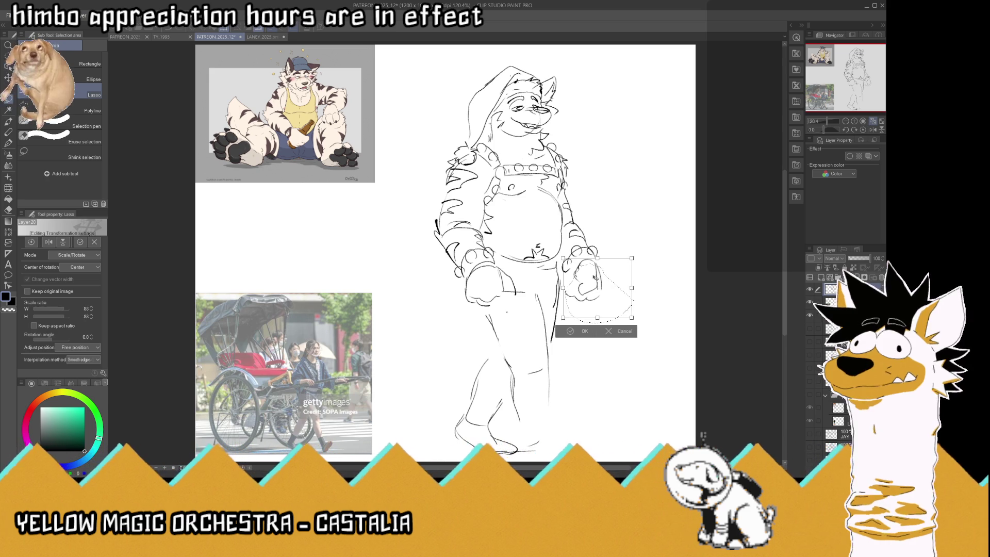
pyautogui.press('Return')
# - With the G-Pen, draw the pole ends through both fists, redoing the left fist's end
pyautogui.press('p')
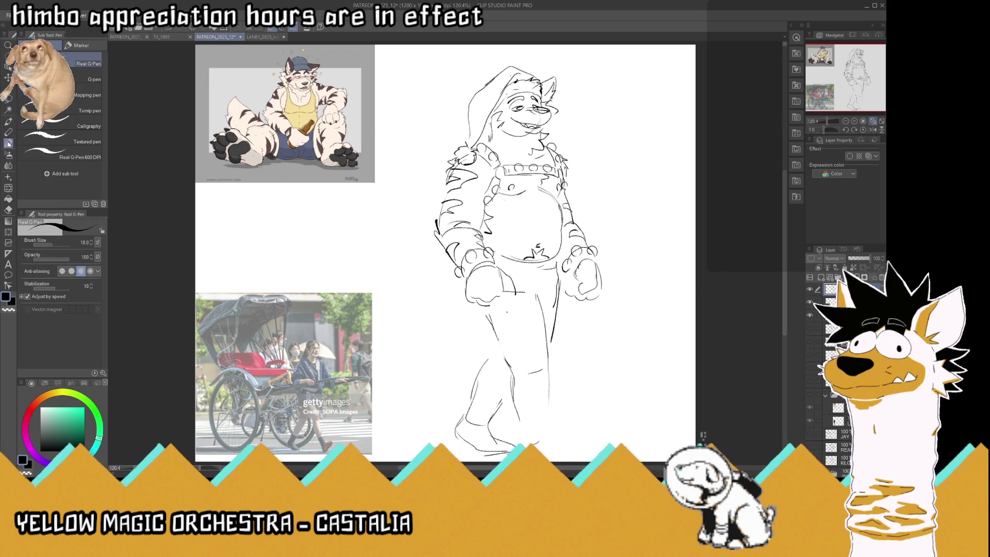
pyautogui.moveTo(520, 281); pyautogui.dragTo(527, 295)
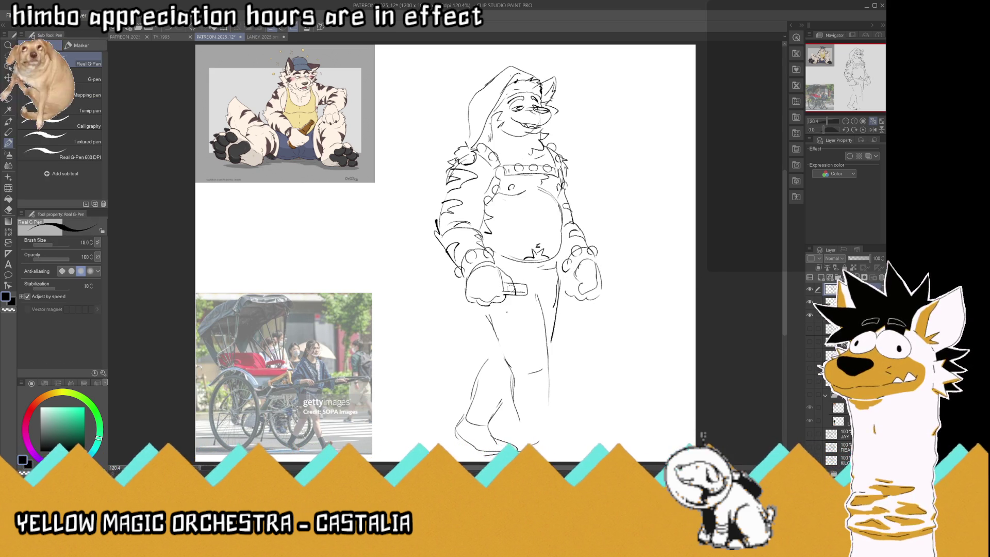
pyautogui.moveTo(513, 285); pyautogui.dragTo(514, 295)
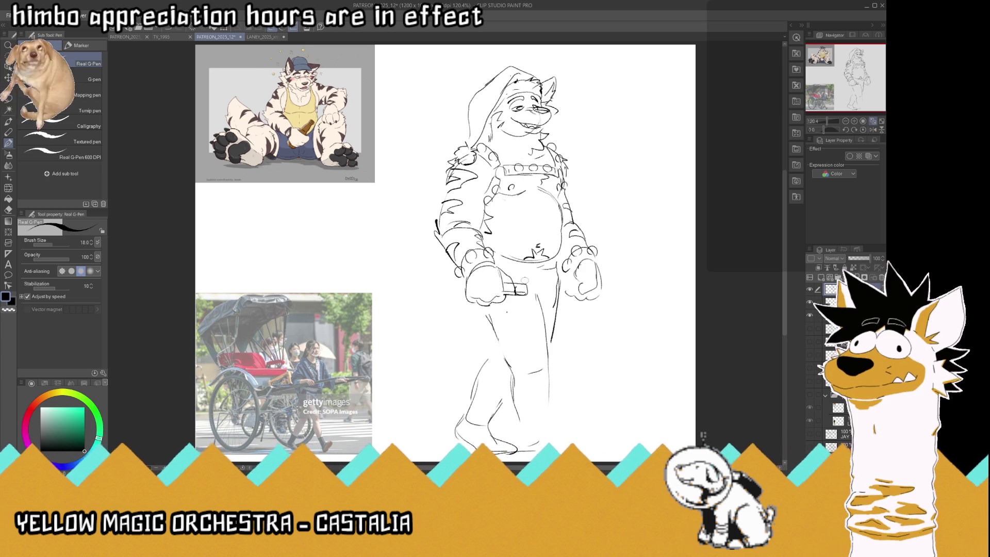
pyautogui.hotkey('ctrl', 'z')
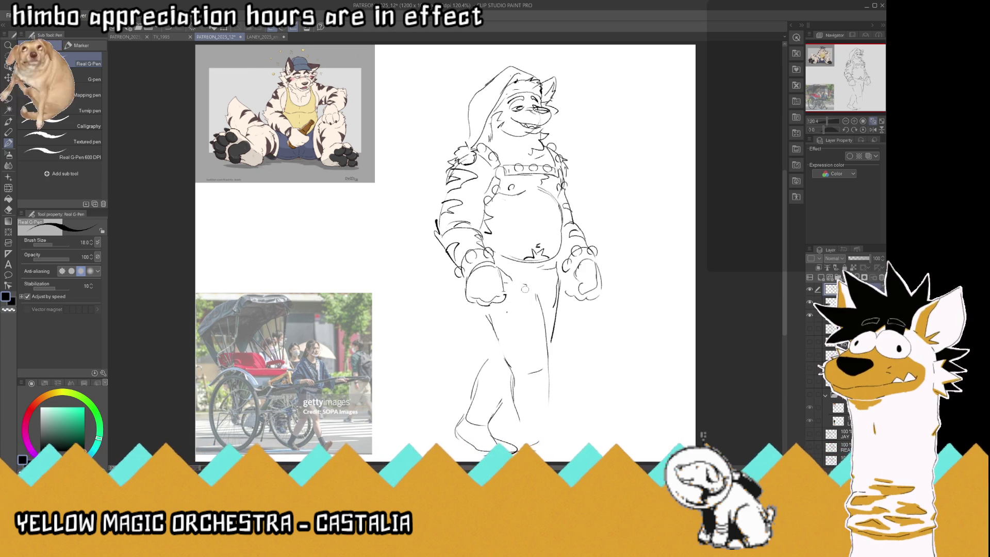
pyautogui.moveTo(514, 289)
pyautogui.mouseDown()
pyautogui.moveTo(574, 277)
pyautogui.moveTo(613, 287)
pyautogui.mouseUp()
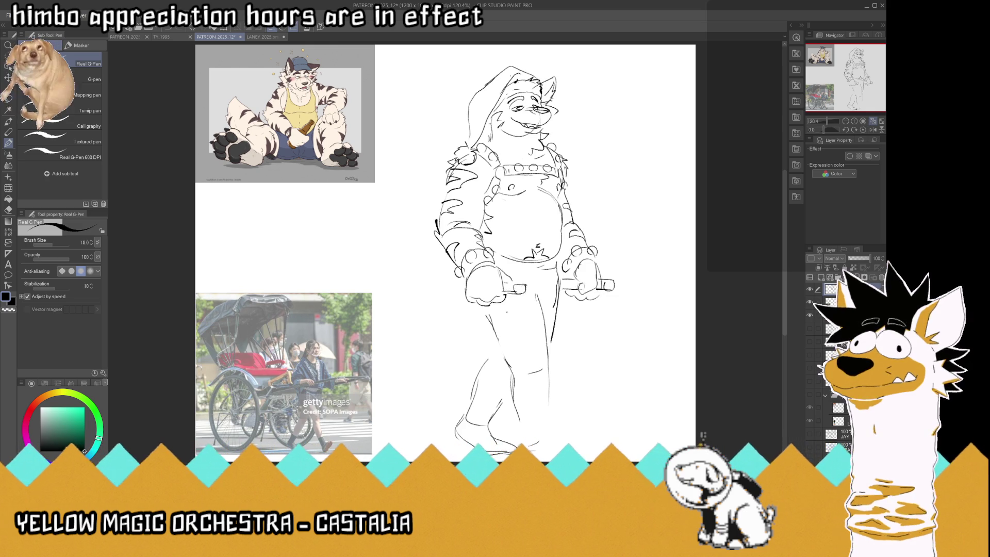
pyautogui.moveTo(514, 293); pyautogui.dragTo(527, 292)
pyautogui.moveTo(596, 290); pyautogui.dragTo(607, 284)
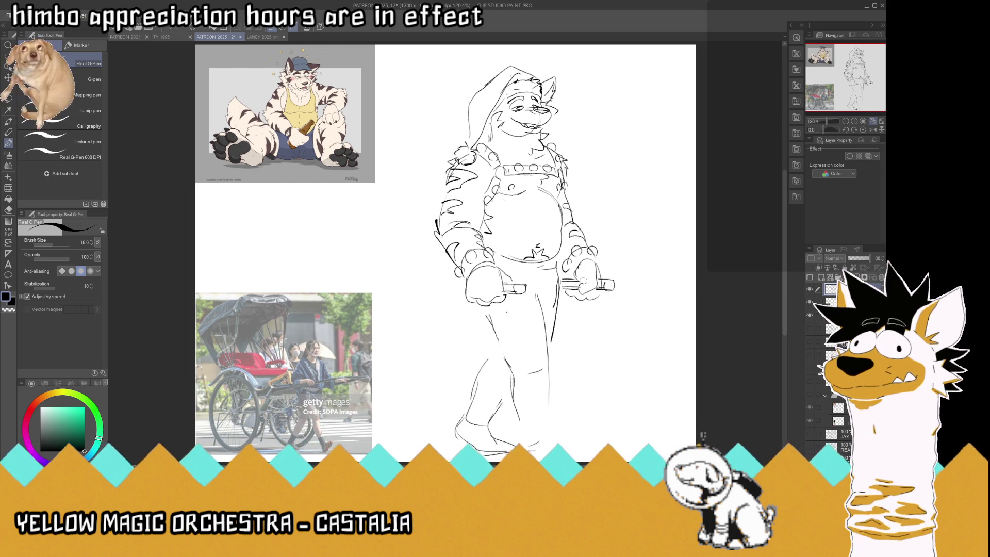
# - Extend the pole's edges far out to the left and add a fur tuft at the shorts' hem
pyautogui.moveTo(464, 292); pyautogui.dragTo(395, 281)
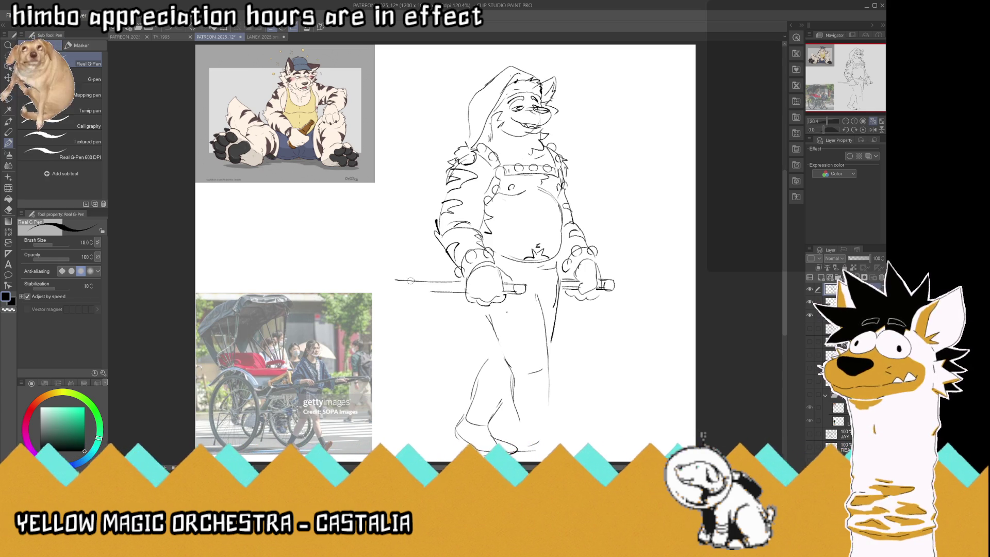
pyautogui.moveTo(466, 291)
pyautogui.mouseDown()
pyautogui.moveTo(395, 291)
pyautogui.moveTo(388, 281)
pyautogui.mouseUp()
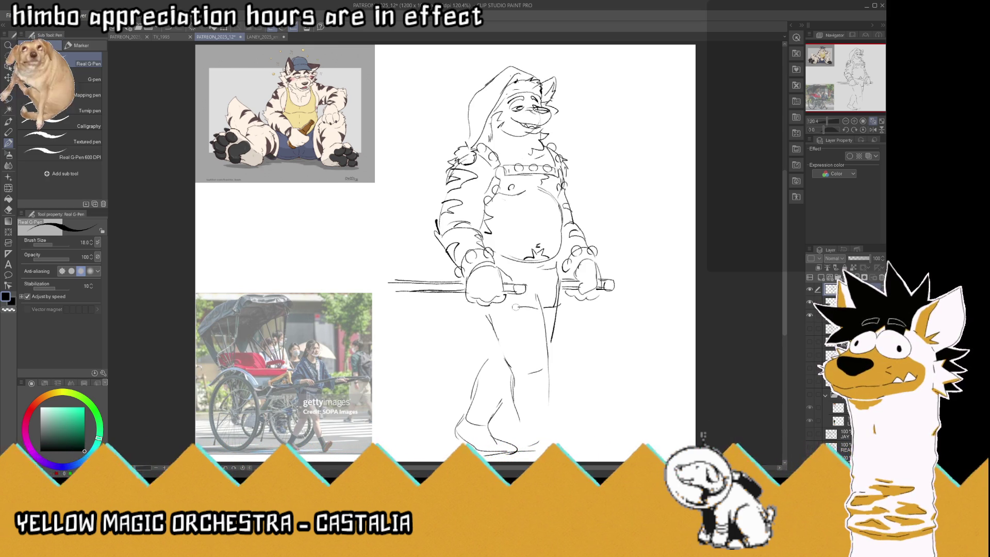
pyautogui.moveTo(481, 312); pyautogui.dragTo(489, 320)
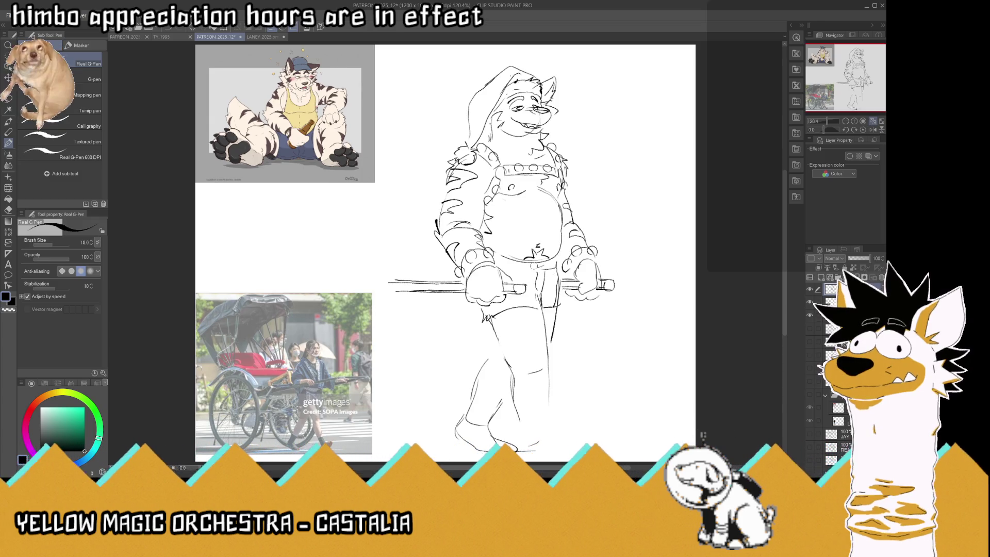
# - Draw belt loops on the waistband, pant fold lines and the front curve of the lower leg
pyautogui.moveTo(535, 264); pyautogui.dragTo(543, 268)
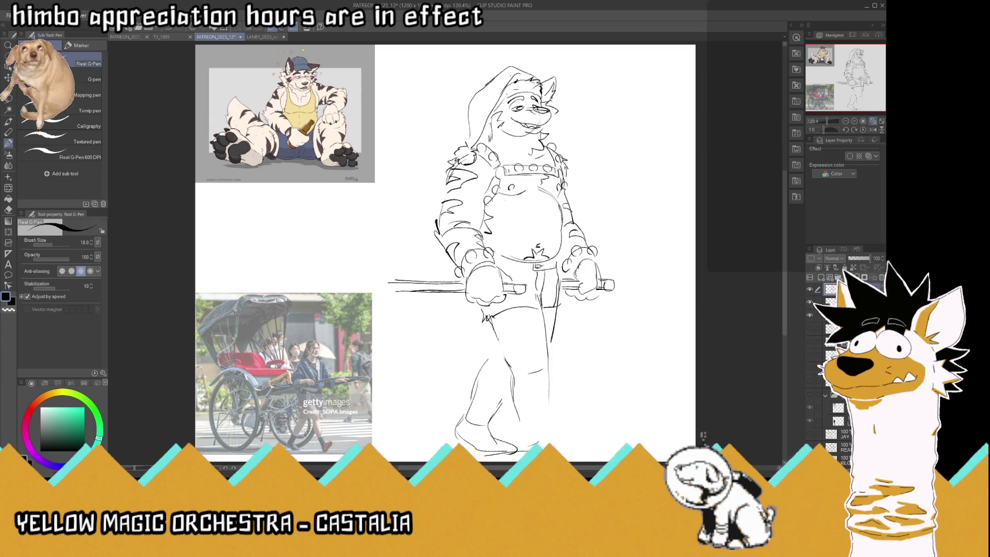
pyautogui.moveTo(551, 261)
pyautogui.mouseDown()
pyautogui.moveTo(551, 272)
pyautogui.moveTo(526, 274)
pyautogui.moveTo(556, 273)
pyautogui.mouseUp()
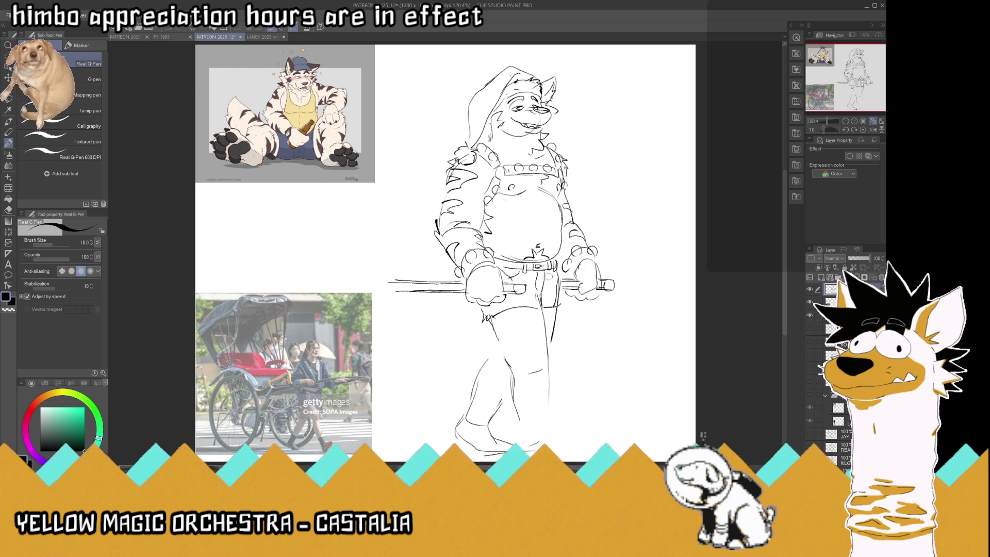
pyautogui.moveTo(537, 300)
pyautogui.mouseDown()
pyautogui.moveTo(545, 315)
pyautogui.moveTo(560, 313)
pyautogui.moveTo(541, 309)
pyautogui.moveTo(553, 286)
pyautogui.mouseUp()
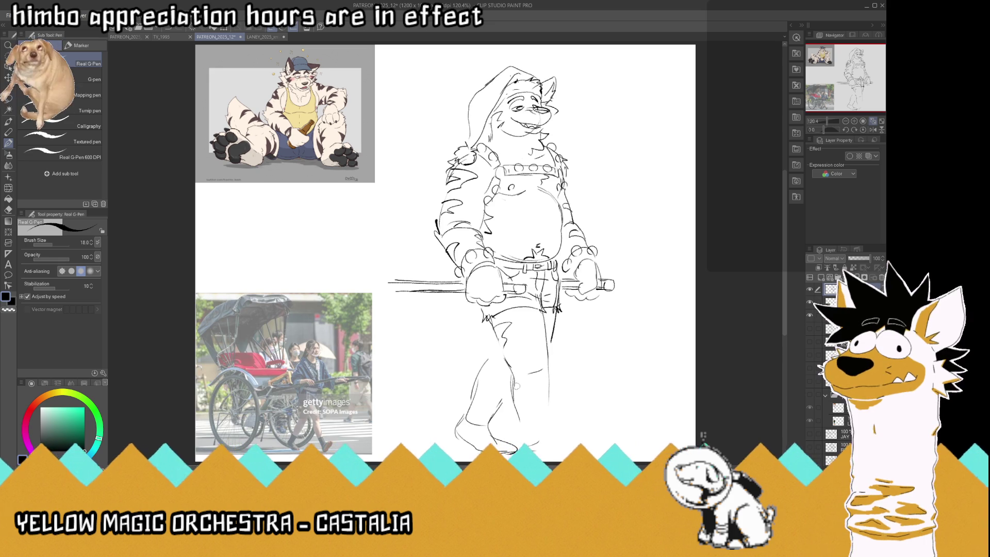
pyautogui.moveTo(516, 409); pyautogui.dragTo(539, 424)
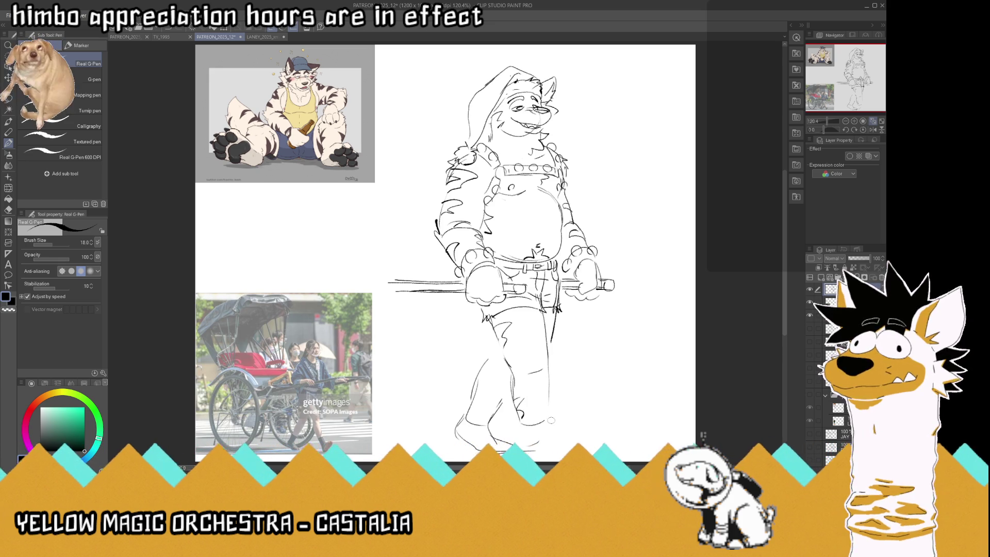
# - Draw fuller lower-leg outlines and add toe lines to both feet
pyautogui.moveTo(548, 368); pyautogui.dragTo(551, 427)
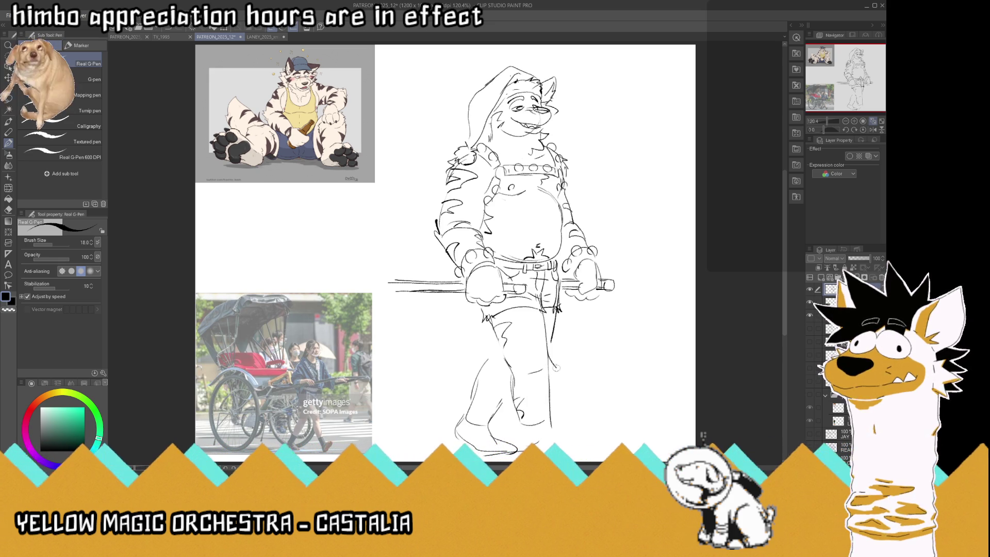
pyautogui.moveTo(551, 369); pyautogui.dragTo(553, 384)
pyautogui.moveTo(503, 351)
pyautogui.mouseDown()
pyautogui.moveTo(474, 392)
pyautogui.moveTo(491, 419)
pyautogui.mouseUp()
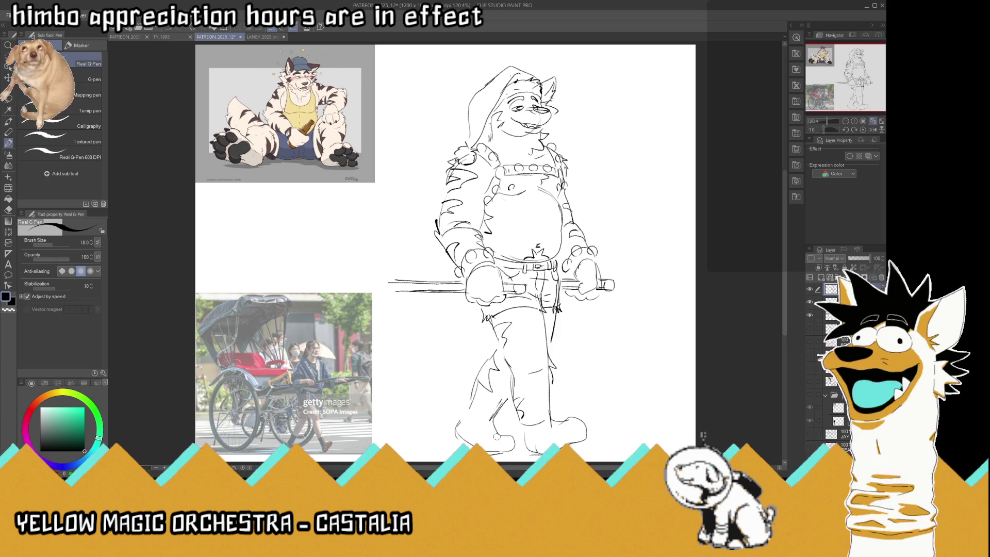
pyautogui.moveTo(512, 437); pyautogui.dragTo(499, 432)
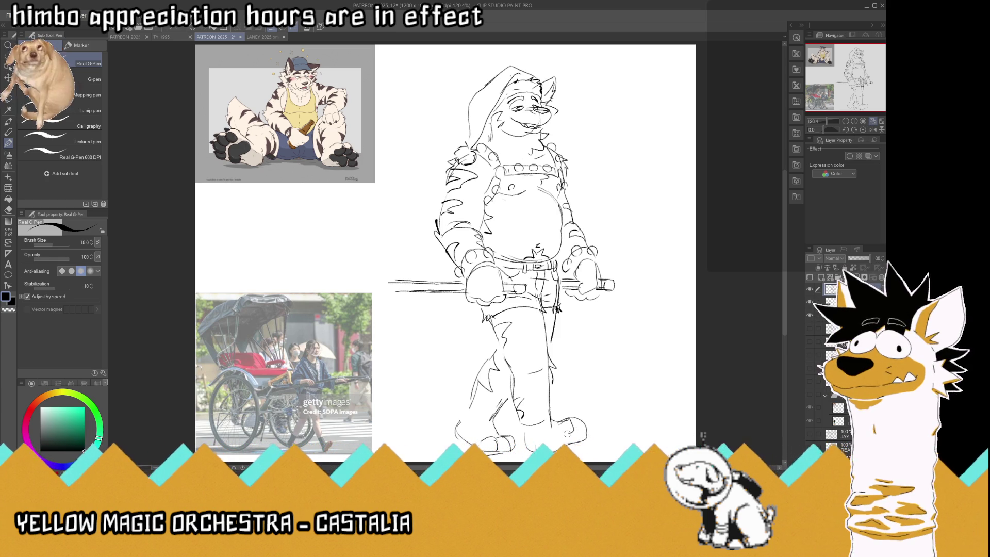
pyautogui.moveTo(587, 424); pyautogui.dragTo(570, 430)
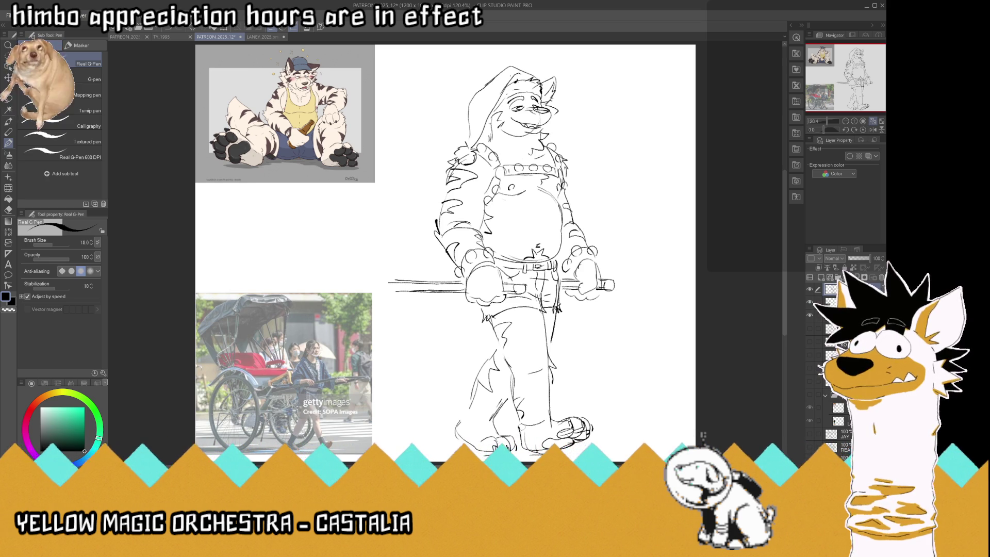
pyautogui.moveTo(465, 415); pyautogui.dragTo(471, 392)
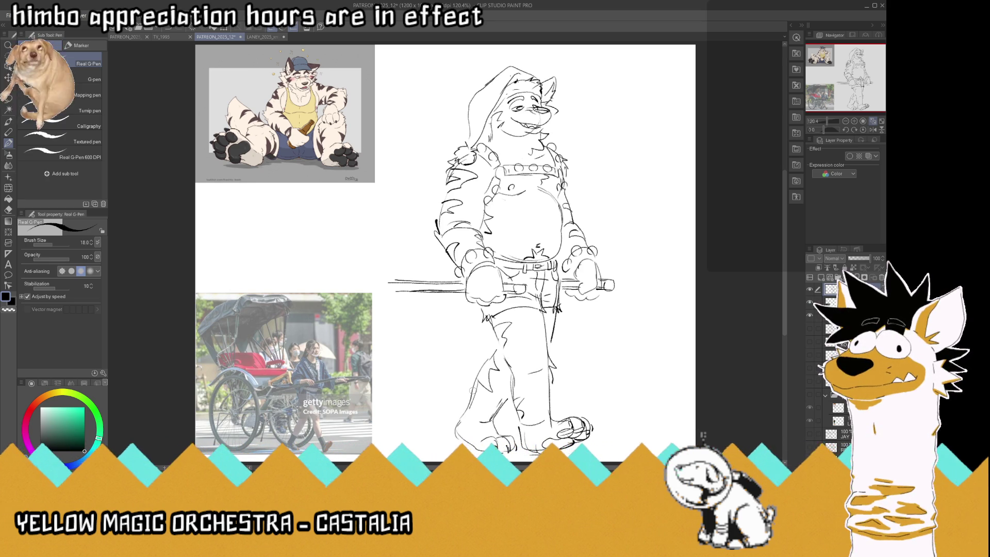
# - Lasso the front foot and move it slightly right and down
pyautogui.press('m')
pyautogui.moveTo(602, 415)
pyautogui.mouseDown()
pyautogui.moveTo(539, 422)
pyautogui.moveTo(638, 422)
pyautogui.mouseUp()
pyautogui.hotkey('ctrl', 't')
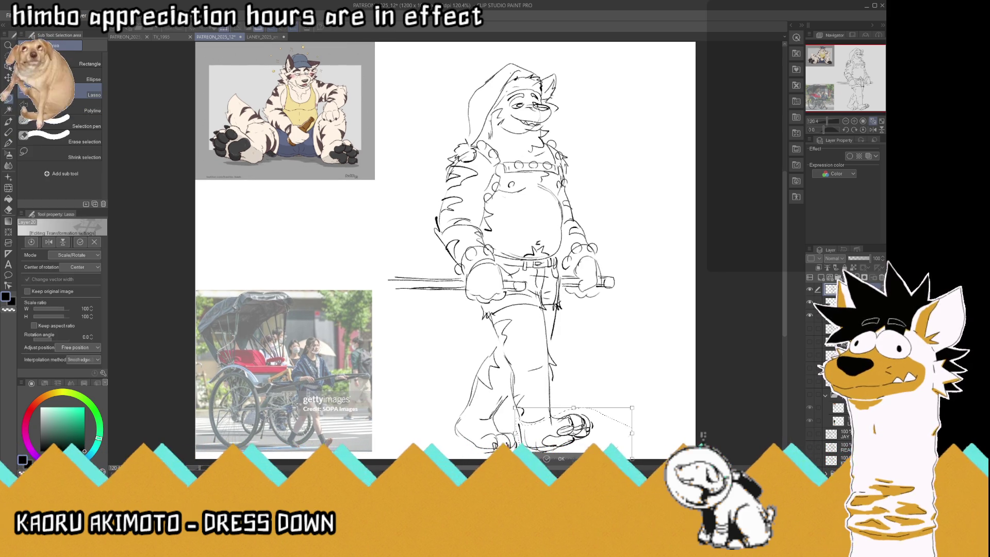
pyautogui.moveTo(572, 423); pyautogui.dragTo(574, 426)
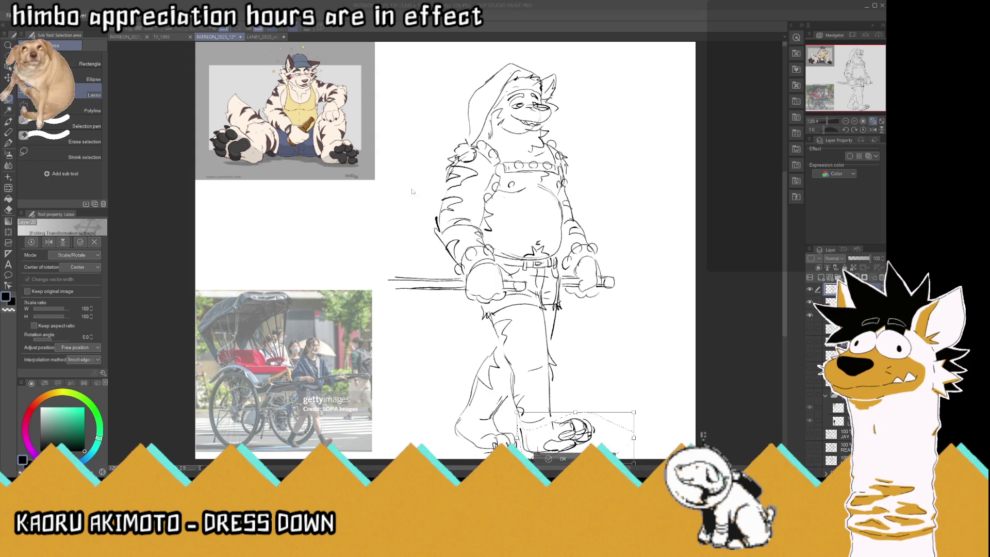
pyautogui.press('Return')
# - Reselect the foot, shift it slightly left, then return to the pen and zoom in
pyautogui.moveTo(608, 421)
pyautogui.mouseDown()
pyautogui.moveTo(574, 411)
pyautogui.moveTo(621, 442)
pyautogui.mouseUp()
pyautogui.scroll(-2, 622, 442)
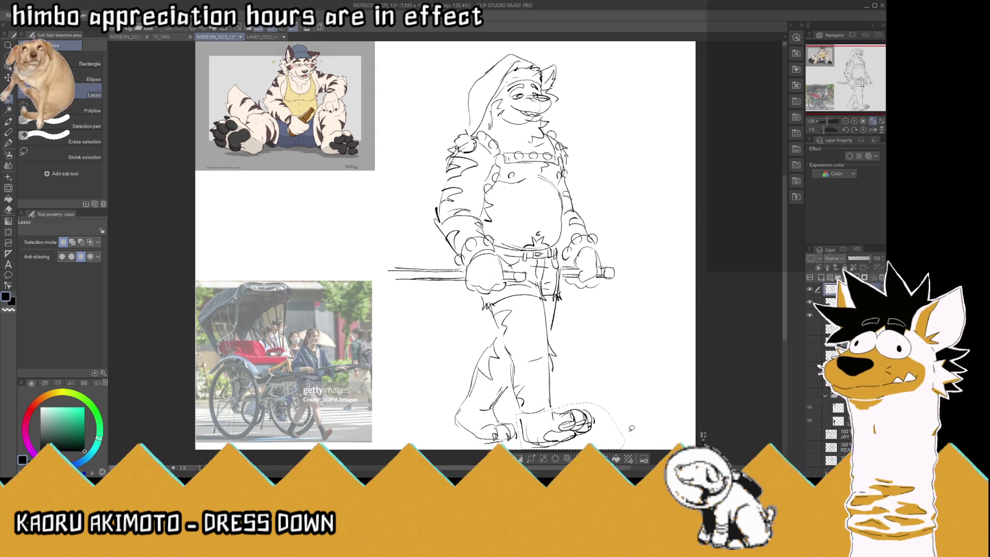
pyautogui.hotkey('ctrl', 't')
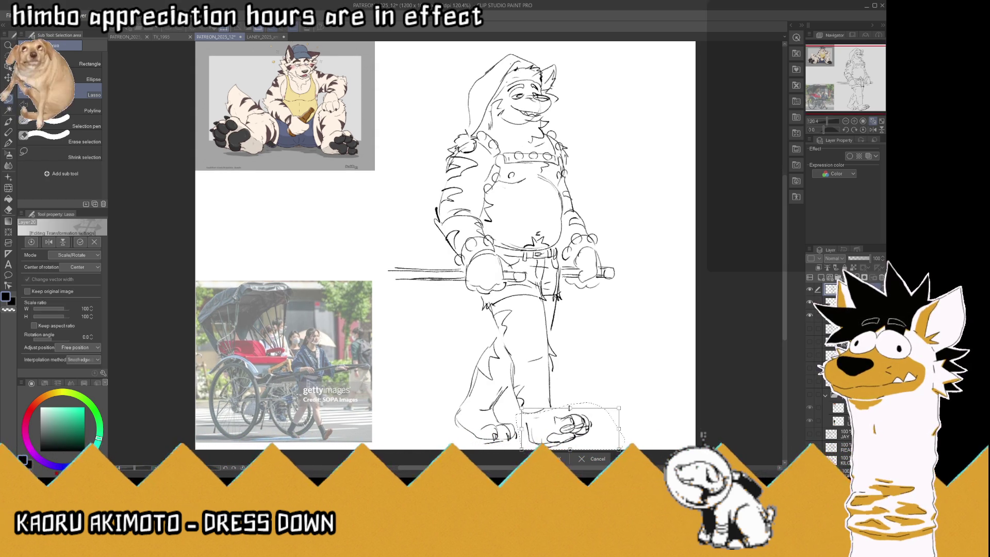
pyautogui.moveTo(572, 425); pyautogui.dragTo(569, 428)
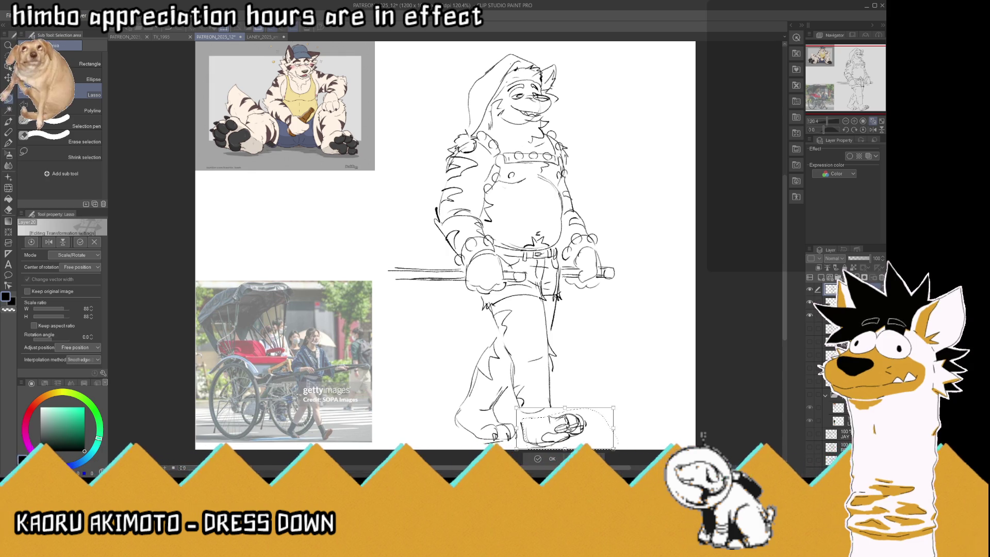
pyautogui.press('Return')
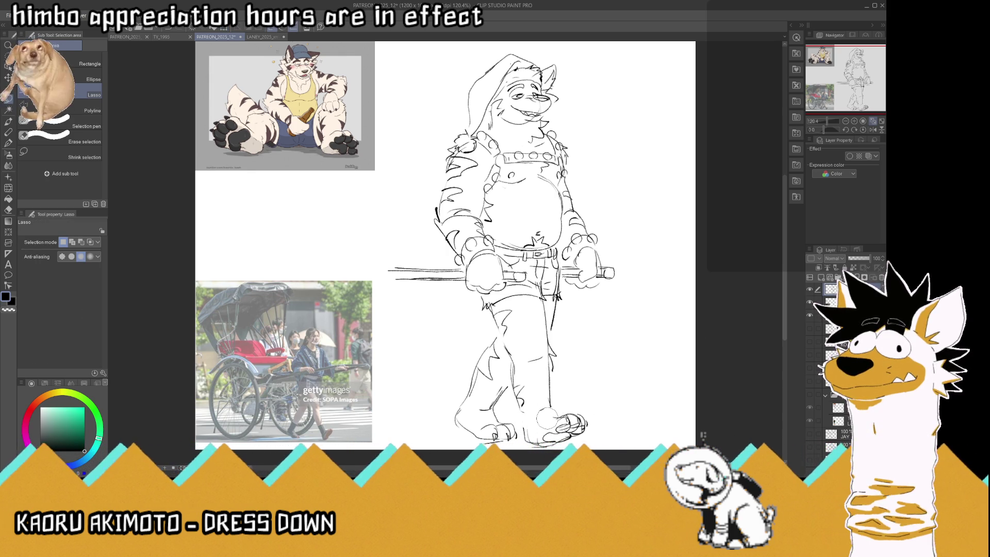
pyautogui.press('p')
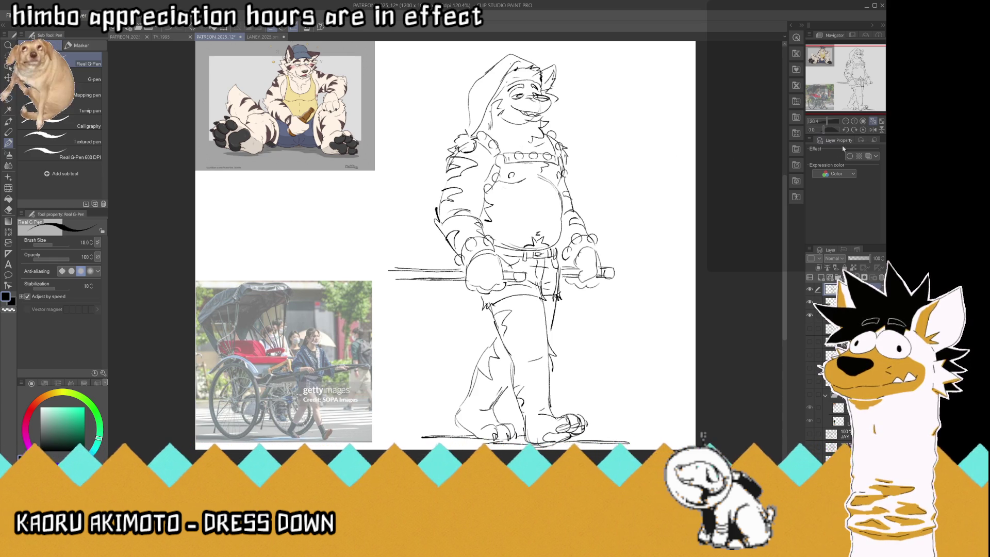
pyautogui.hotkey('ctrl', '+')
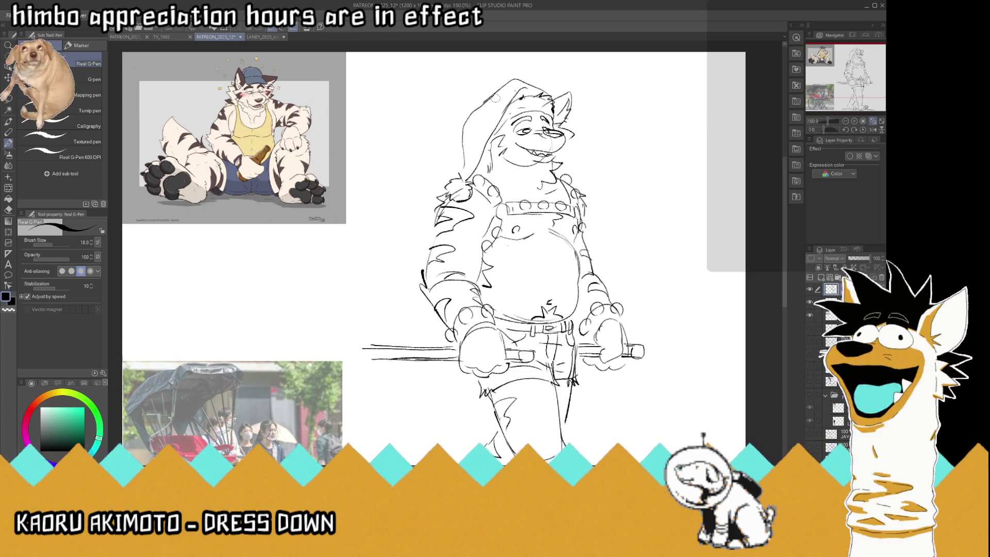
# - Erase the old face and muzzle lines, then sketch a new snout outline and mouth curve
pyautogui.moveTo(516, 161)
pyautogui.mouseDown()
pyautogui.moveTo(546, 145)
pyautogui.moveTo(537, 130)
pyautogui.moveTo(559, 111)
pyautogui.moveTo(592, 139)
pyautogui.mouseUp()
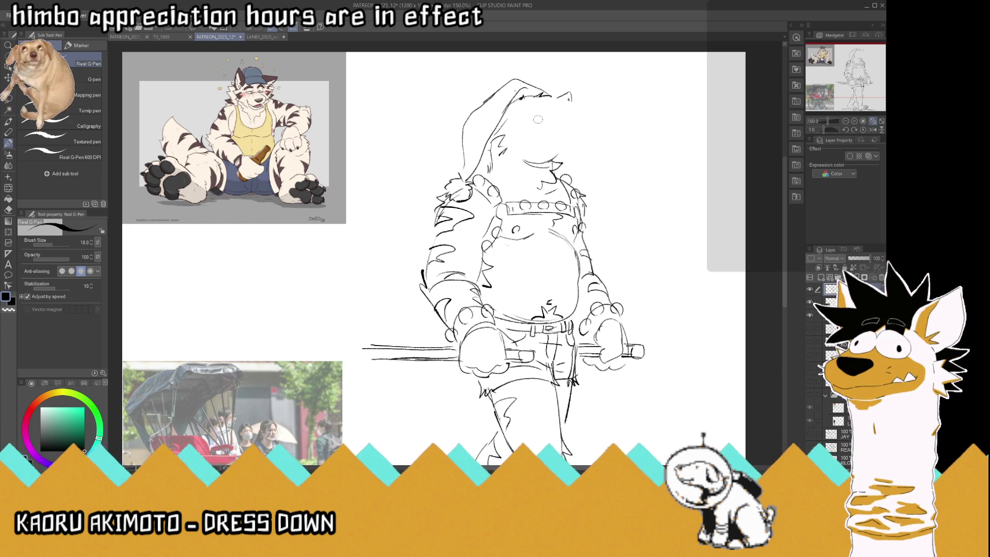
pyautogui.moveTo(545, 123); pyautogui.dragTo(515, 123)
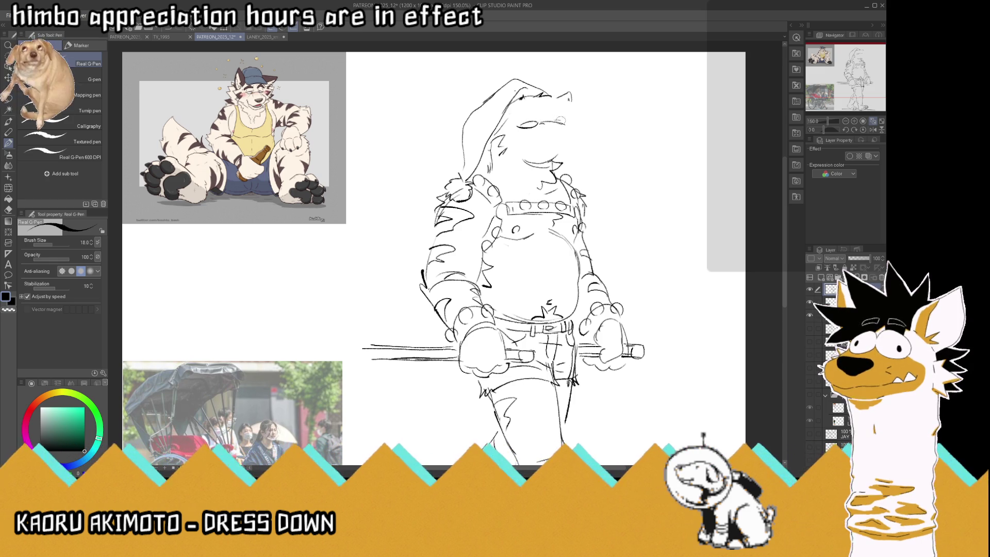
pyautogui.moveTo(572, 136); pyautogui.dragTo(564, 122)
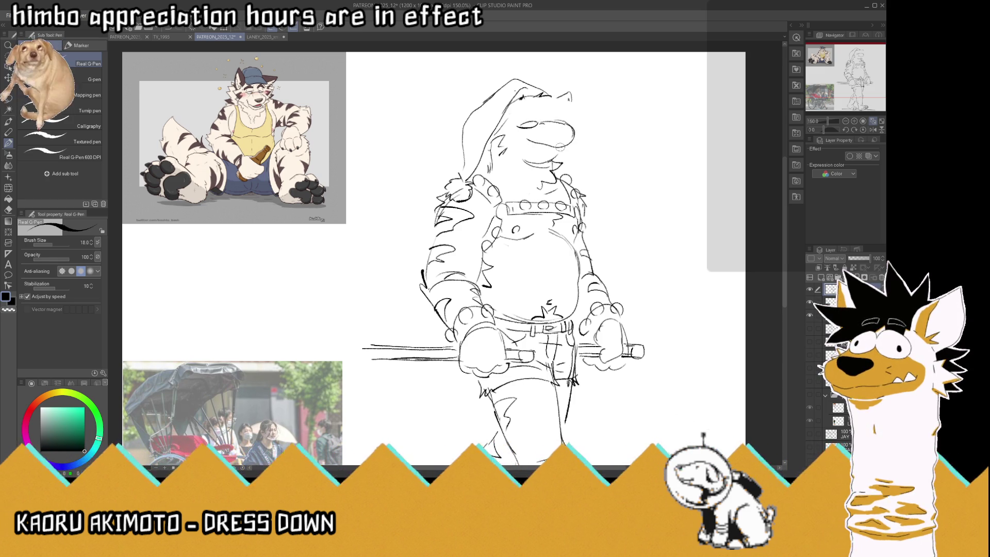
pyautogui.moveTo(527, 140)
pyautogui.mouseDown()
pyautogui.moveTo(560, 148)
pyautogui.moveTo(560, 121)
pyautogui.moveTo(573, 127)
pyautogui.moveTo(538, 124)
pyautogui.moveTo(527, 110)
pyautogui.moveTo(542, 118)
pyautogui.mouseUp()
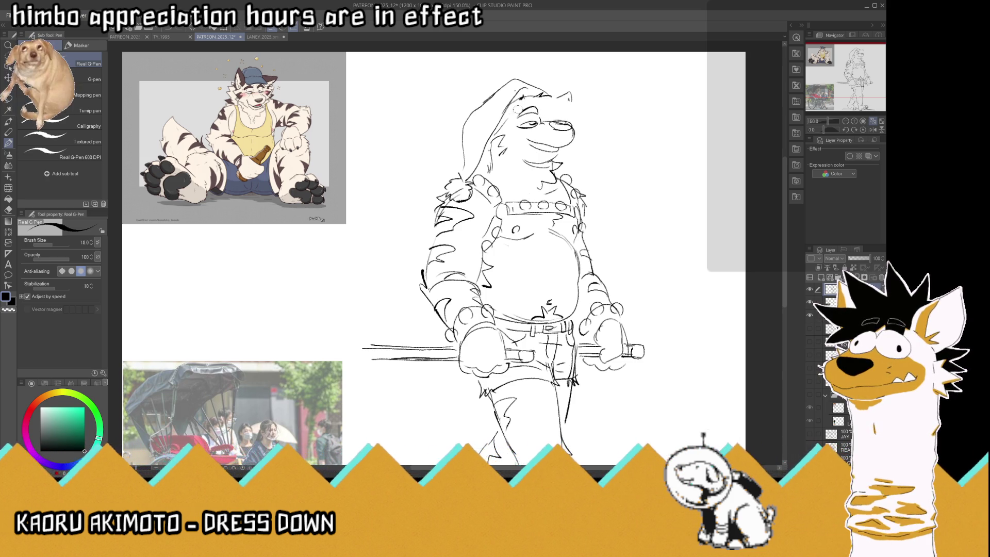
pyautogui.scroll(-3, 467, 72)
pyautogui.scroll(2, 467, 72)
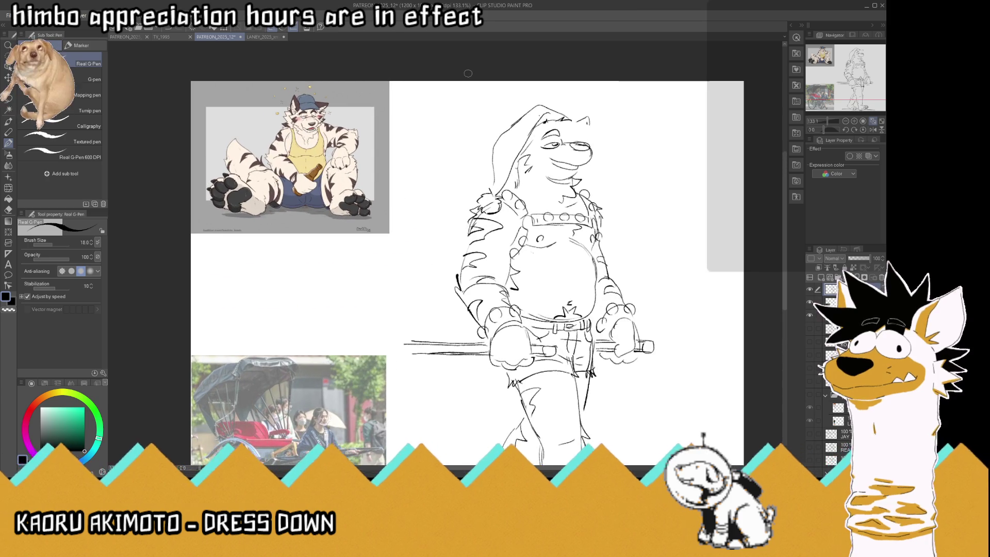
# - Undo the rough face strokes and redraw the snout curve and head fur
pyautogui.hotkey('ctrl', 'z')
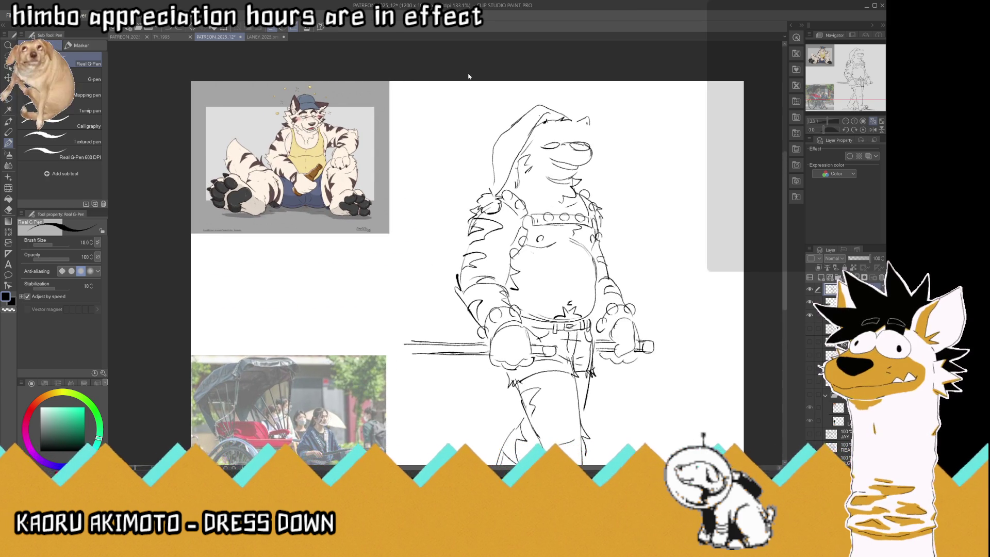
pyautogui.hotkey('ctrl', 'z')
pyautogui.hotkey('ctrl', 'z')
pyautogui.hotkey('ctrl', 'z')
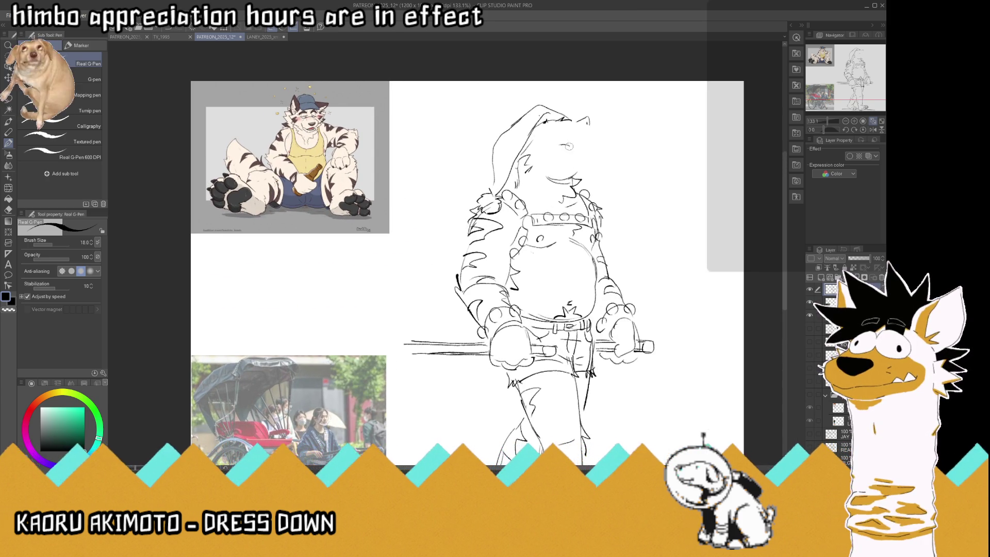
pyautogui.moveTo(546, 144); pyautogui.dragTo(575, 142)
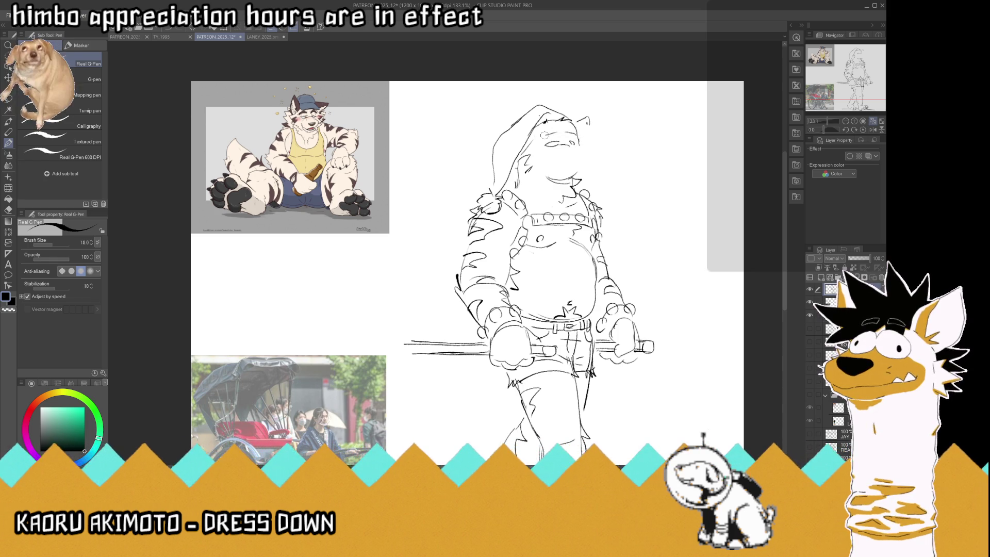
pyautogui.moveTo(571, 120)
pyautogui.mouseDown()
pyautogui.moveTo(581, 124)
pyautogui.moveTo(544, 129)
pyautogui.mouseUp()
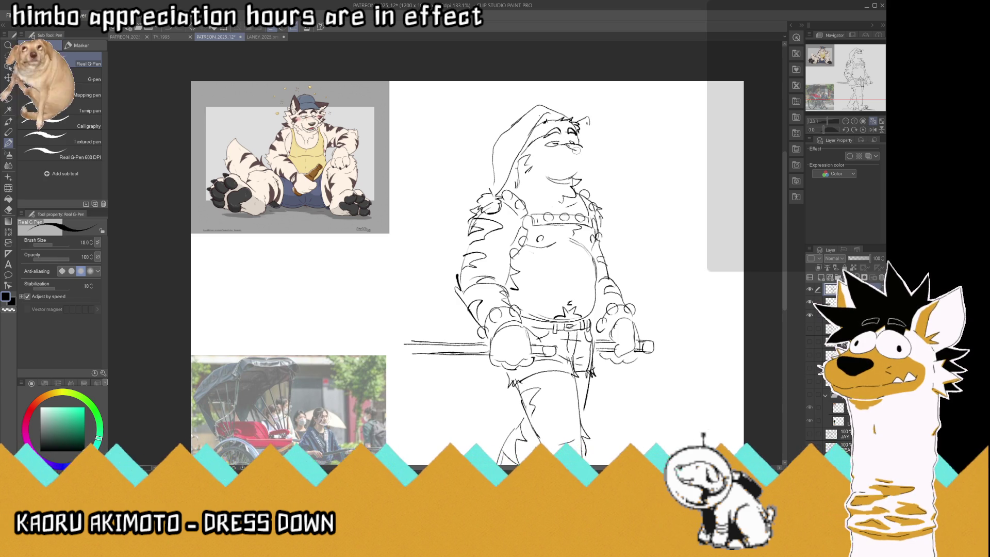
# - Draw a darker nose, a smiling mouth, the chin and cheek fur marks
pyautogui.moveTo(575, 149); pyautogui.dragTo(589, 147)
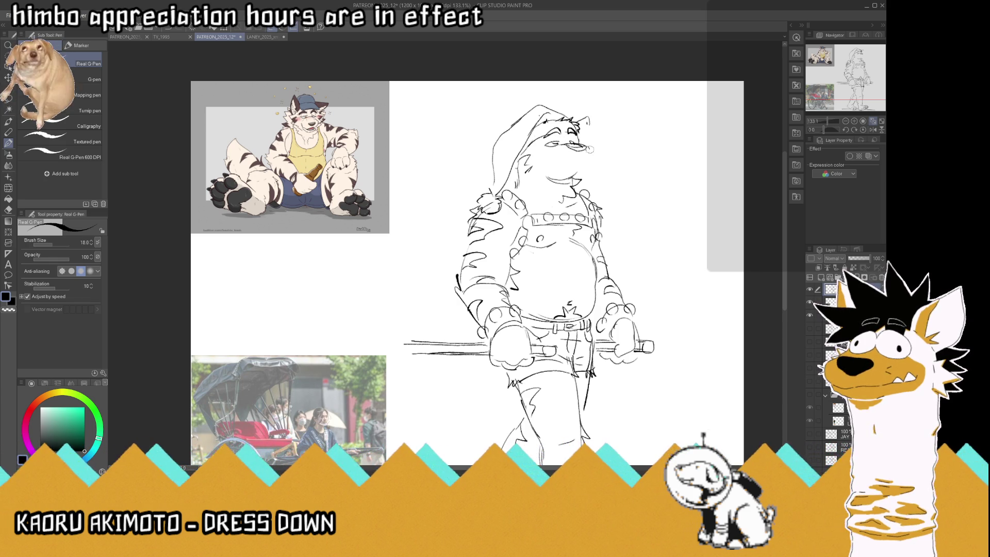
pyautogui.moveTo(593, 147)
pyautogui.mouseDown()
pyautogui.moveTo(583, 164)
pyautogui.moveTo(546, 147)
pyautogui.mouseUp()
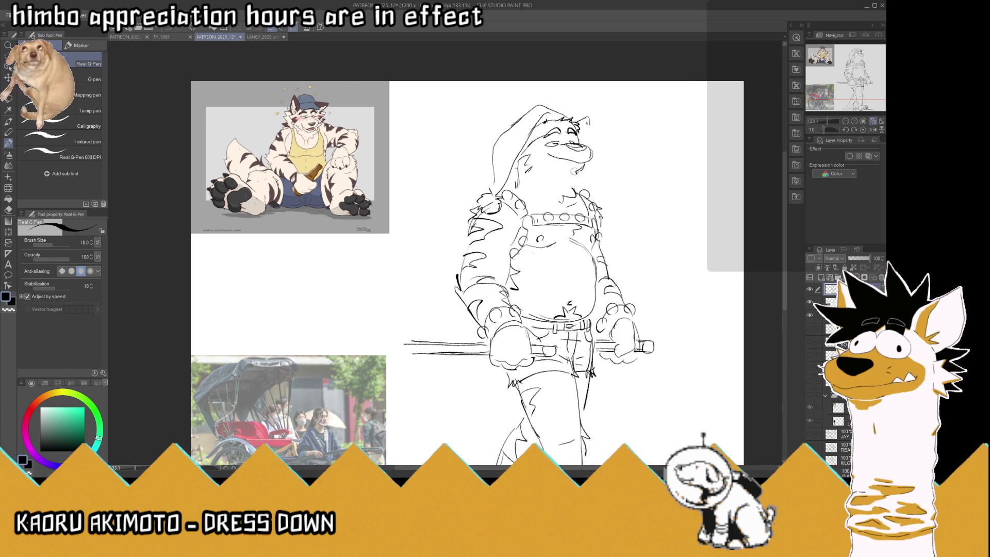
pyautogui.moveTo(571, 174)
pyautogui.mouseDown()
pyautogui.moveTo(583, 184)
pyautogui.moveTo(575, 193)
pyautogui.mouseUp()
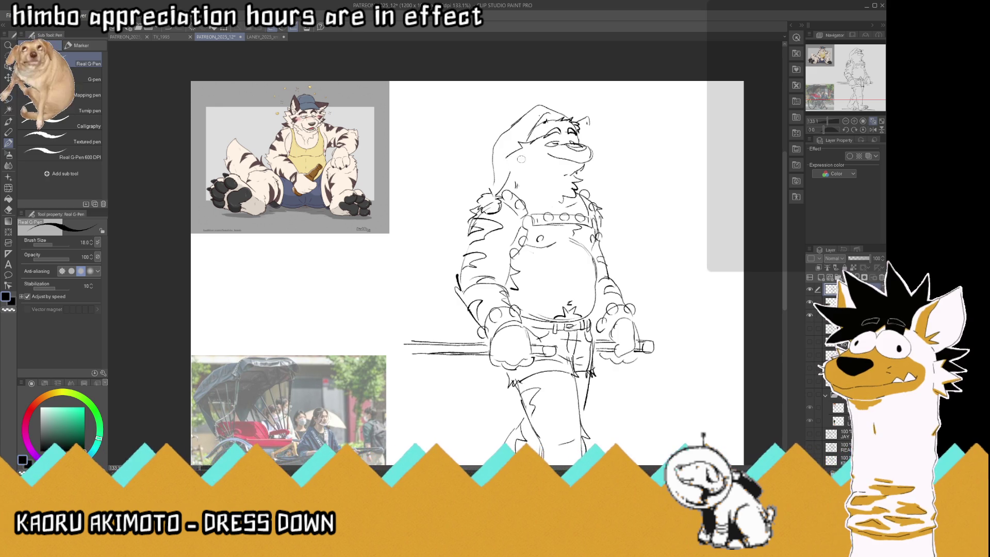
pyautogui.moveTo(517, 172); pyautogui.dragTo(513, 181)
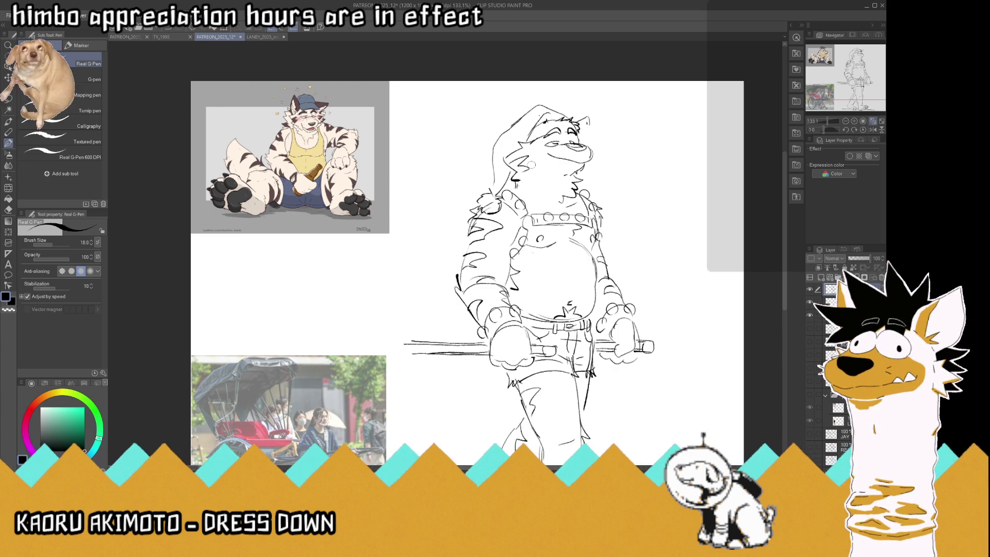
pyautogui.moveTo(524, 166); pyautogui.dragTo(521, 175)
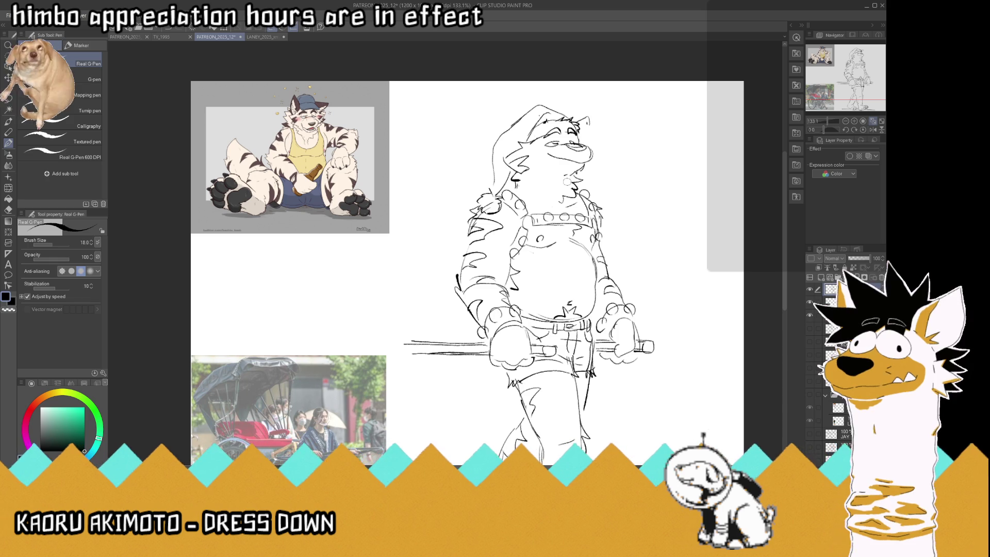
pyautogui.moveTo(491, 188); pyautogui.dragTo(483, 195)
pyautogui.hotkey('ctrl', 'z')
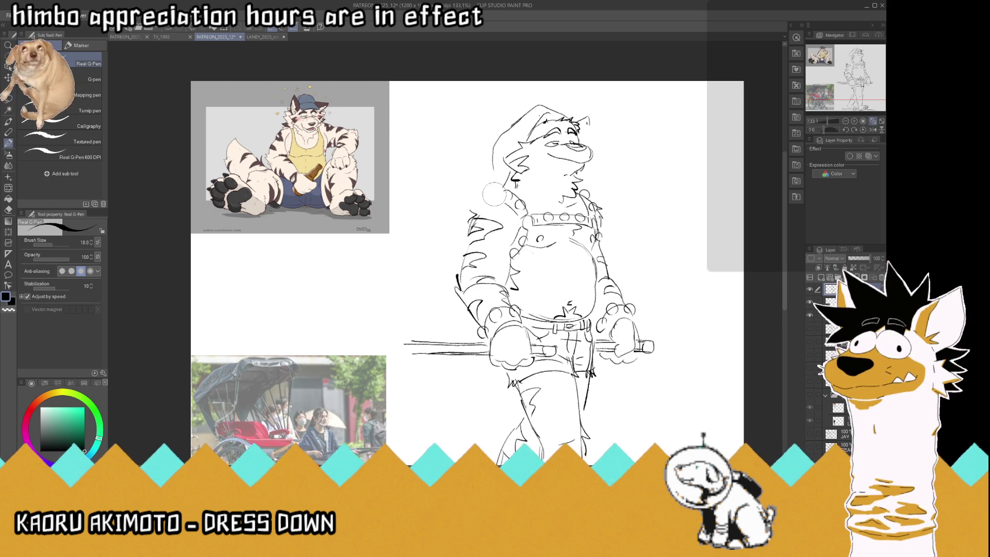
# - Redraw the nightcap outline, sketch the right ear, and add a small stroke beside the snout
pyautogui.moveTo(539, 106)
pyautogui.mouseDown()
pyautogui.moveTo(575, 119)
pyautogui.moveTo(490, 179)
pyautogui.moveTo(481, 202)
pyautogui.moveTo(489, 219)
pyautogui.moveTo(467, 219)
pyautogui.moveTo(483, 192)
pyautogui.moveTo(463, 213)
pyautogui.moveTo(495, 211)
pyautogui.mouseUp()
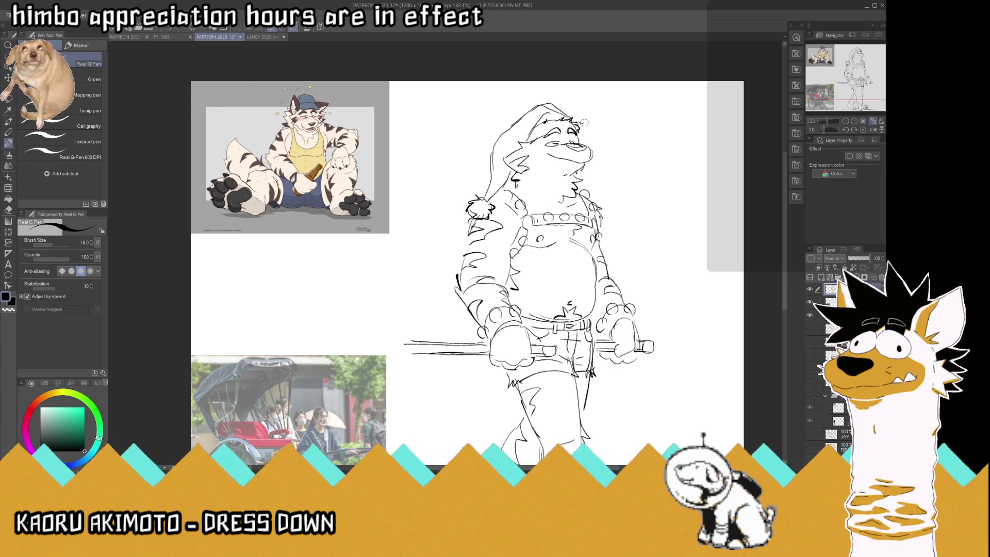
pyautogui.moveTo(574, 124)
pyautogui.mouseDown()
pyautogui.moveTo(599, 120)
pyautogui.moveTo(593, 140)
pyautogui.moveTo(594, 131)
pyautogui.moveTo(579, 144)
pyautogui.mouseUp()
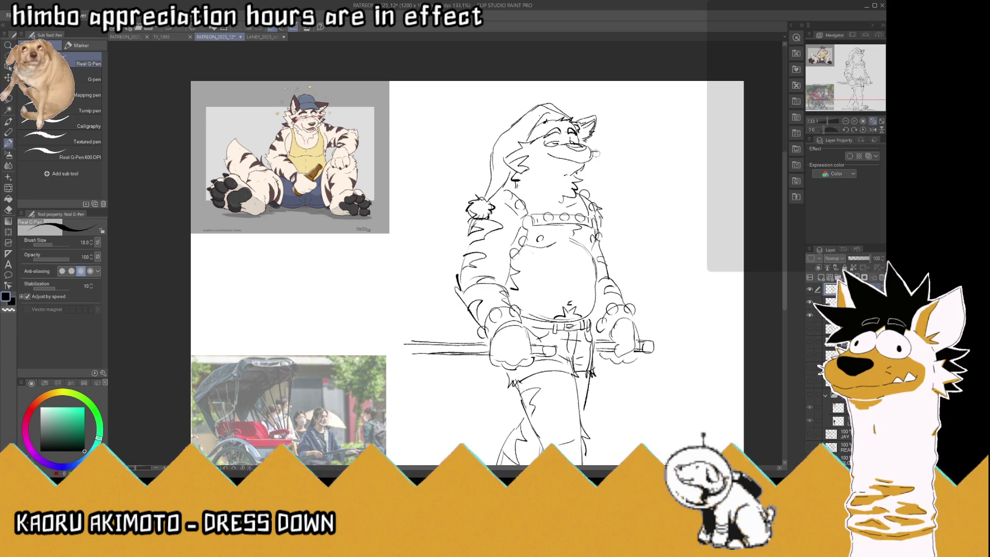
pyautogui.moveTo(594, 153); pyautogui.dragTo(602, 156)
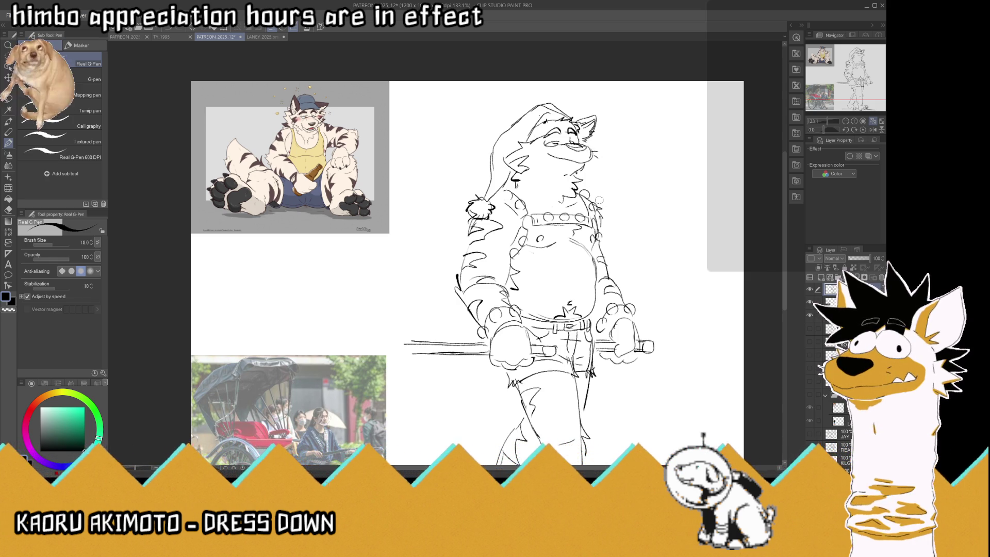
pyautogui.scroll(-5, 541, 172)
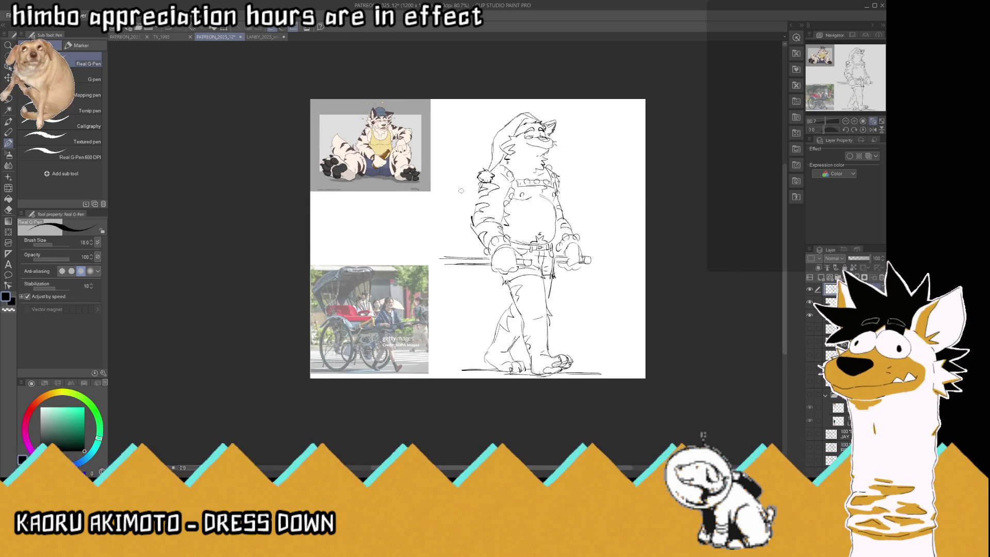
# - Draw a small curl of fur at the tiger's shoulder with the G-Pen
pyautogui.scroll(2, 460, 190)
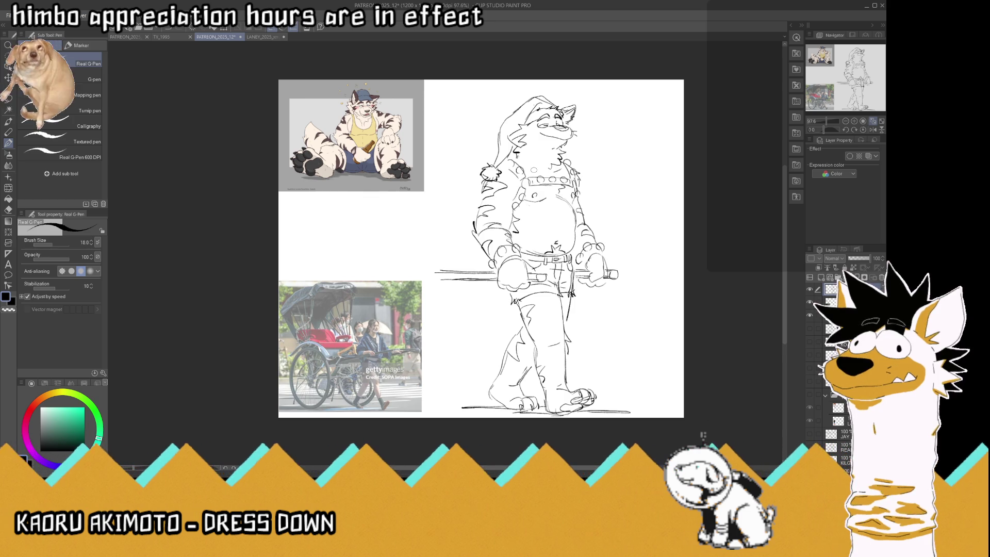
pyautogui.scroll(2, 531, 165)
pyautogui.moveTo(498, 156); pyautogui.dragTo(503, 150)
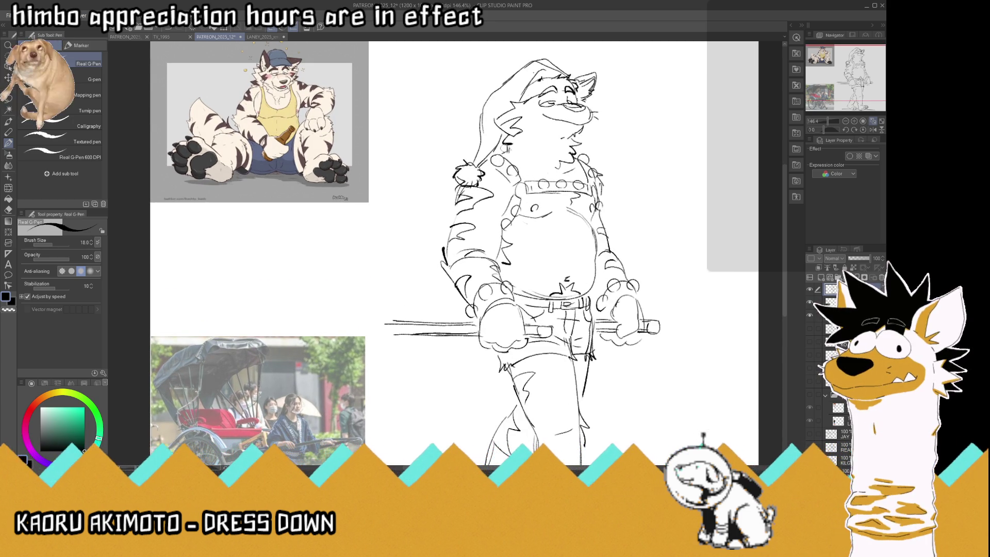
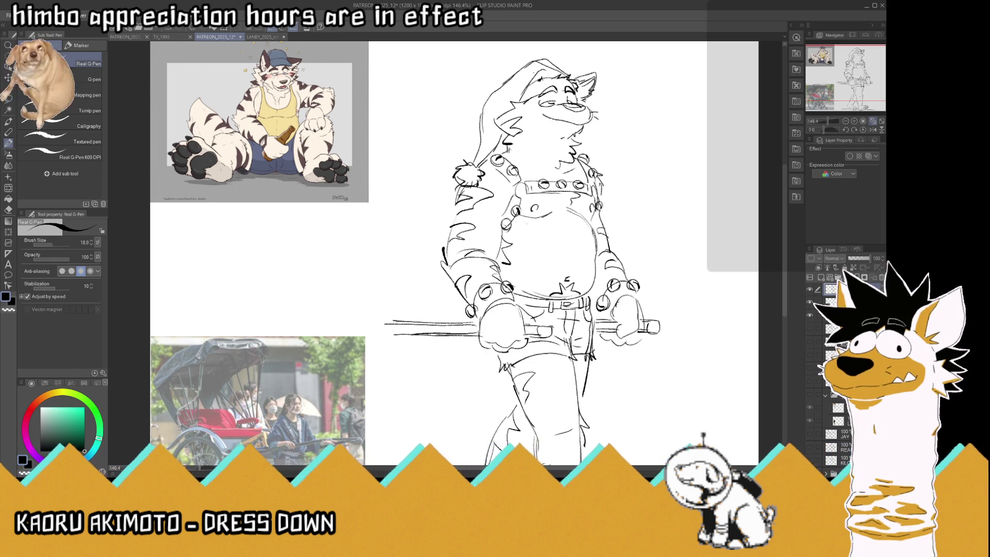
# - Sketch a bushy tail with fur tufts behind the tiger's leg, then hide the tiger reference layer
pyautogui.scroll(-1, 507, 223)
pyautogui.scroll(-3, 510, 220)
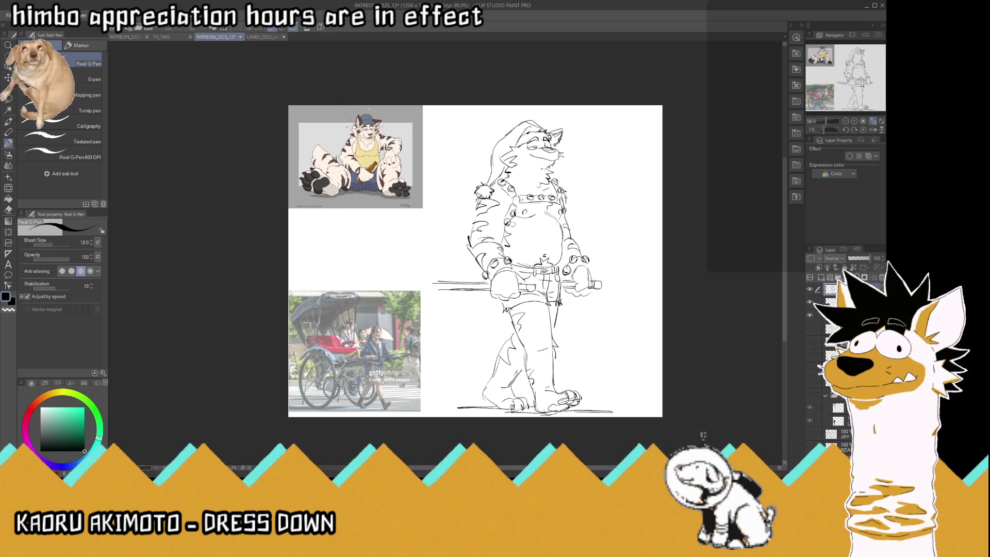
pyautogui.scroll(1, 457, 228)
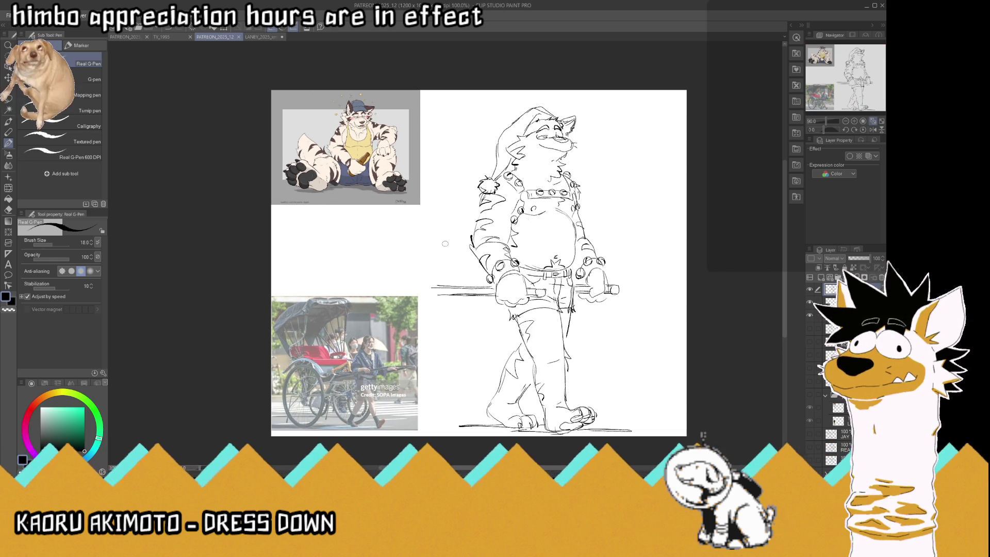
pyautogui.moveTo(465, 303)
pyautogui.mouseDown()
pyautogui.moveTo(450, 344)
pyautogui.moveTo(480, 372)
pyautogui.moveTo(507, 338)
pyautogui.moveTo(498, 309)
pyautogui.mouseUp()
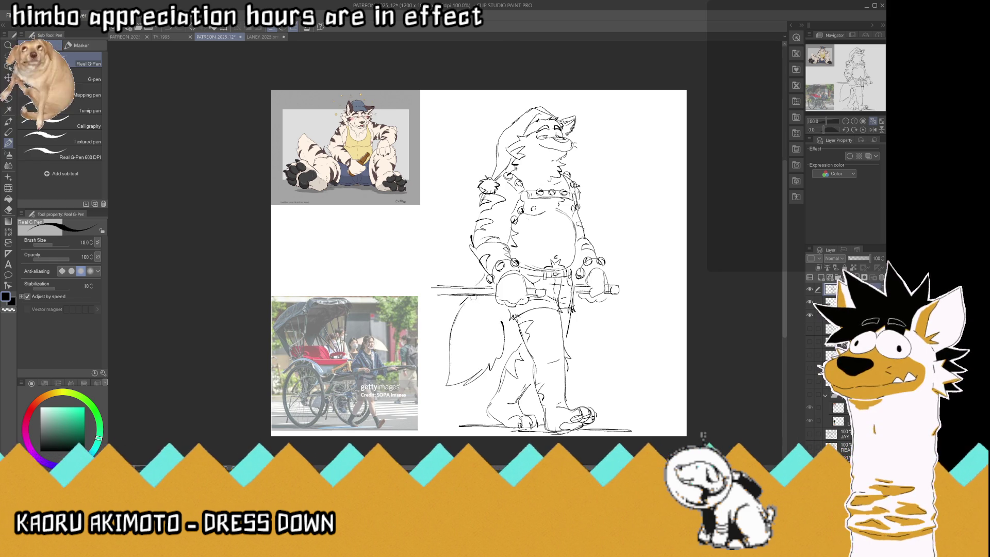
pyautogui.moveTo(453, 340); pyautogui.dragTo(464, 363)
pyautogui.moveTo(503, 322)
pyautogui.mouseDown()
pyautogui.moveTo(485, 339)
pyautogui.moveTo(508, 332)
pyautogui.moveTo(503, 349)
pyautogui.mouseUp()
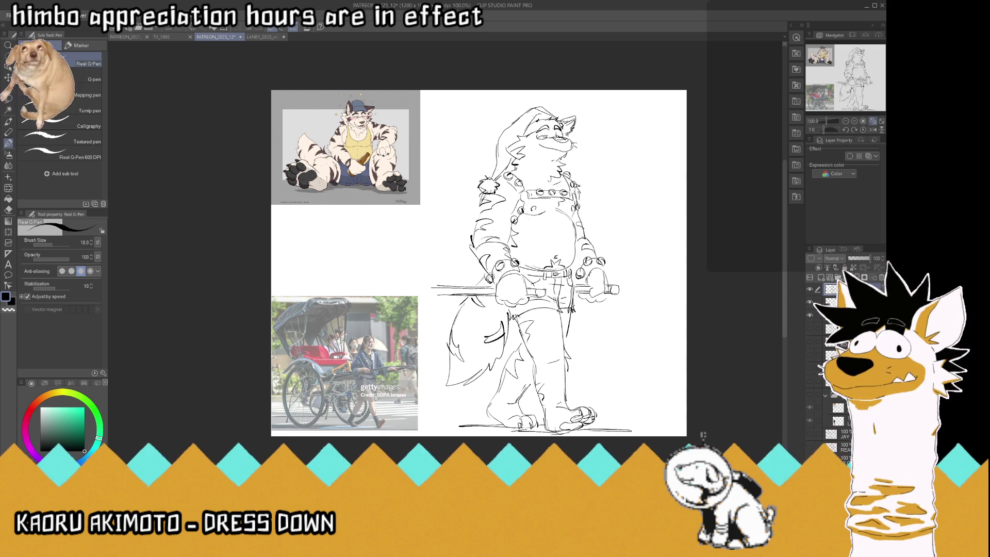
pyautogui.click(809, 315)
# - Nudge the sketch slightly left, drag the rickshaw photo to the lower right, flip the view horizontally and save
pyautogui.press('k')
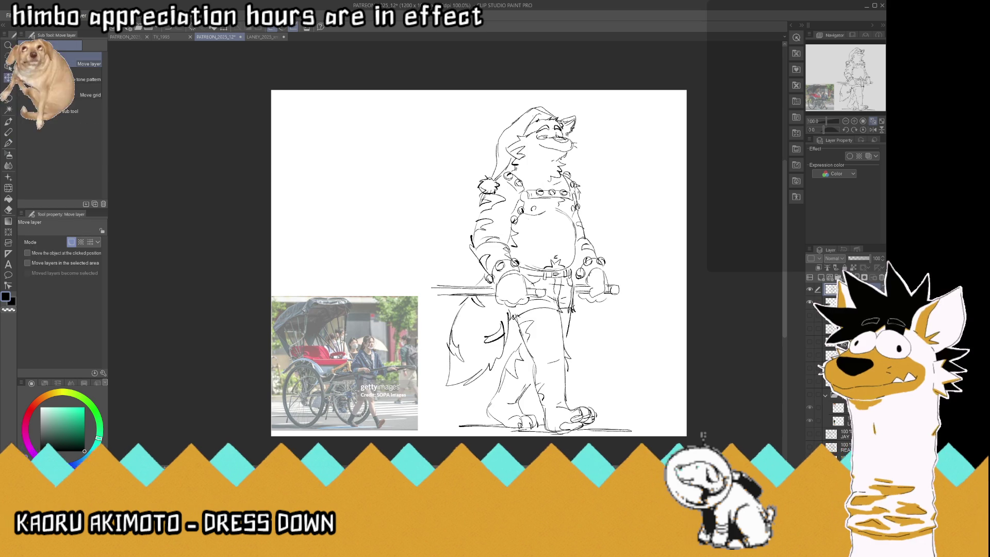
pyautogui.moveTo(516, 227); pyautogui.dragTo(505, 227)
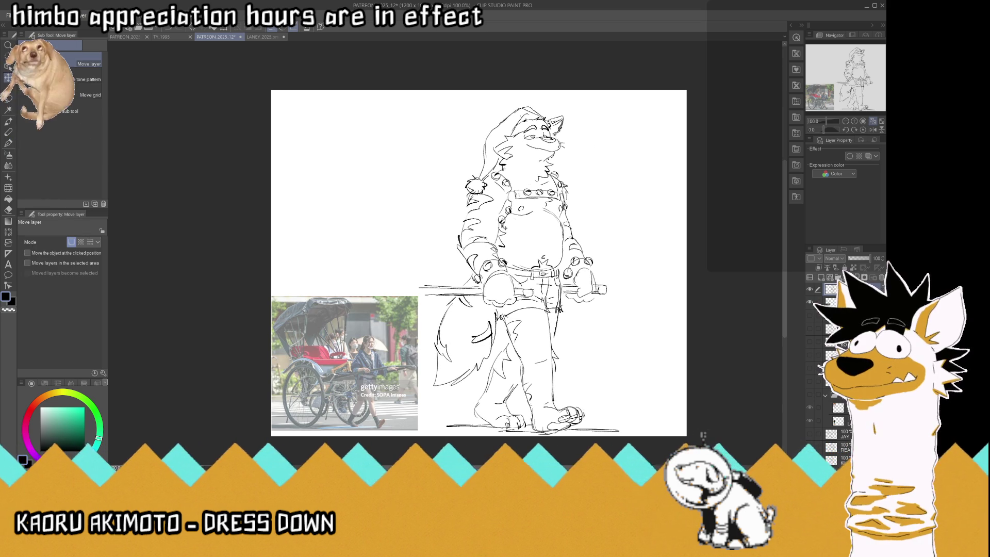
pyautogui.moveTo(484, 206); pyautogui.dragTo(781, 205)
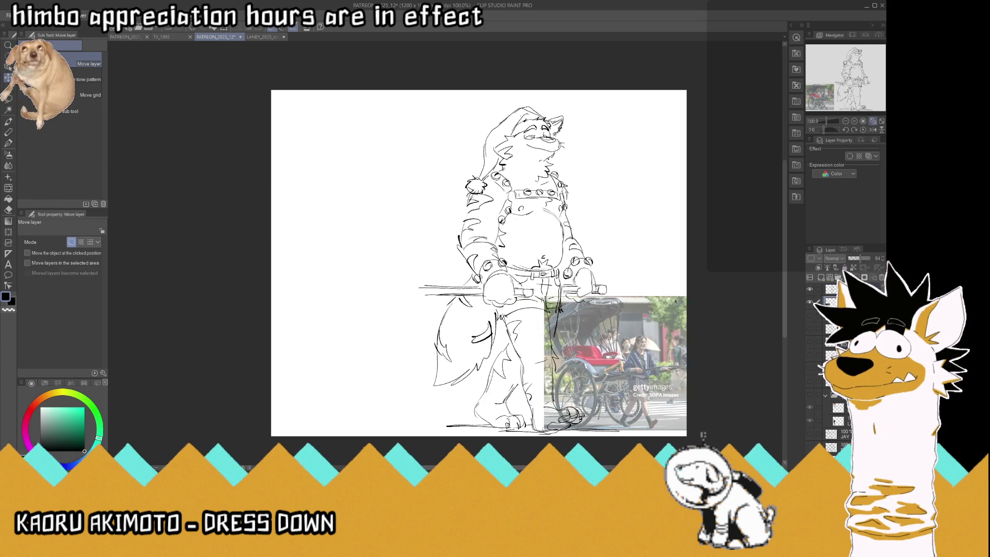
pyautogui.press('h')
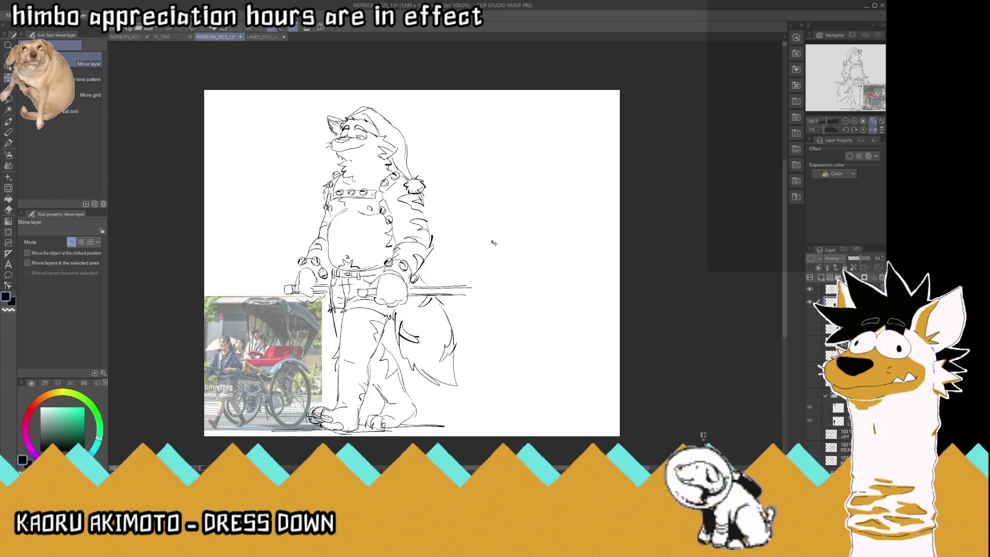
pyautogui.hotkey('ctrl', 's')
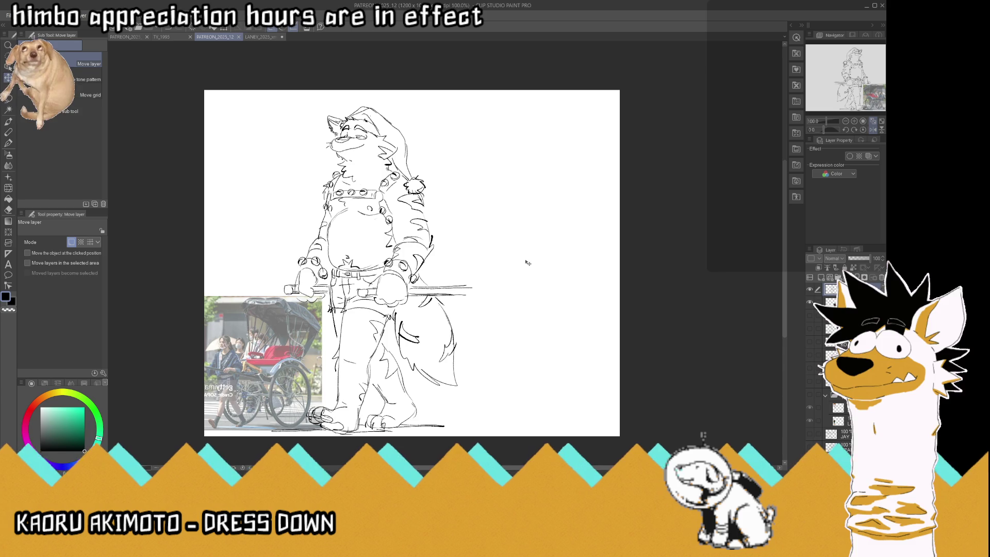
pyautogui.click(8, 144)
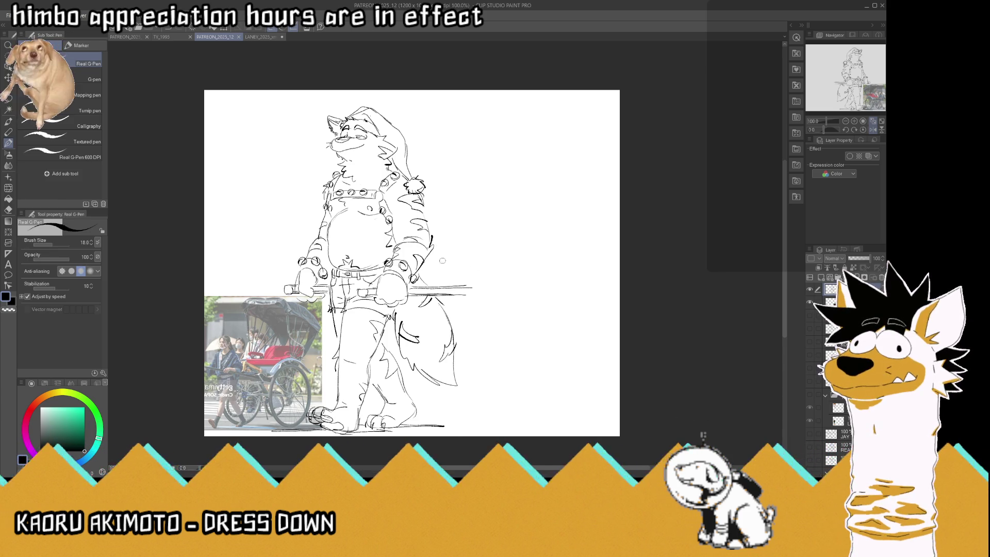
# - Draw the pole continuation, the sleigh's rolled end, its long back curve and inner side curves
pyautogui.moveTo(420, 274); pyautogui.dragTo(486, 277)
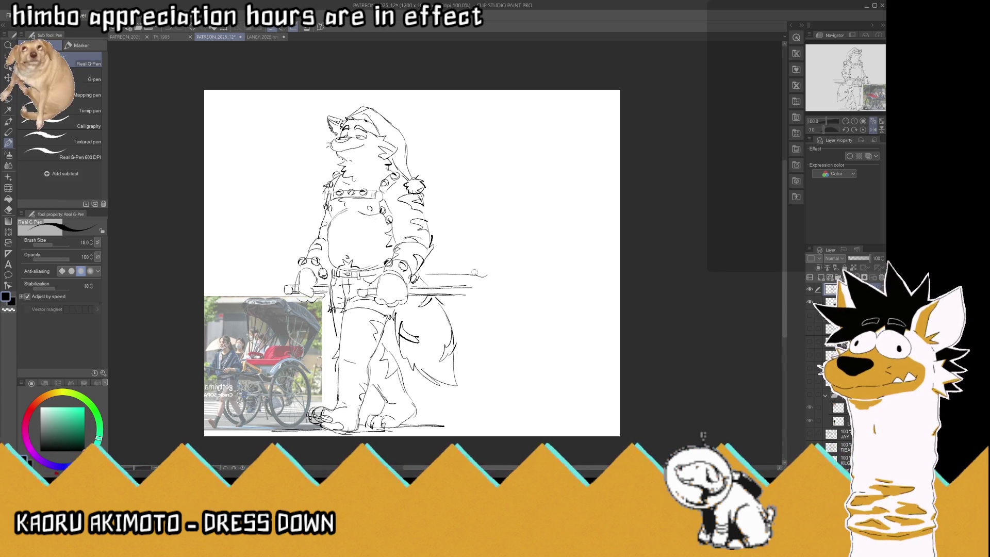
pyautogui.moveTo(438, 248)
pyautogui.mouseDown()
pyautogui.moveTo(485, 253)
pyautogui.moveTo(485, 278)
pyautogui.moveTo(488, 253)
pyautogui.moveTo(501, 246)
pyautogui.moveTo(484, 277)
pyautogui.mouseUp()
pyautogui.moveTo(497, 243)
pyautogui.mouseDown()
pyautogui.moveTo(515, 271)
pyautogui.moveTo(496, 342)
pyautogui.moveTo(499, 388)
pyautogui.moveTo(580, 393)
pyautogui.moveTo(605, 307)
pyautogui.moveTo(588, 226)
pyautogui.moveTo(600, 214)
pyautogui.mouseUp()
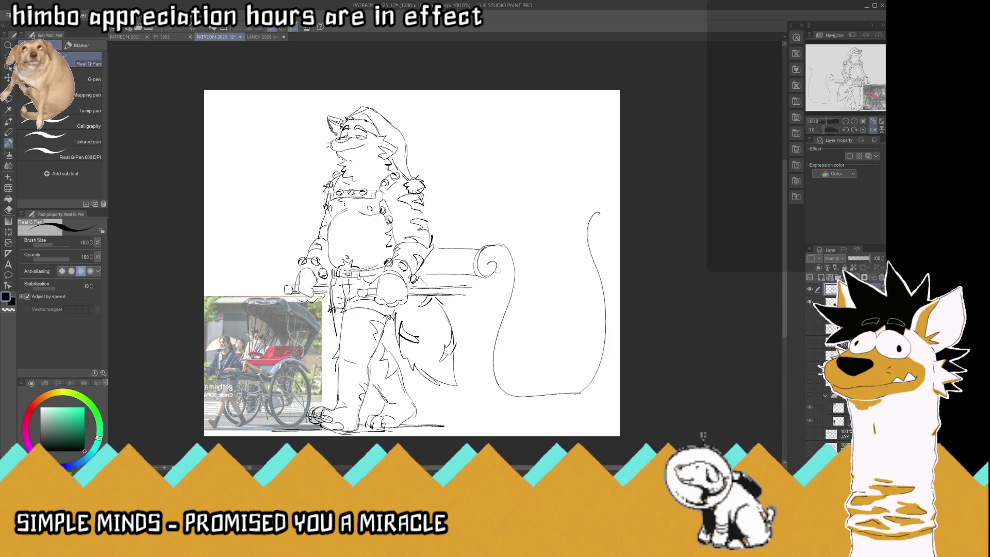
pyautogui.moveTo(497, 287)
pyautogui.mouseDown()
pyautogui.moveTo(476, 343)
pyautogui.moveTo(491, 400)
pyautogui.moveTo(583, 396)
pyautogui.mouseUp()
pyautogui.moveTo(496, 270)
pyautogui.mouseDown()
pyautogui.moveTo(470, 338)
pyautogui.moveTo(474, 371)
pyautogui.moveTo(508, 406)
pyautogui.mouseUp()
# - Lengthen the pole toward the sleigh, then draw the sleigh's bottom edge and erase its lower curves
pyautogui.moveTo(468, 284); pyautogui.dragTo(489, 289)
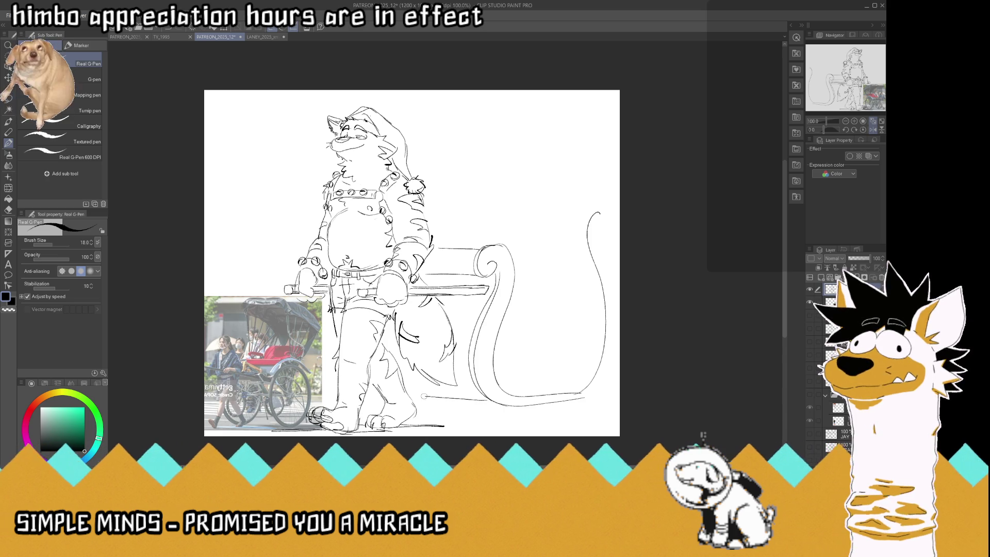
pyautogui.moveTo(419, 396); pyautogui.dragTo(523, 397)
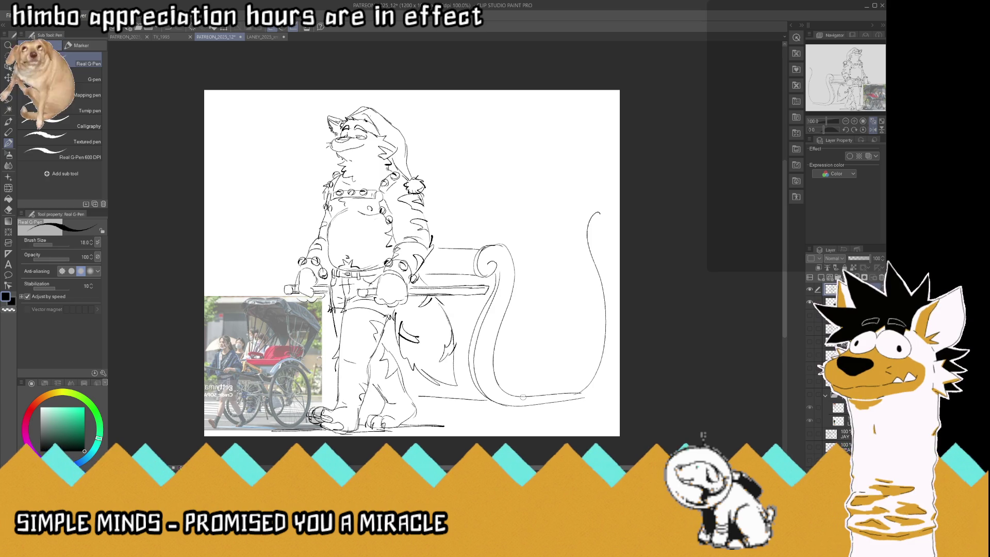
pyautogui.moveTo(419, 397); pyautogui.dragTo(503, 400)
pyautogui.moveTo(477, 366)
pyautogui.mouseDown()
pyautogui.moveTo(506, 388)
pyautogui.moveTo(600, 376)
pyautogui.mouseUp()
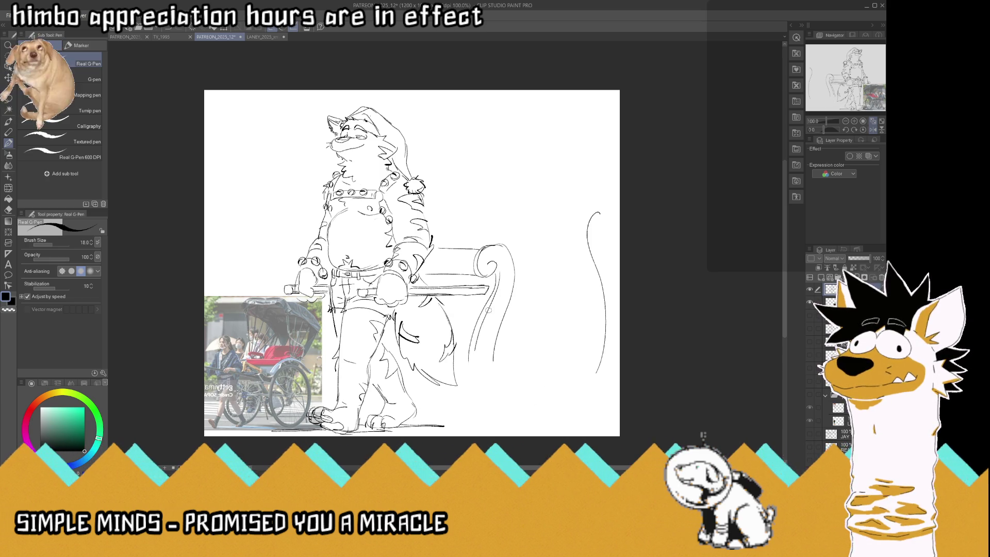
# - Rework the sleigh's bottom and lower-left curve, then draw its rising curled front and seat edge
pyautogui.moveTo(563, 390)
pyautogui.mouseDown()
pyautogui.moveTo(523, 391)
pyautogui.moveTo(475, 322)
pyautogui.moveTo(541, 371)
pyautogui.moveTo(581, 366)
pyautogui.moveTo(592, 378)
pyautogui.moveTo(549, 392)
pyautogui.mouseUp()
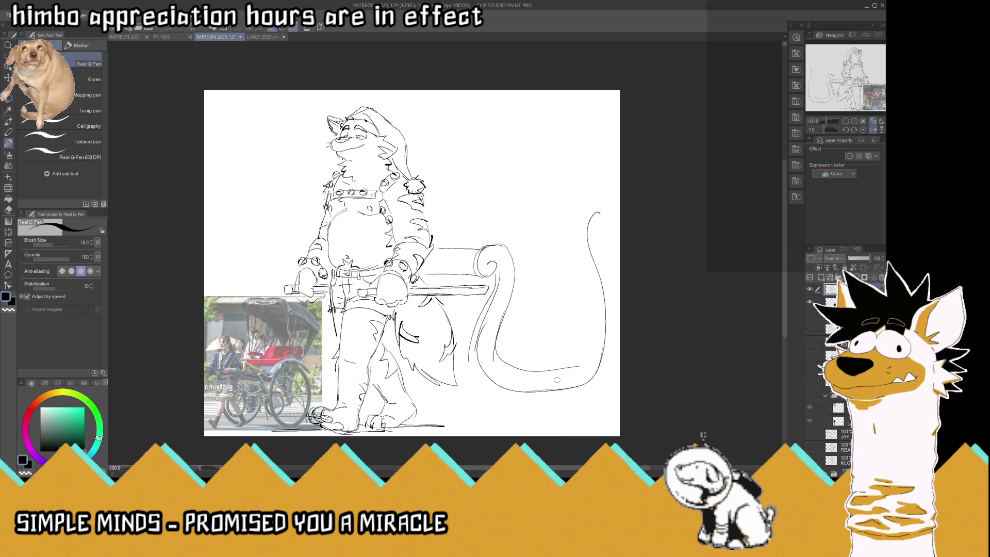
pyautogui.moveTo(494, 309); pyautogui.dragTo(484, 352)
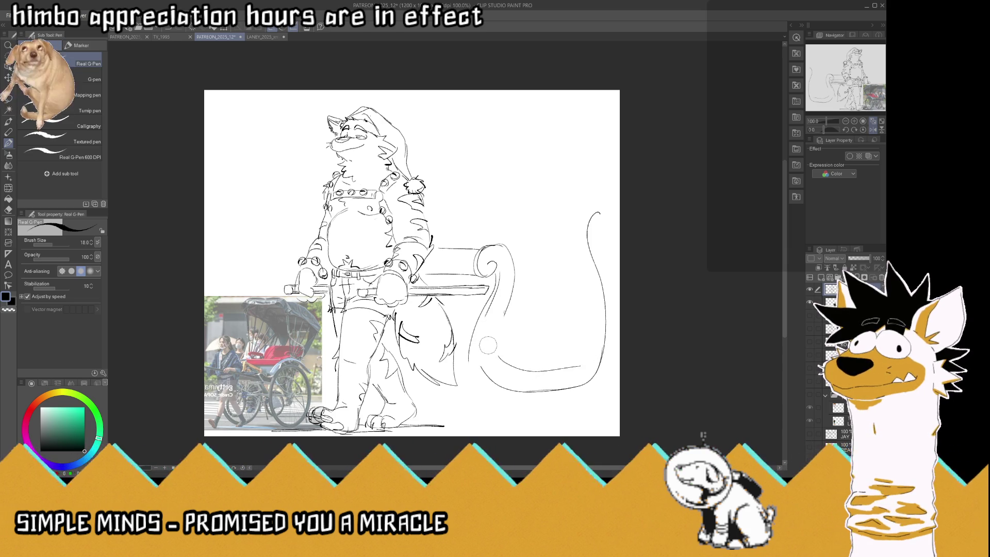
pyautogui.moveTo(467, 341)
pyautogui.mouseDown()
pyautogui.moveTo(490, 379)
pyautogui.moveTo(498, 292)
pyautogui.mouseUp()
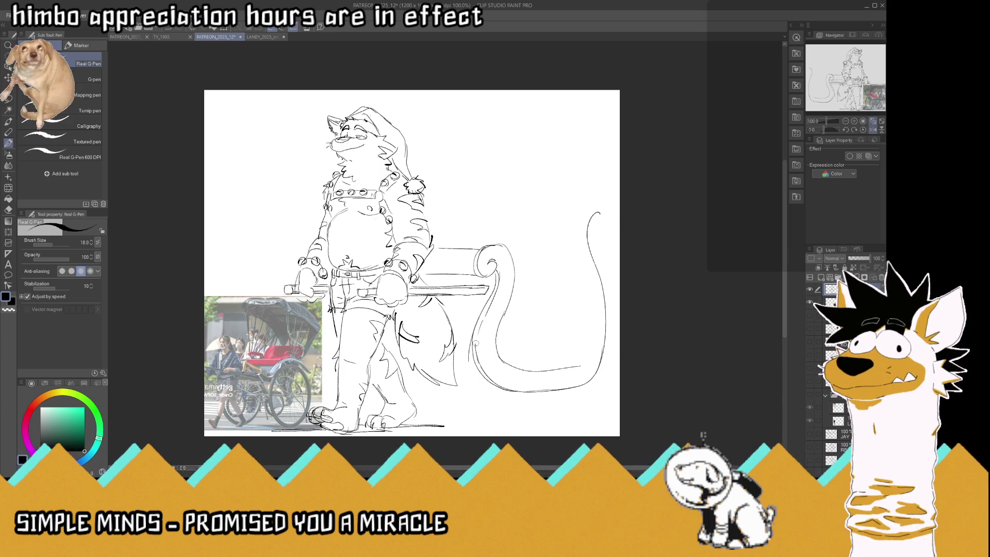
pyautogui.moveTo(568, 369); pyautogui.dragTo(590, 300)
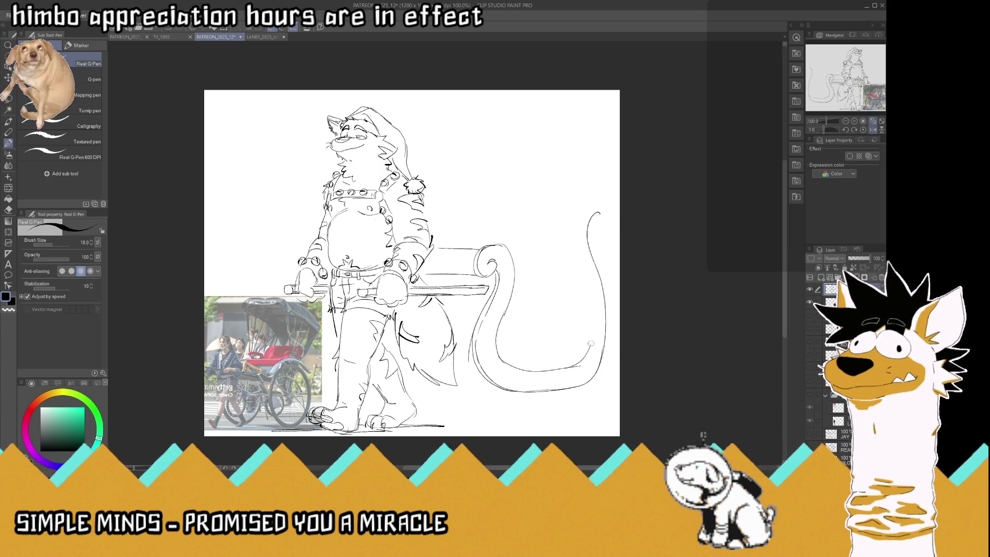
pyautogui.moveTo(571, 255)
pyautogui.mouseDown()
pyautogui.moveTo(595, 201)
pyautogui.moveTo(608, 215)
pyautogui.moveTo(586, 201)
pyautogui.mouseUp()
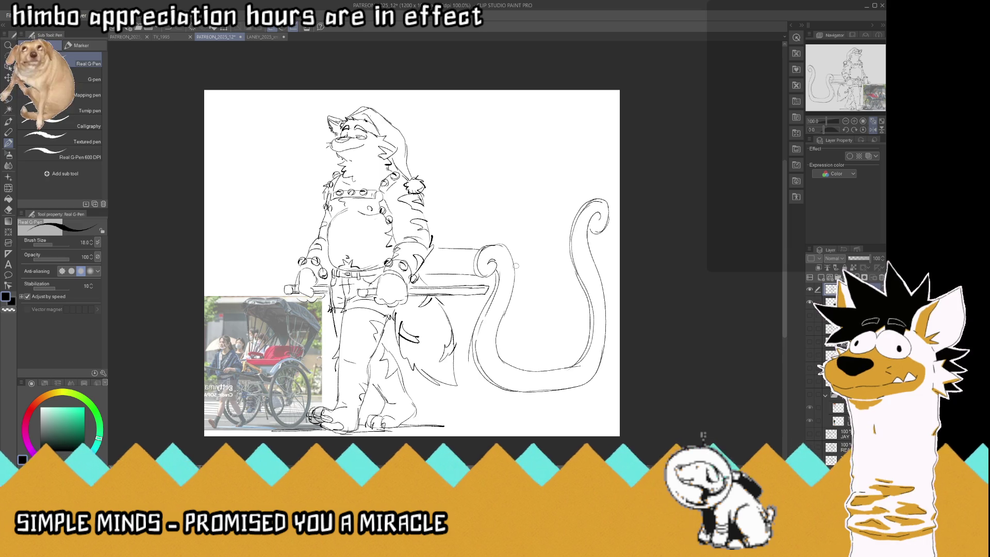
pyautogui.moveTo(517, 266); pyautogui.dragTo(566, 262)
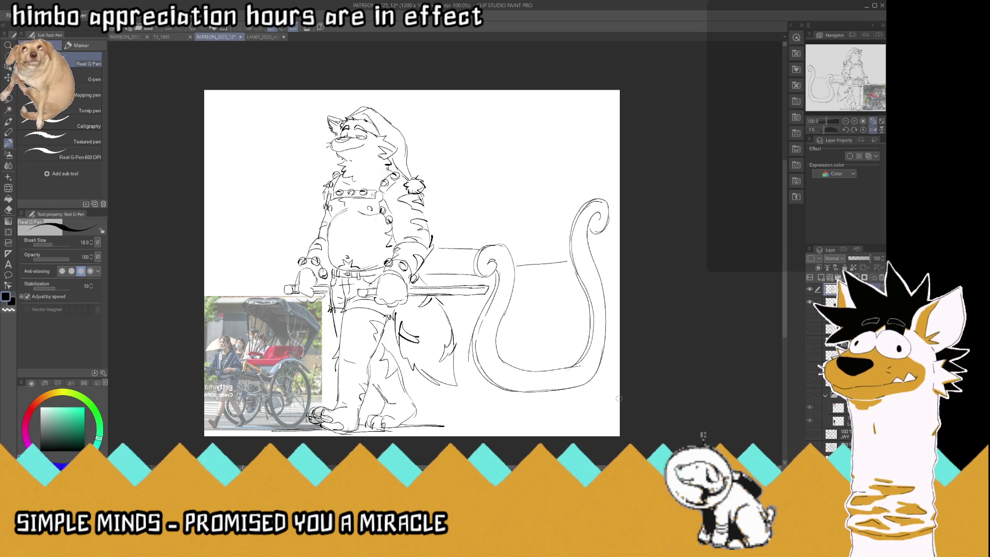
# - Add a side swirl, the sleigh body's bottom edge, curled runners and short ground lines
pyautogui.moveTo(533, 309)
pyautogui.mouseDown()
pyautogui.moveTo(534, 290)
pyautogui.moveTo(567, 330)
pyautogui.moveTo(573, 324)
pyautogui.mouseUp()
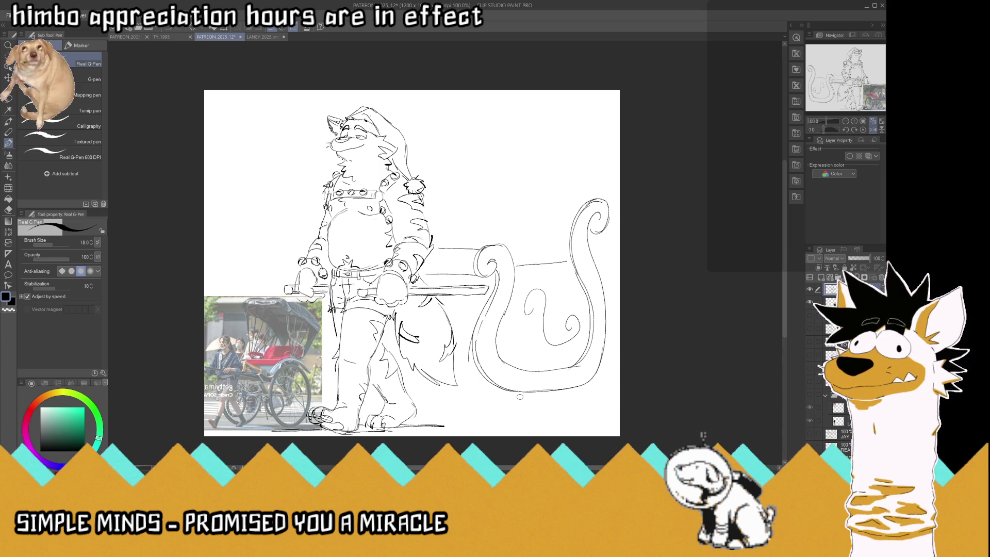
pyautogui.moveTo(515, 394)
pyautogui.mouseDown()
pyautogui.moveTo(470, 401)
pyautogui.moveTo(477, 420)
pyautogui.moveTo(592, 416)
pyautogui.moveTo(603, 400)
pyautogui.moveTo(563, 423)
pyautogui.moveTo(618, 415)
pyautogui.moveTo(522, 408)
pyautogui.mouseUp()
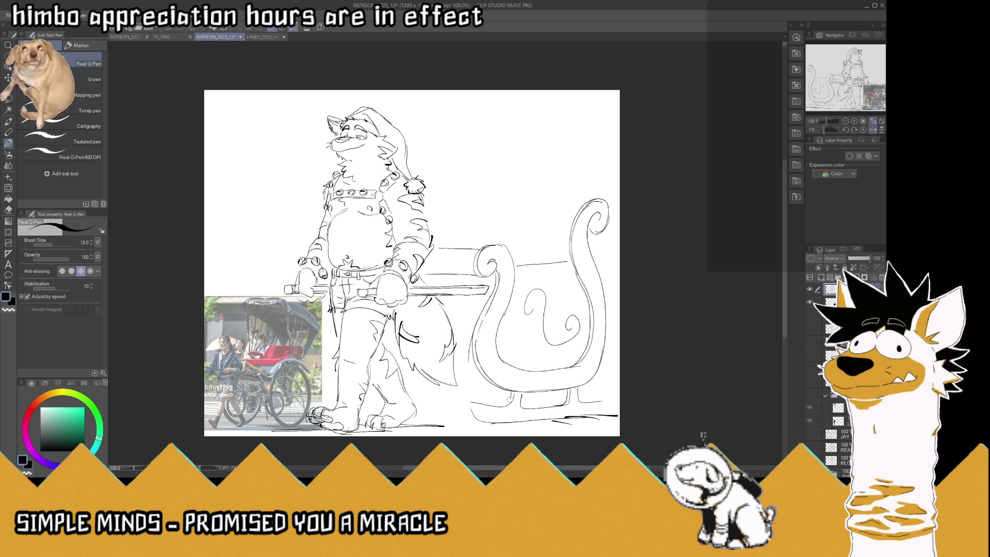
pyautogui.moveTo(507, 394); pyautogui.dragTo(496, 415)
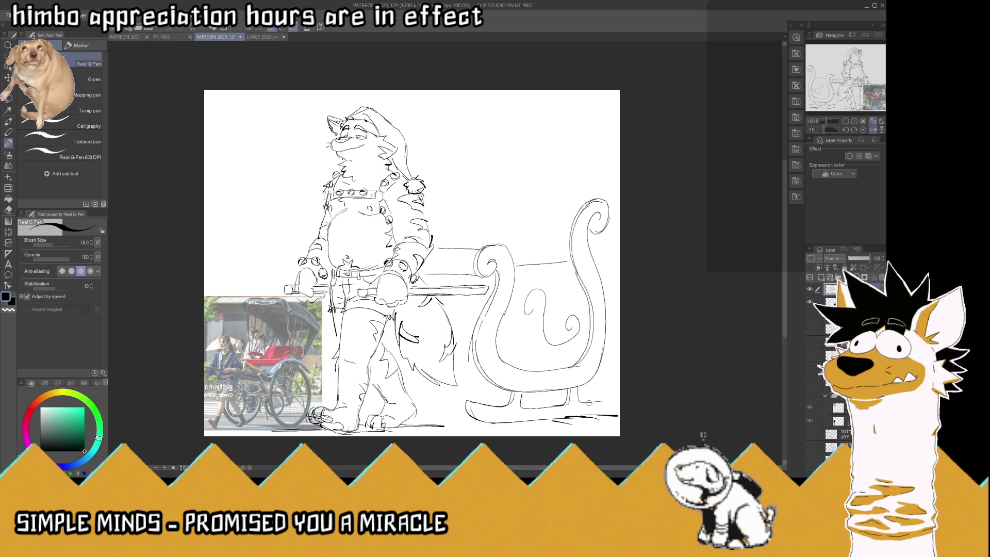
pyautogui.moveTo(592, 402); pyautogui.dragTo(617, 412)
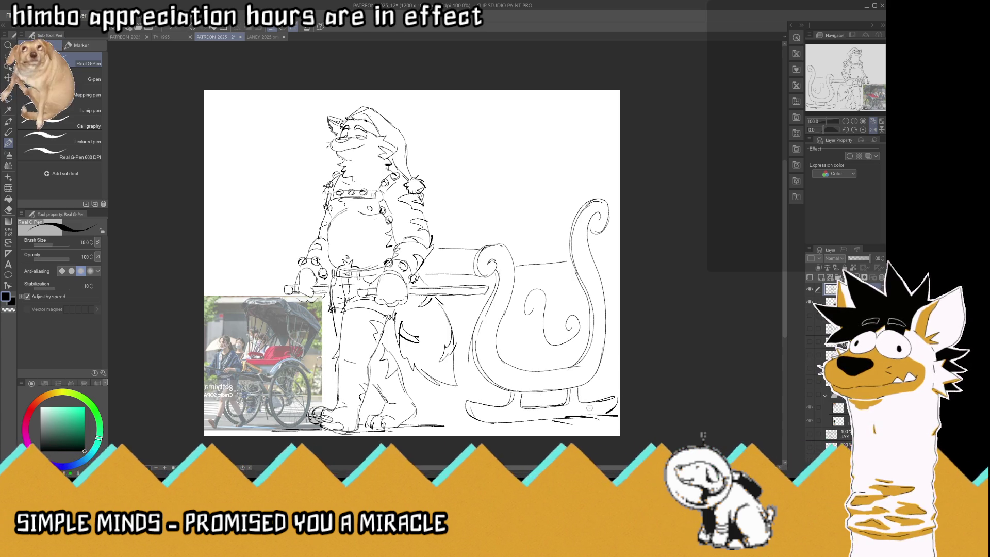
pyautogui.moveTo(458, 408); pyautogui.dragTo(426, 407)
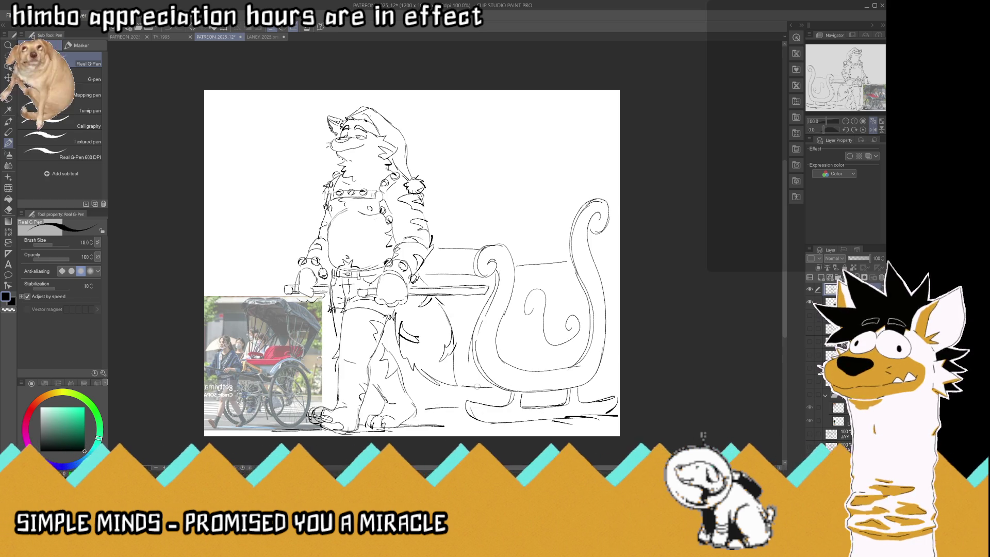
pyautogui.moveTo(490, 385)
pyautogui.mouseDown()
pyautogui.moveTo(410, 385)
pyautogui.moveTo(480, 385)
pyautogui.mouseUp()
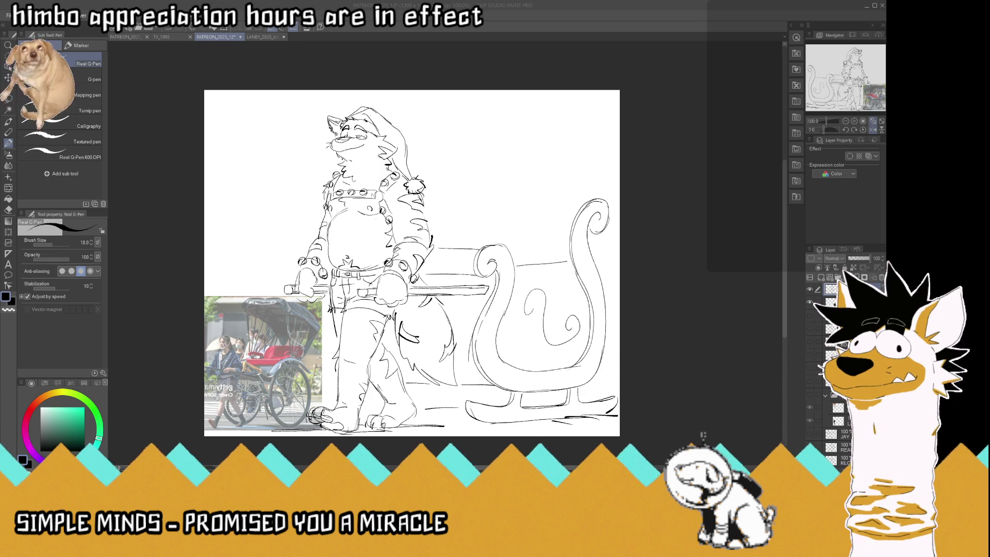
# - Draw a curve across the sleigh's back and begin the sack outline at its top right
pyautogui.click(564, 256)
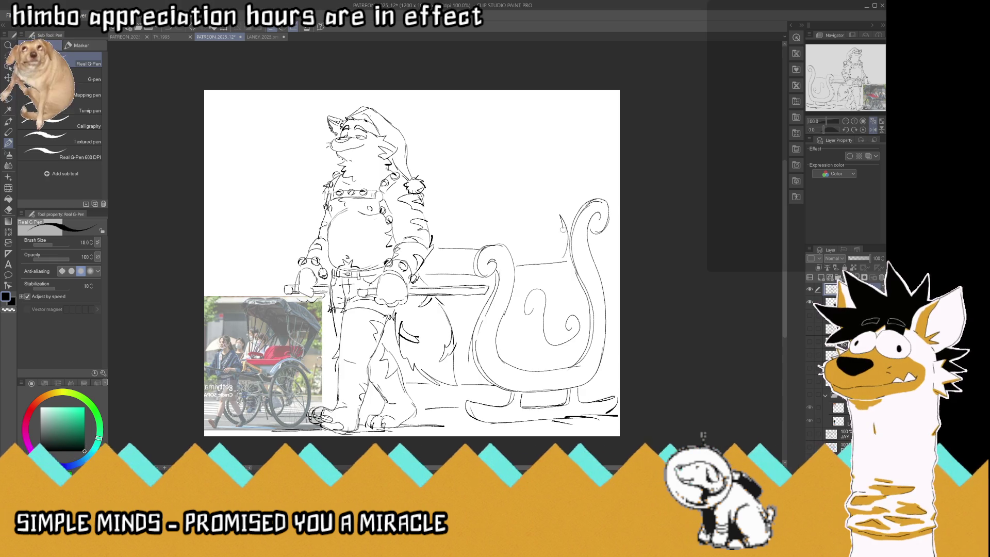
pyautogui.moveTo(551, 211)
pyautogui.mouseDown()
pyautogui.moveTo(480, 232)
pyautogui.moveTo(442, 229)
pyautogui.moveTo(455, 220)
pyautogui.mouseUp()
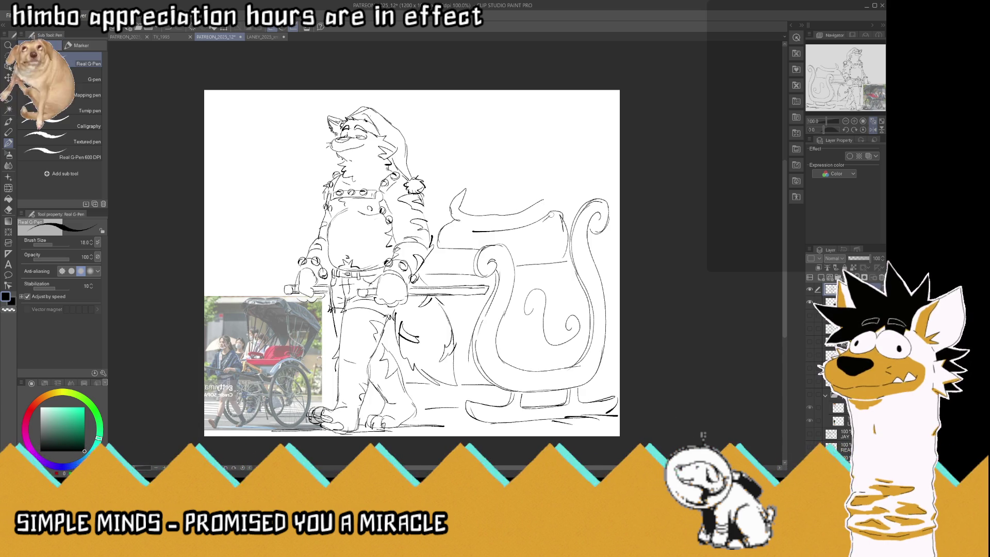
pyautogui.moveTo(559, 202); pyautogui.dragTo(545, 183)
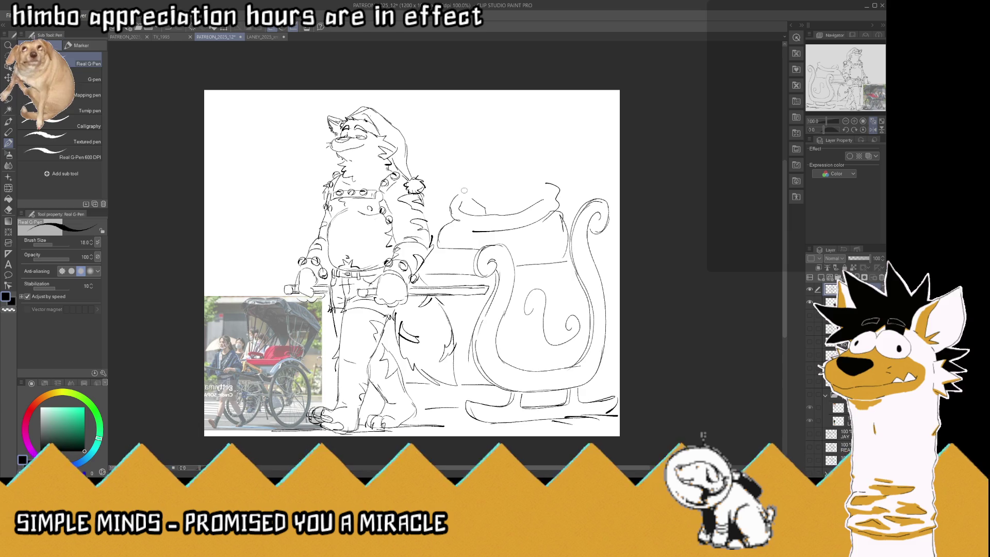
# - Draw the sack's gathered top edge and a little bear head peeking out, redoing its snout
pyautogui.moveTo(461, 196); pyautogui.dragTo(464, 210)
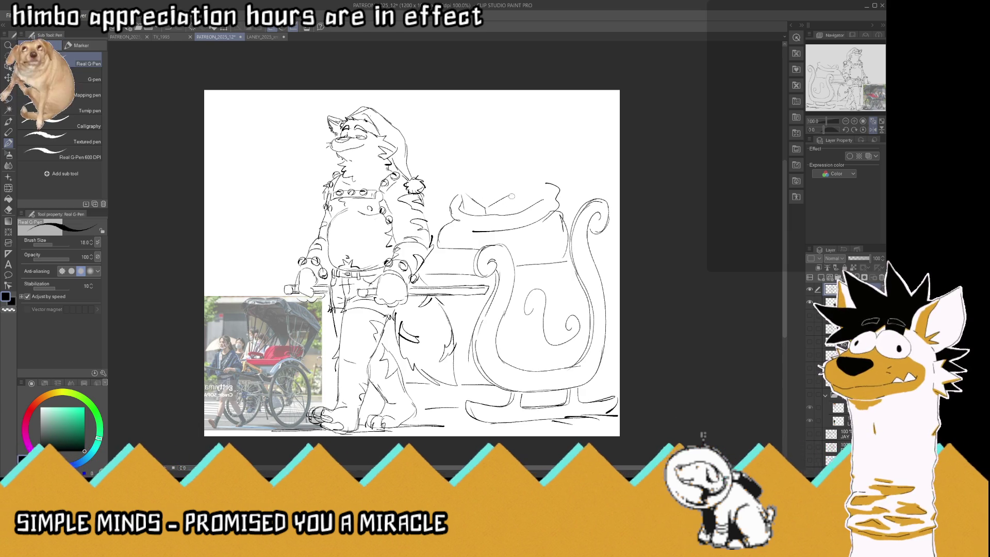
pyautogui.moveTo(512, 191); pyautogui.dragTo(489, 179)
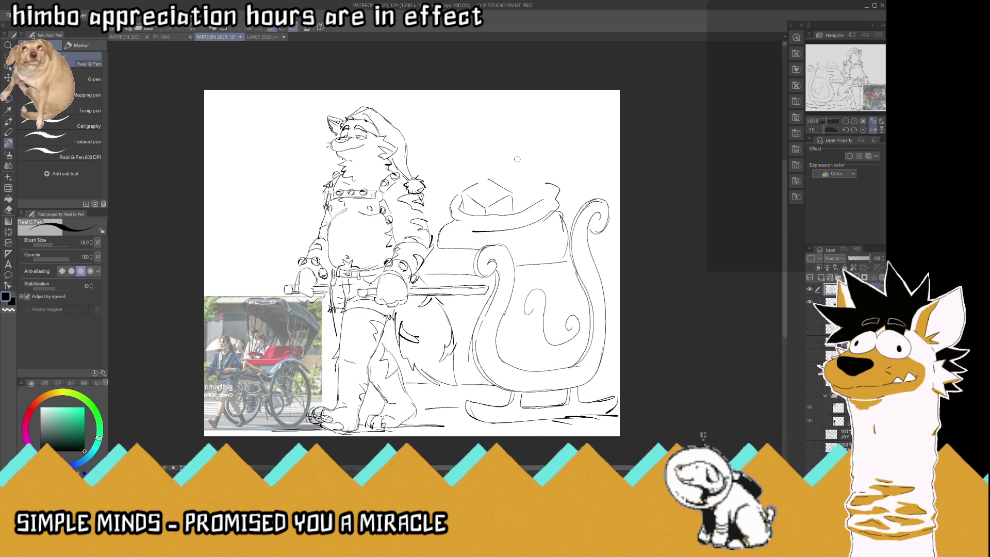
pyautogui.moveTo(554, 184); pyautogui.dragTo(542, 198)
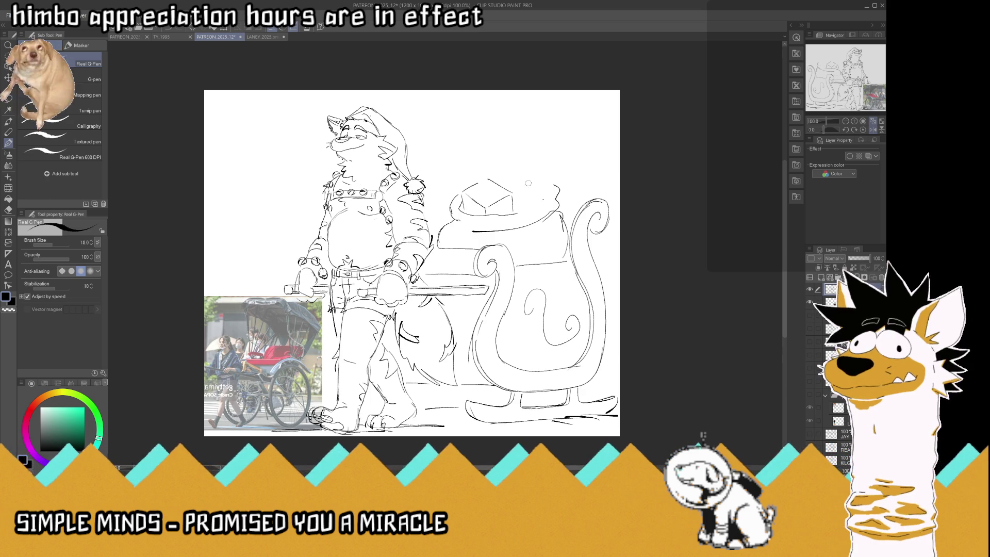
pyautogui.moveTo(523, 201); pyautogui.dragTo(518, 220)
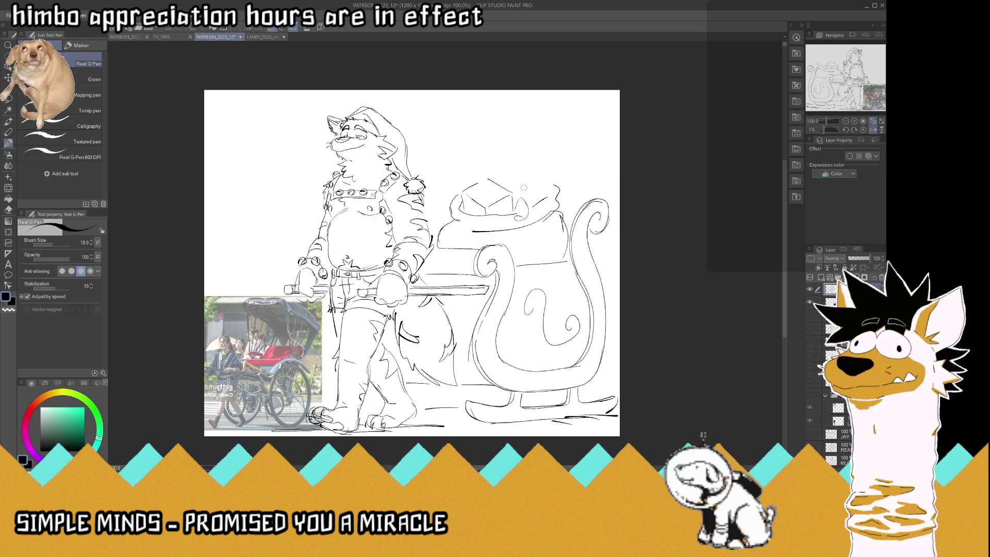
pyautogui.moveTo(536, 187)
pyautogui.mouseDown()
pyautogui.moveTo(519, 179)
pyautogui.moveTo(535, 172)
pyautogui.moveTo(544, 195)
pyautogui.mouseUp()
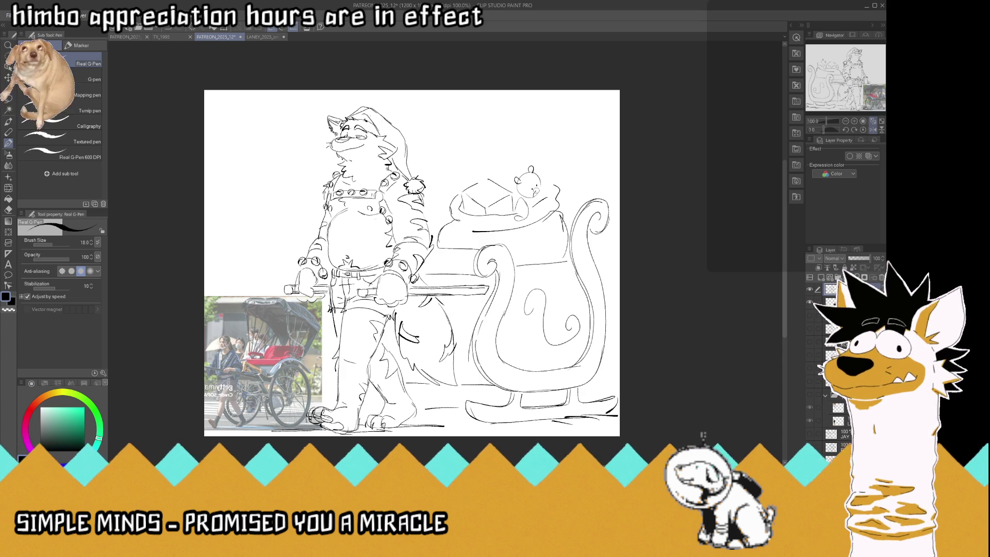
pyautogui.hotkey('ctrl', 'z')
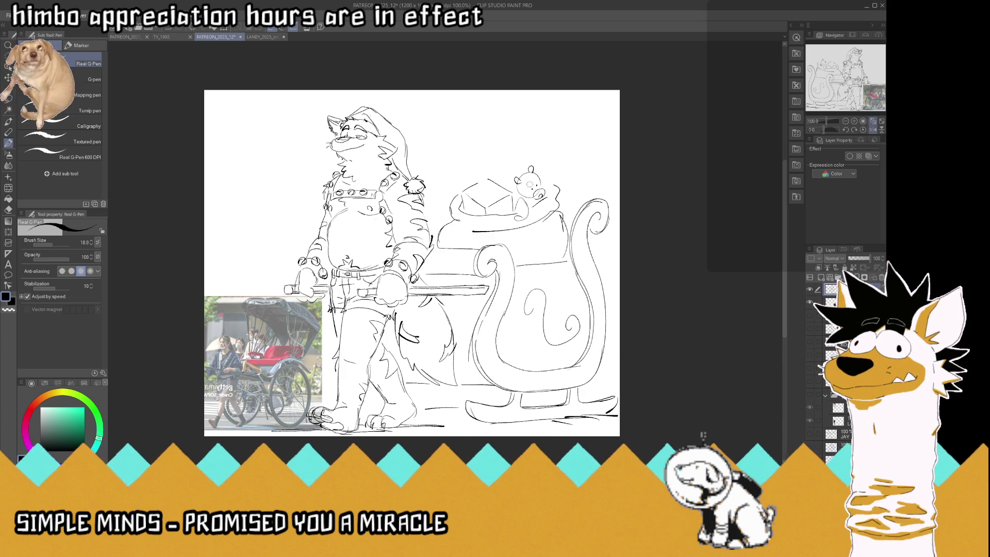
pyautogui.moveTo(534, 189)
pyautogui.mouseDown()
pyautogui.moveTo(542, 195)
pyautogui.moveTo(558, 176)
pyautogui.moveTo(541, 206)
pyautogui.mouseUp()
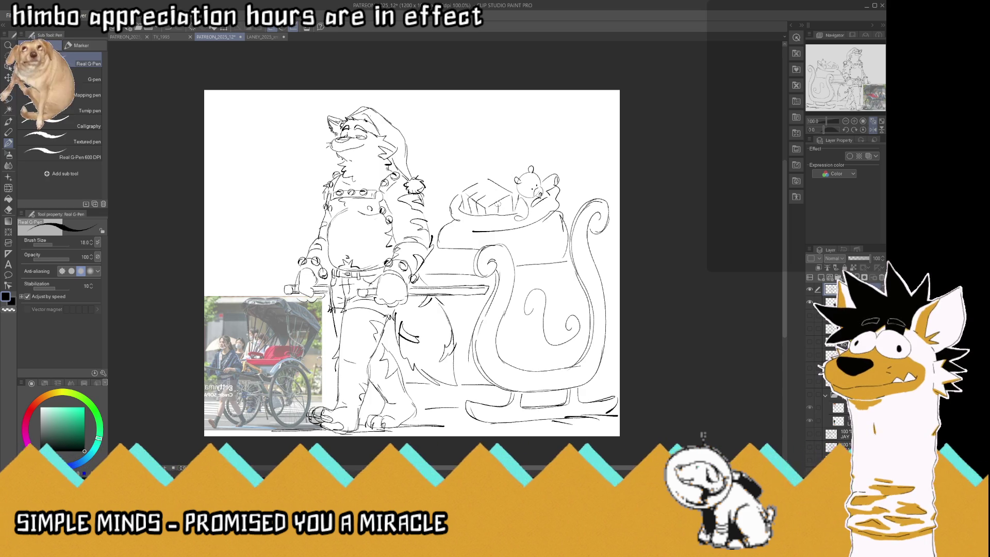
# - Sketch a present poking from the sack, redrawing its lid and adding a bow and ribbon
pyautogui.moveTo(493, 190)
pyautogui.mouseDown()
pyautogui.moveTo(508, 201)
pyautogui.moveTo(503, 214)
pyautogui.mouseUp()
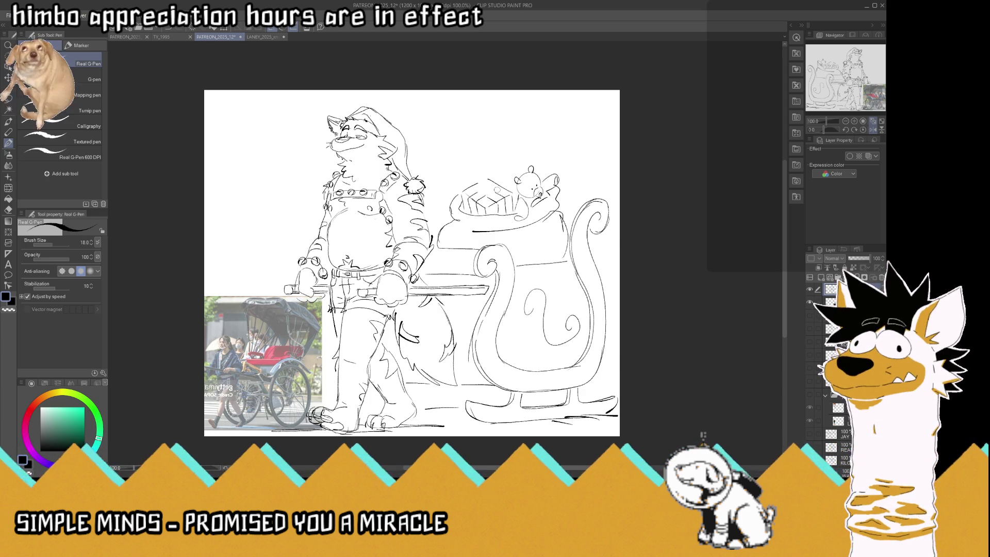
pyautogui.scroll(-2, 476, 163)
pyautogui.scroll(3, 476, 163)
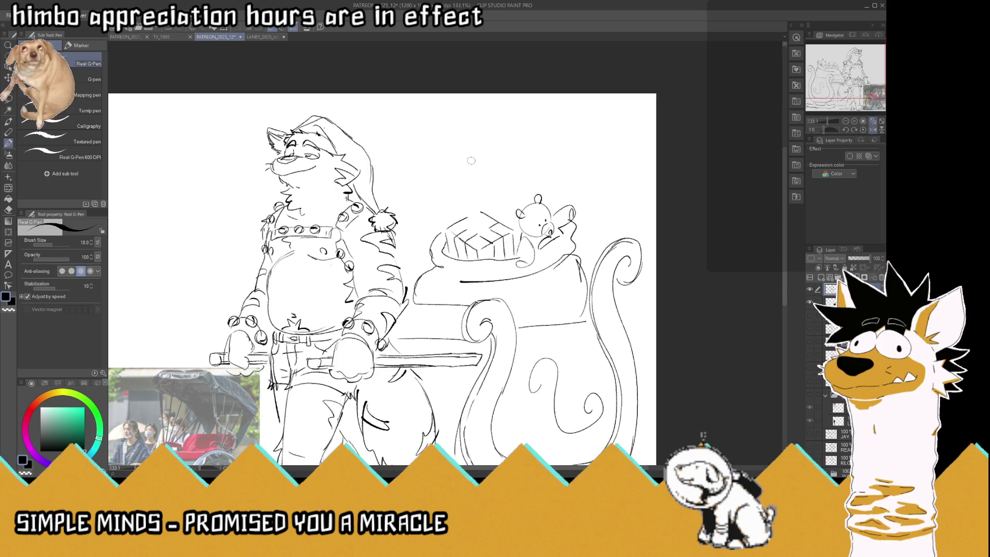
pyautogui.hotkey('ctrl', 'z')
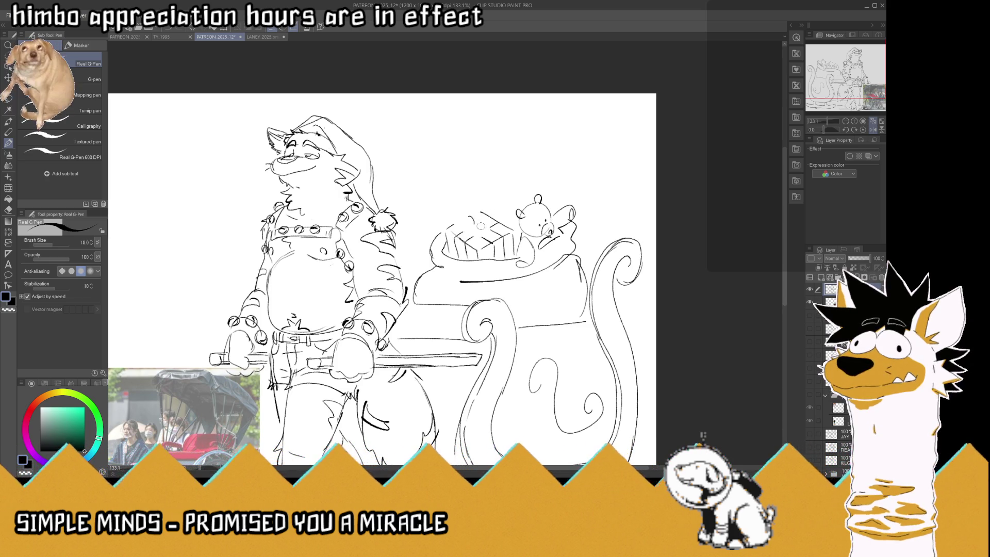
pyautogui.moveTo(471, 237); pyautogui.dragTo(496, 223)
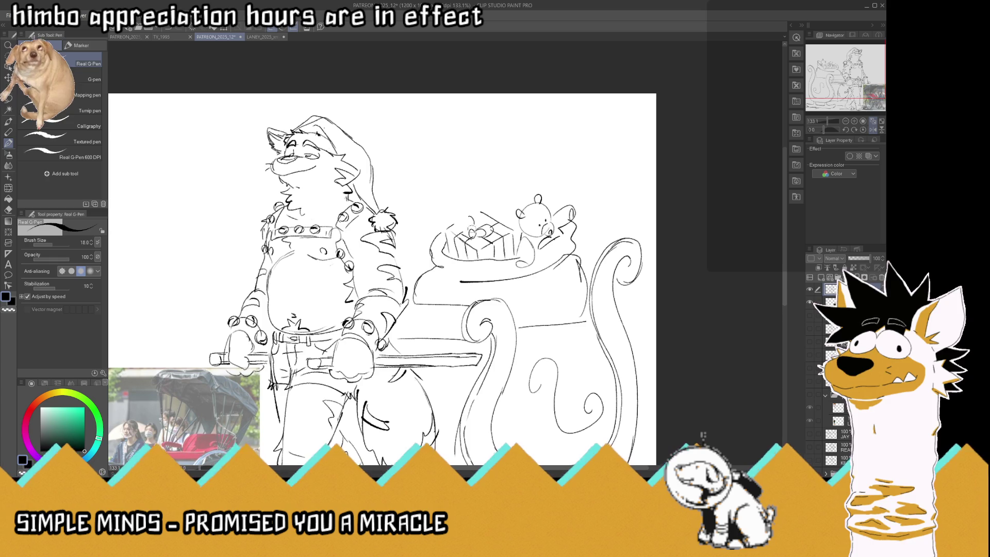
pyautogui.moveTo(464, 223)
pyautogui.mouseDown()
pyautogui.moveTo(484, 213)
pyautogui.moveTo(458, 219)
pyautogui.mouseUp()
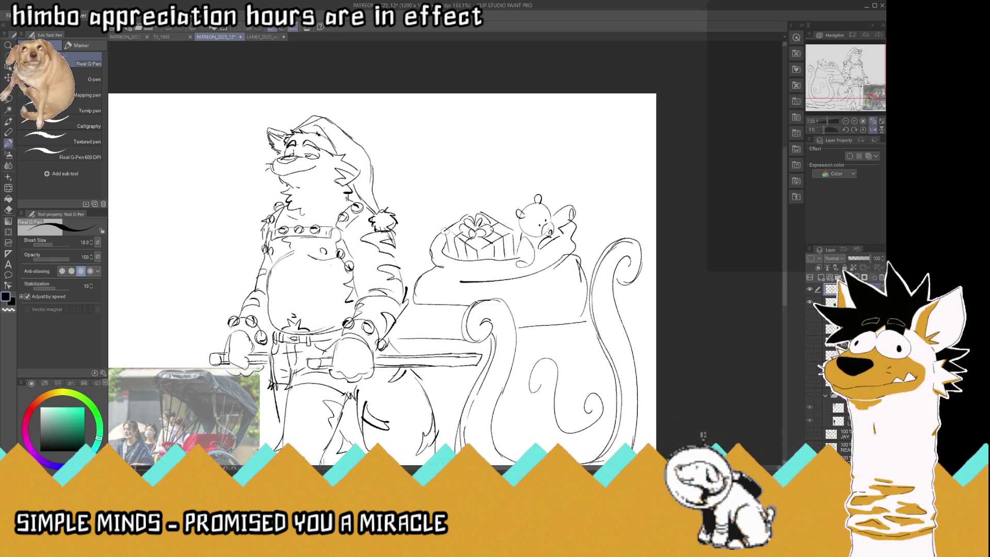
pyautogui.moveTo(503, 247); pyautogui.dragTo(512, 236)
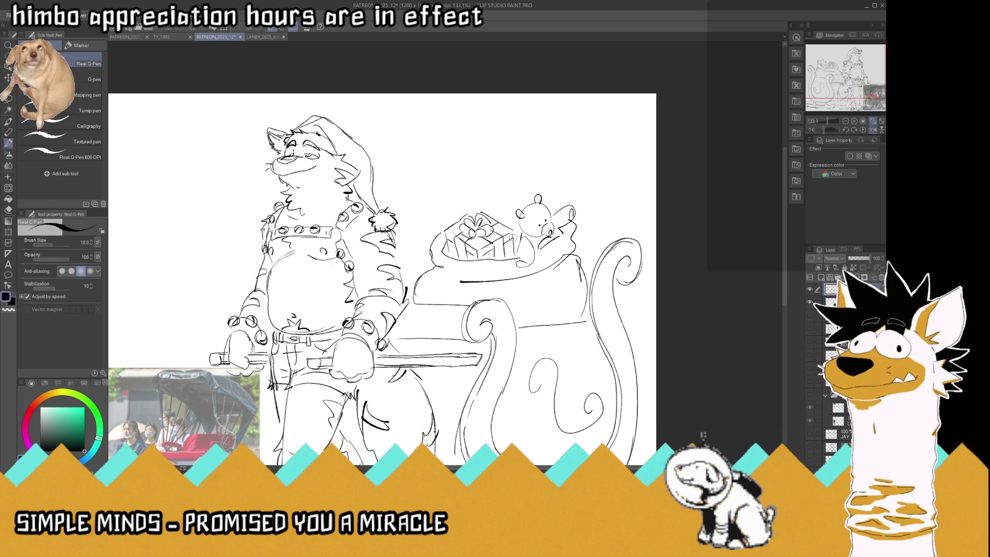
pyautogui.moveTo(442, 250); pyautogui.dragTo(462, 225)
# - Start the side of a box above the sack
pyautogui.scroll(-3, 452, 256)
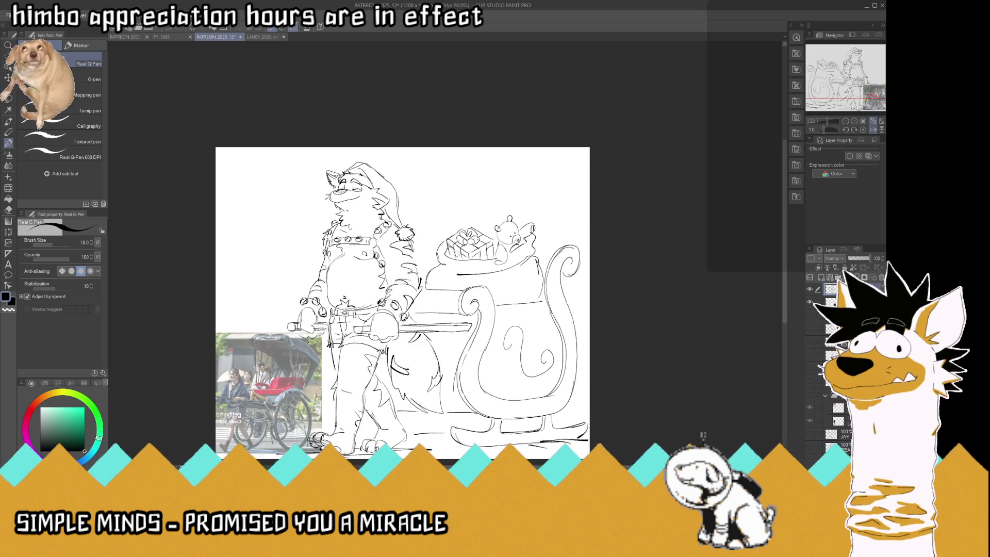
pyautogui.scroll(1, 488, 199)
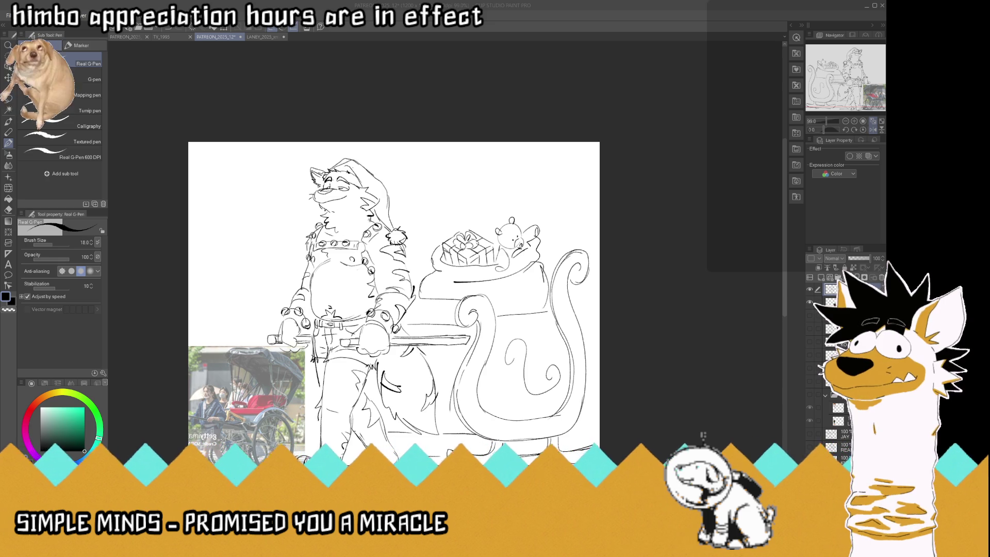
pyautogui.moveTo(493, 229)
pyautogui.mouseDown()
pyautogui.moveTo(506, 197)
pyautogui.moveTo(477, 229)
pyautogui.mouseUp()
# - Outline a tall box above the sack behind the bear, with a ribbon line and bow
pyautogui.hotkey('ctrl', 'z')
pyautogui.hotkey('ctrl', 'z')
pyautogui.moveTo(482, 195)
pyautogui.mouseDown()
pyautogui.moveTo(518, 201)
pyautogui.moveTo(517, 217)
pyautogui.mouseUp()
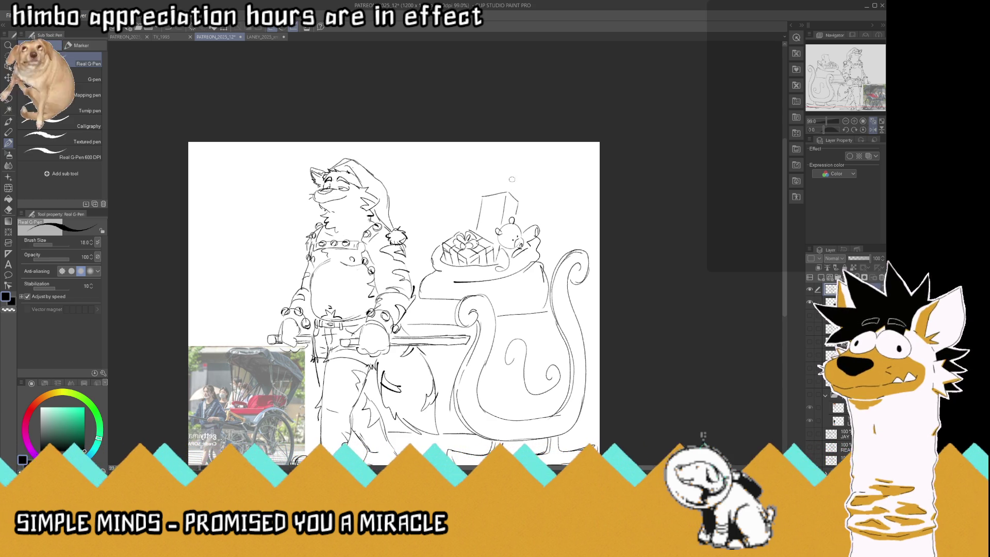
pyautogui.moveTo(487, 235)
pyautogui.mouseDown()
pyautogui.moveTo(493, 208)
pyautogui.moveTo(491, 220)
pyautogui.moveTo(503, 217)
pyautogui.moveTo(495, 224)
pyautogui.moveTo(490, 216)
pyautogui.moveTo(507, 219)
pyautogui.mouseUp()
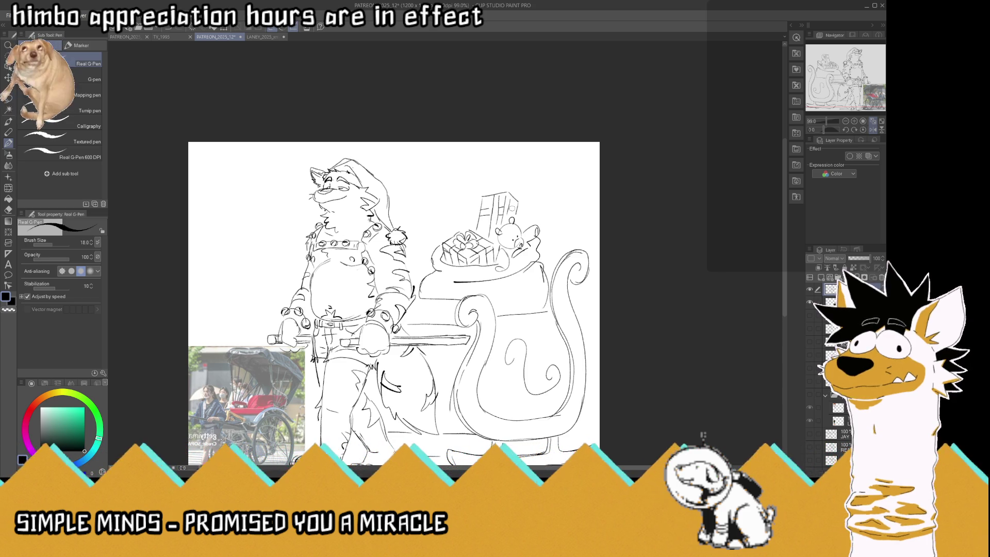
pyautogui.scroll(2, 563, 117)
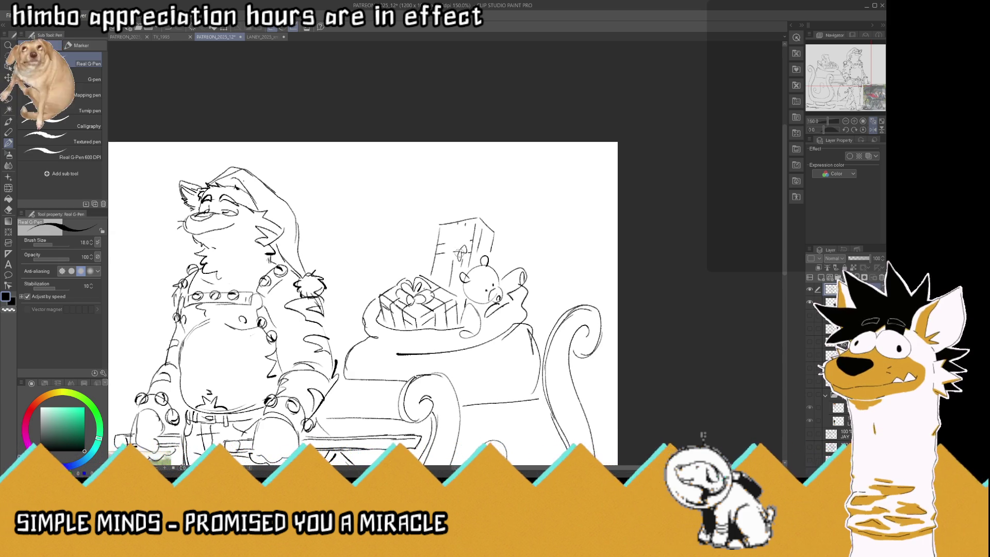
pyautogui.moveTo(453, 254)
pyautogui.mouseDown()
pyautogui.moveTo(447, 241)
pyautogui.moveTo(443, 256)
pyautogui.moveTo(470, 231)
pyautogui.moveTo(462, 230)
pyautogui.mouseUp()
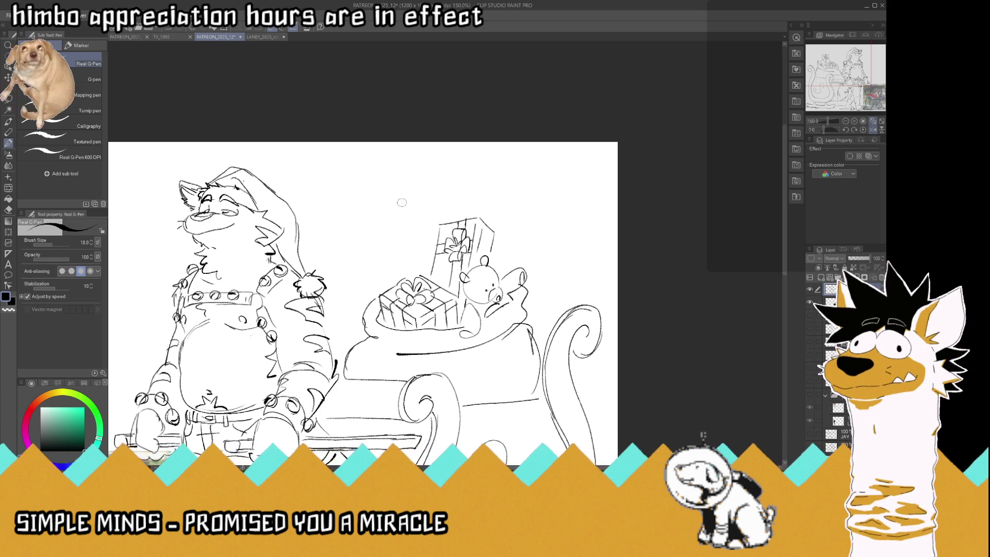
pyautogui.scroll(-3, 414, 172)
pyautogui.scroll(3, 414, 172)
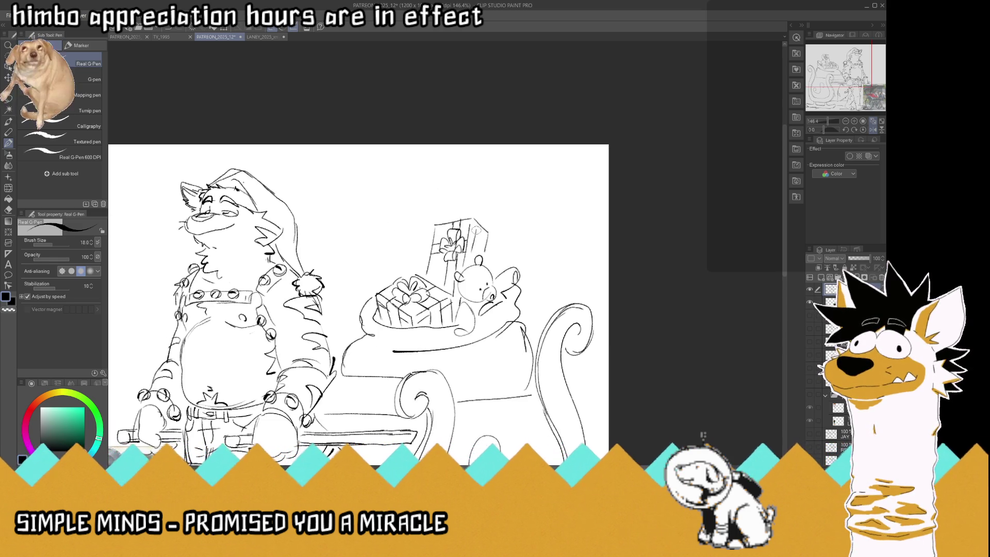
pyautogui.scroll(-2, 474, 250)
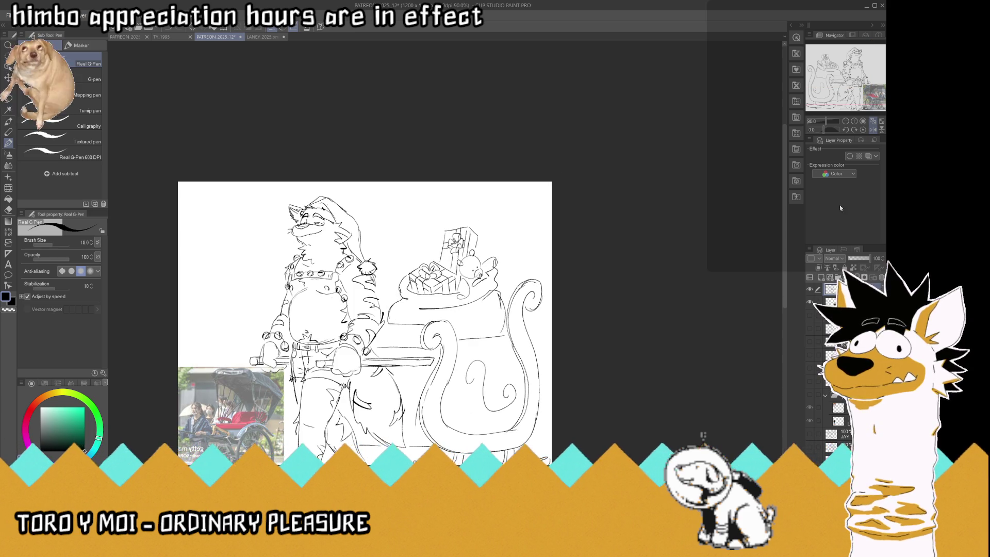
# - Sketch a pointed rocket-like toy, a candy cane and a die-shaped box among the sack's presents
pyautogui.scroll(2, 466, 230)
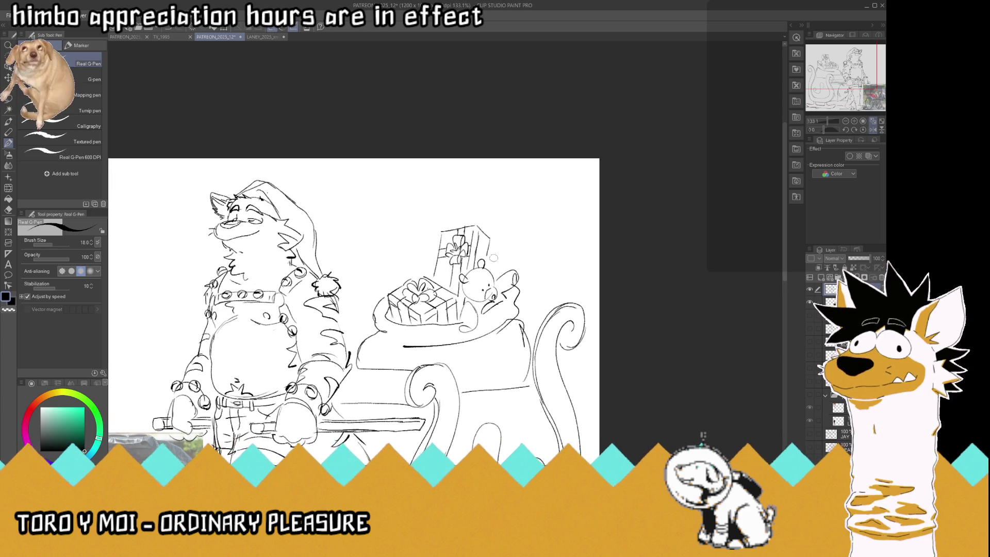
pyautogui.moveTo(486, 263)
pyautogui.mouseDown()
pyautogui.moveTo(512, 237)
pyautogui.moveTo(517, 255)
pyautogui.moveTo(498, 263)
pyautogui.moveTo(519, 225)
pyautogui.moveTo(493, 273)
pyautogui.moveTo(508, 246)
pyautogui.mouseUp()
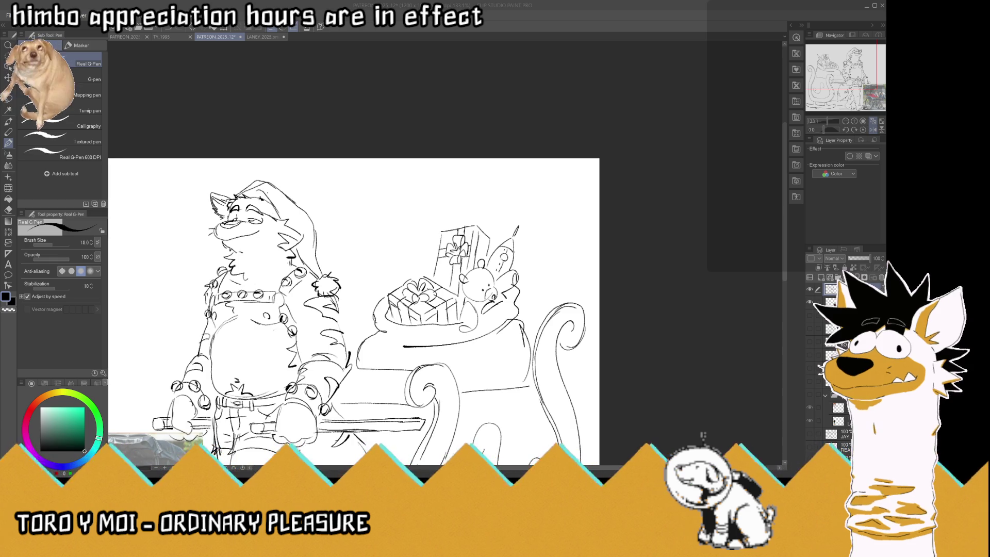
pyautogui.moveTo(413, 262)
pyautogui.mouseDown()
pyautogui.moveTo(404, 267)
pyautogui.moveTo(393, 254)
pyautogui.moveTo(414, 246)
pyautogui.moveTo(426, 254)
pyautogui.moveTo(389, 285)
pyautogui.moveTo(404, 253)
pyautogui.moveTo(413, 260)
pyautogui.moveTo(398, 257)
pyautogui.moveTo(404, 264)
pyautogui.moveTo(432, 238)
pyautogui.moveTo(385, 271)
pyautogui.mouseUp()
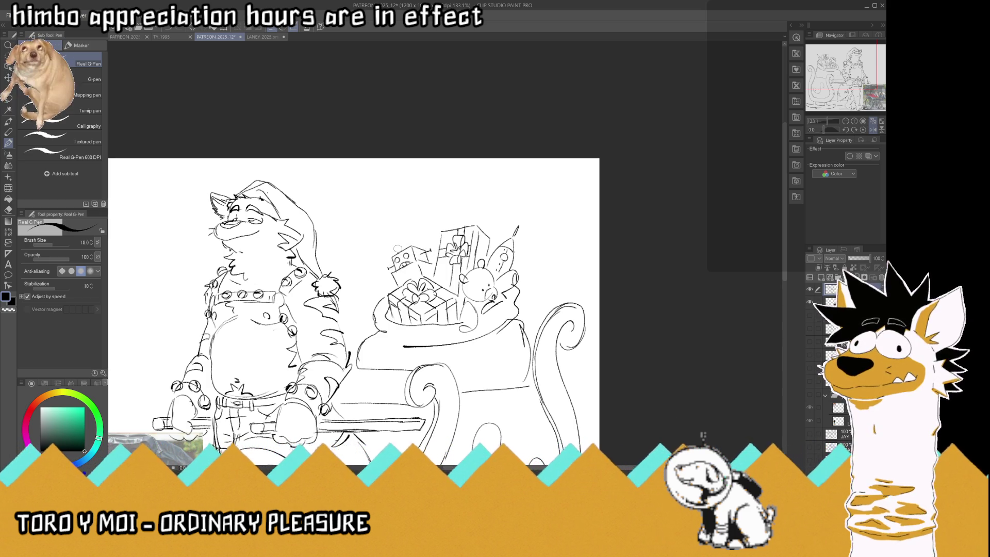
pyautogui.moveTo(411, 239); pyautogui.dragTo(419, 233)
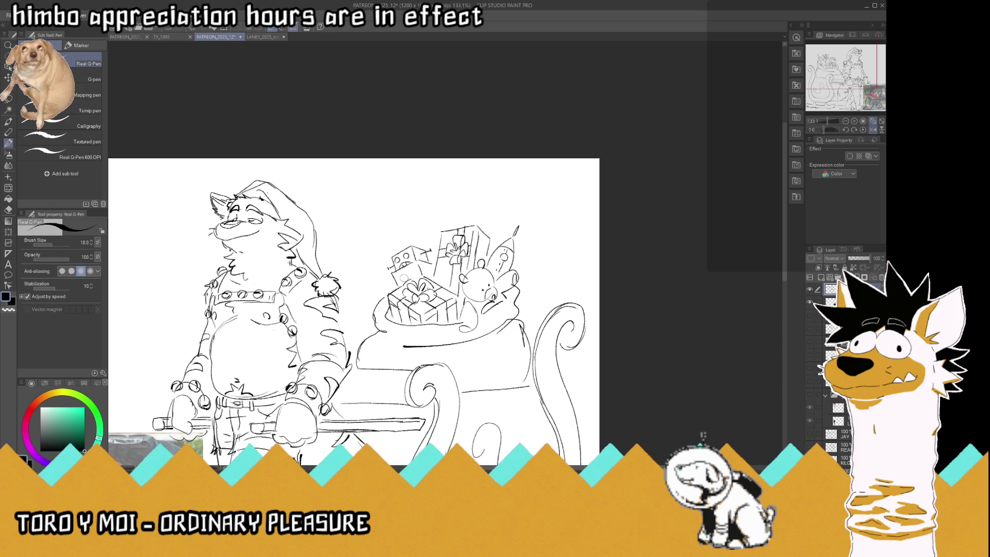
pyautogui.moveTo(400, 275)
pyautogui.mouseDown()
pyautogui.moveTo(379, 290)
pyautogui.moveTo(391, 296)
pyautogui.moveTo(370, 294)
pyautogui.moveTo(383, 295)
pyautogui.mouseUp()
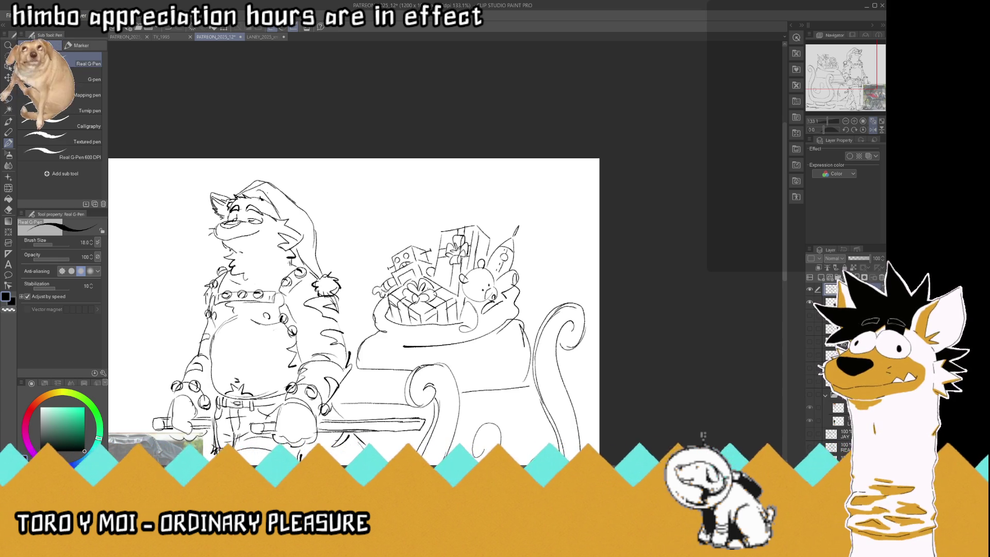
pyautogui.moveTo(430, 270)
pyautogui.mouseDown()
pyautogui.moveTo(448, 259)
pyautogui.moveTo(450, 239)
pyautogui.mouseUp()
# - Try a heart shape above the presents, undo it, then save and zoom out
pyautogui.scroll(-3, 432, 211)
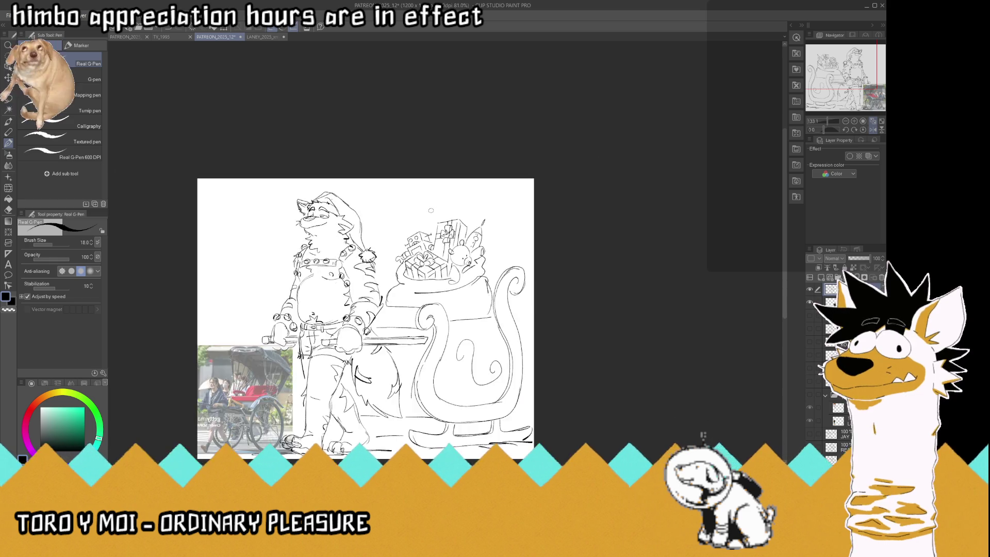
pyautogui.scroll(3, 421, 227)
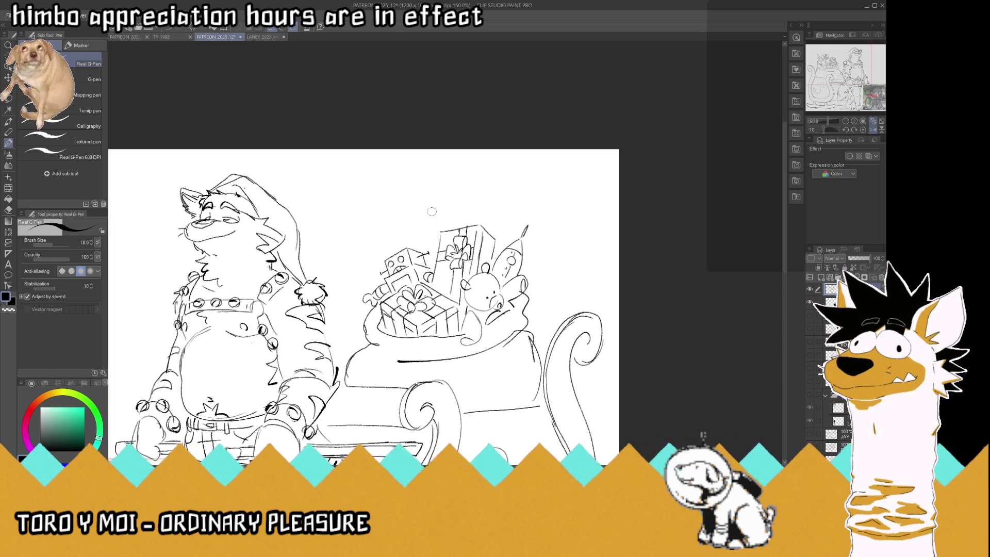
pyautogui.moveTo(412, 242)
pyautogui.mouseDown()
pyautogui.moveTo(420, 215)
pyautogui.moveTo(431, 231)
pyautogui.moveTo(419, 233)
pyautogui.moveTo(428, 216)
pyautogui.moveTo(438, 253)
pyautogui.mouseUp()
pyautogui.hotkey('ctrl', 'z')
pyautogui.hotkey('ctrl', 'z')
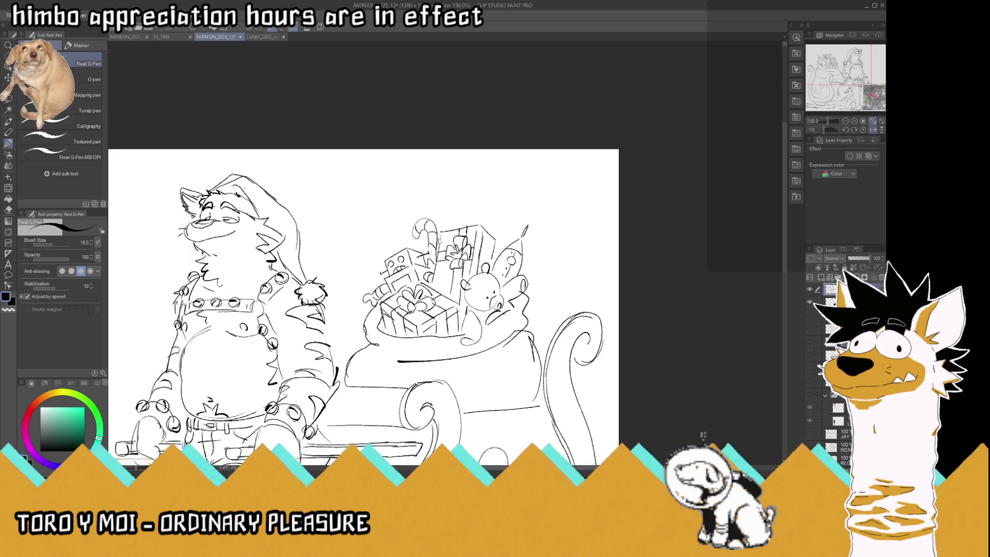
pyautogui.hotkey('ctrl', 's')
pyautogui.hotkey('ctrl', '-')
pyautogui.hotkey('ctrl', '-')
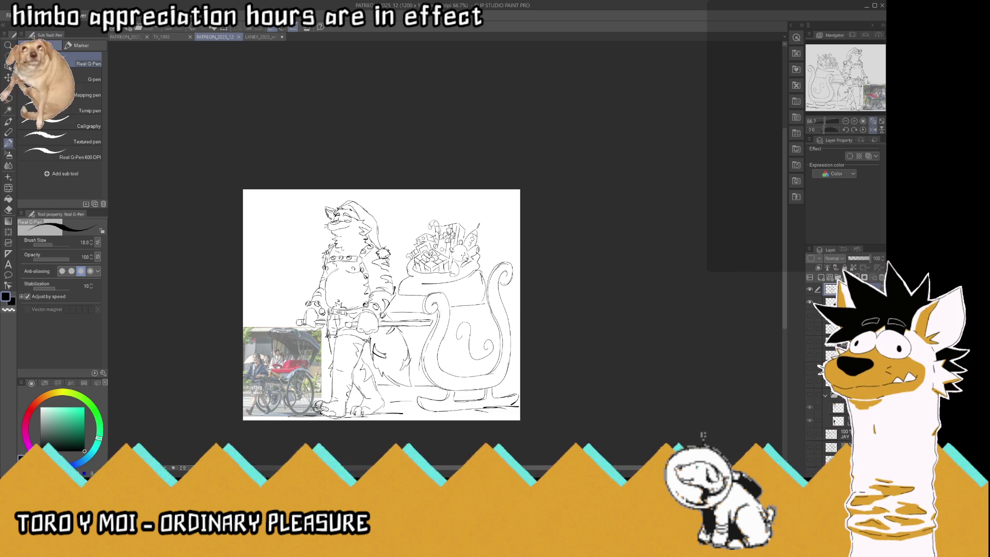
# - Touch up the sleigh, delete the rickshaw reference photo and draw a ground line under the feet
pyautogui.hotkey('ctrl', '+')
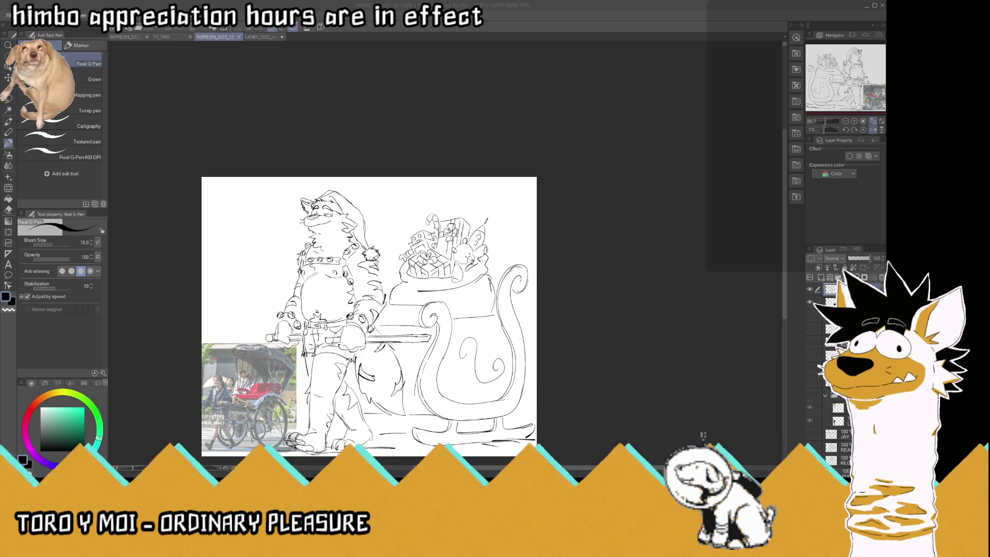
pyautogui.moveTo(464, 310); pyautogui.dragTo(482, 309)
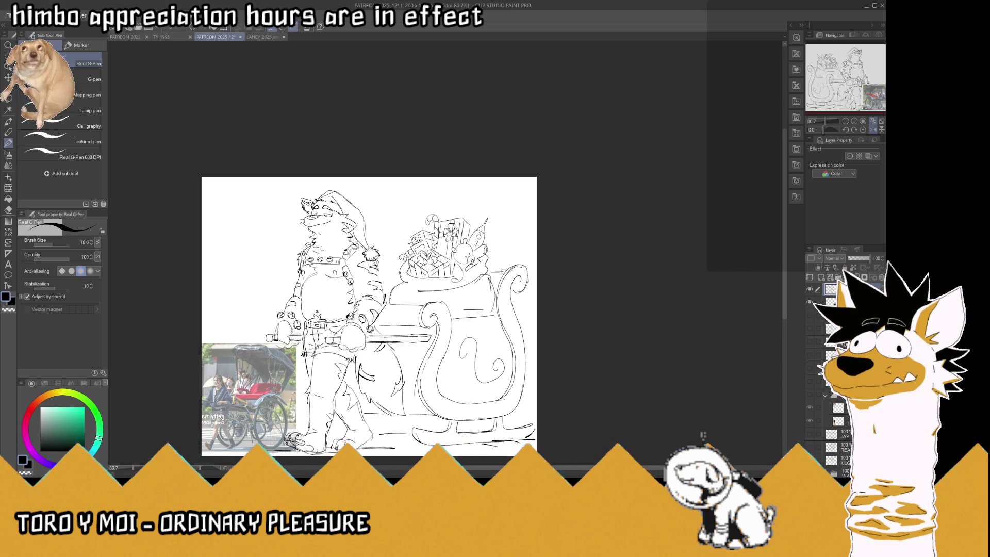
pyautogui.press('Delete')
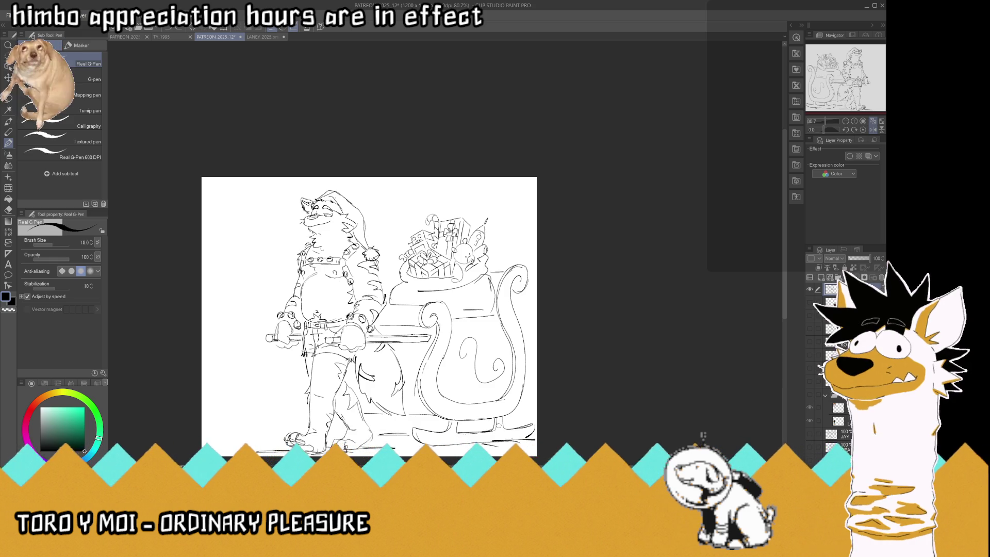
pyautogui.moveTo(256, 452); pyautogui.dragTo(395, 446)
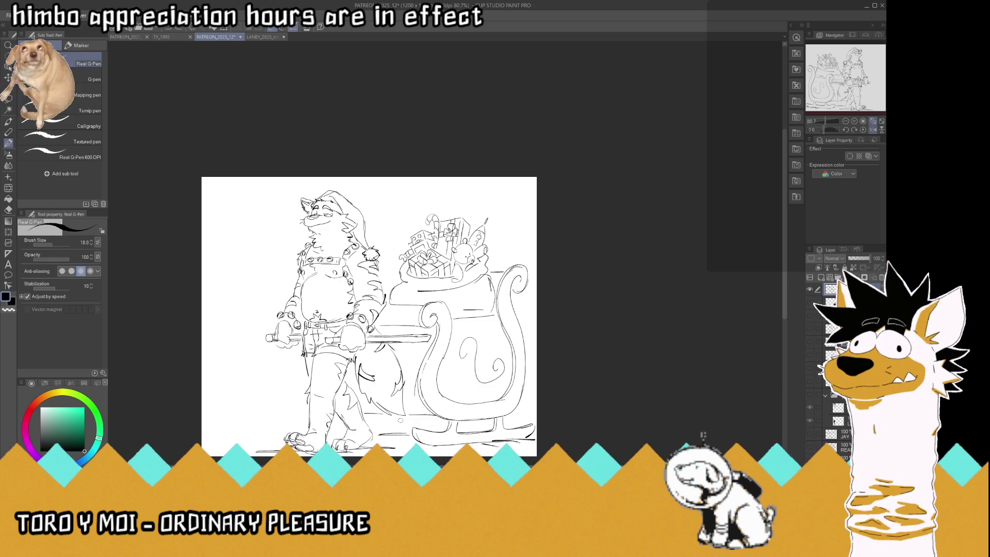
pyautogui.moveTo(366, 413); pyautogui.dragTo(371, 420)
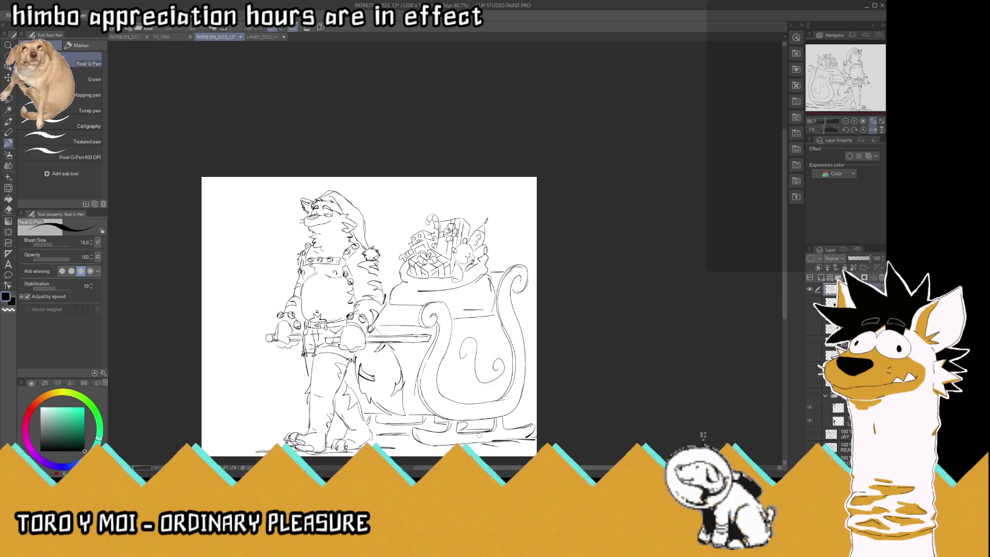
pyautogui.scroll(3, 214, 446)
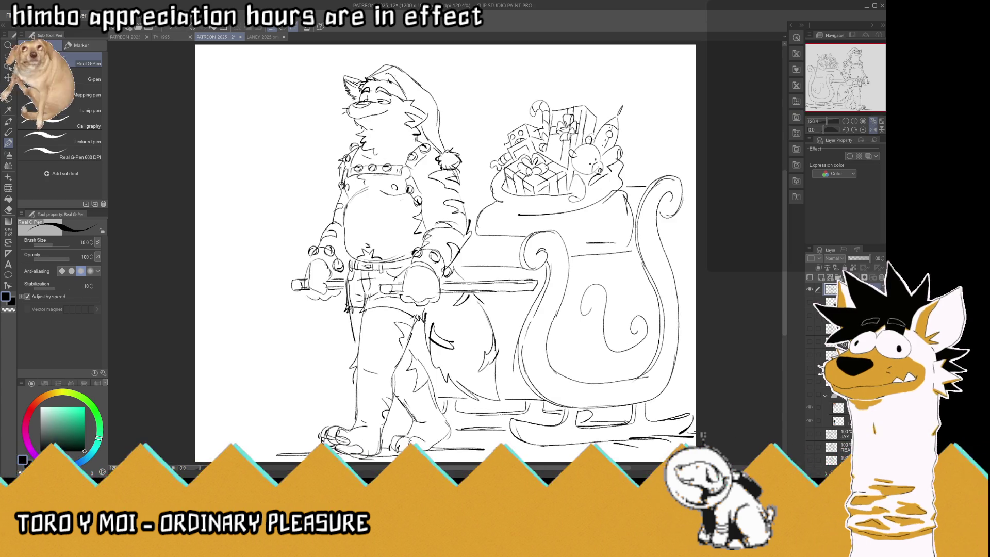
# - Shift the drawing about 39 px left with the Move layer tool, save, and return to the pen
pyautogui.click(9, 78)
pyautogui.moveTo(442, 199); pyautogui.dragTo(422, 197)
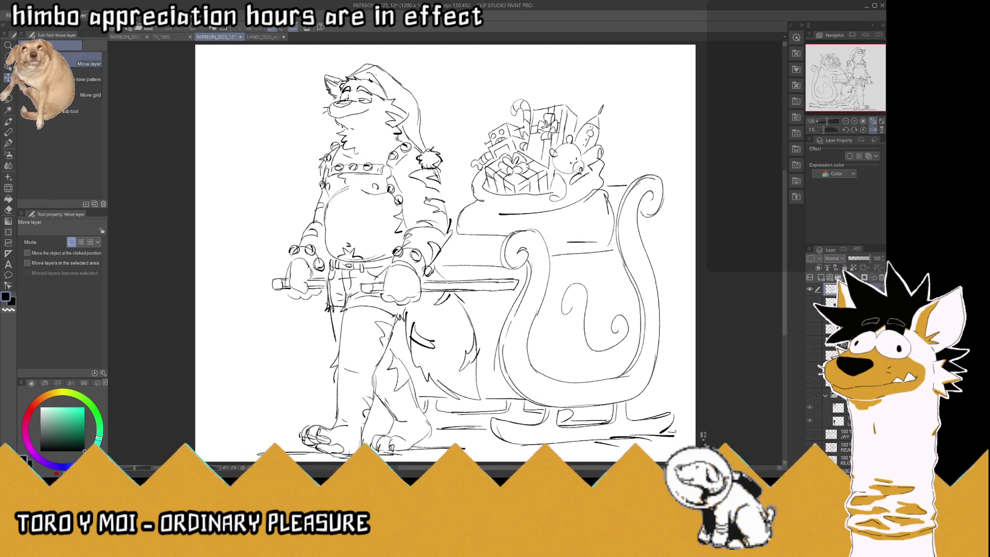
pyautogui.hotkey('ctrl', 's')
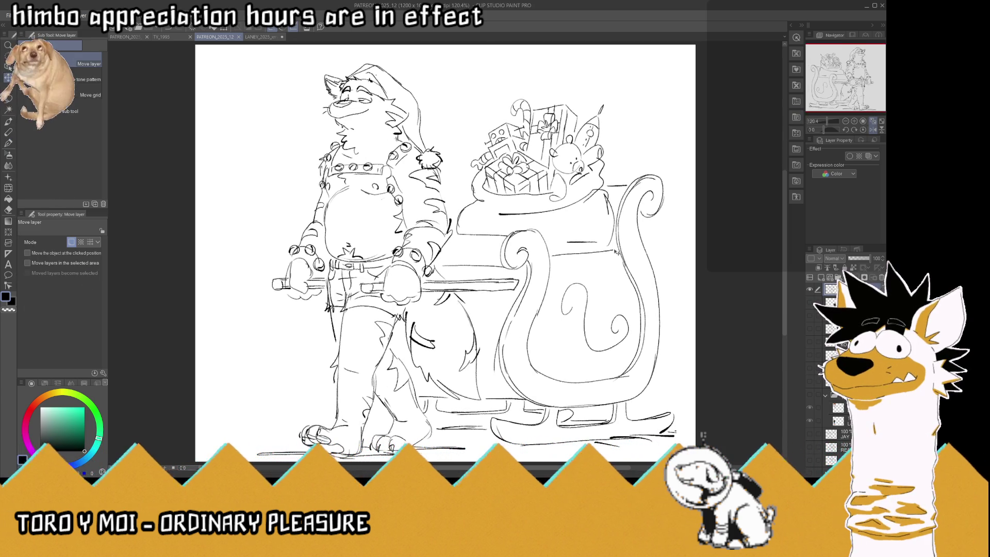
pyautogui.press('p')
pyautogui.click(703, 435)
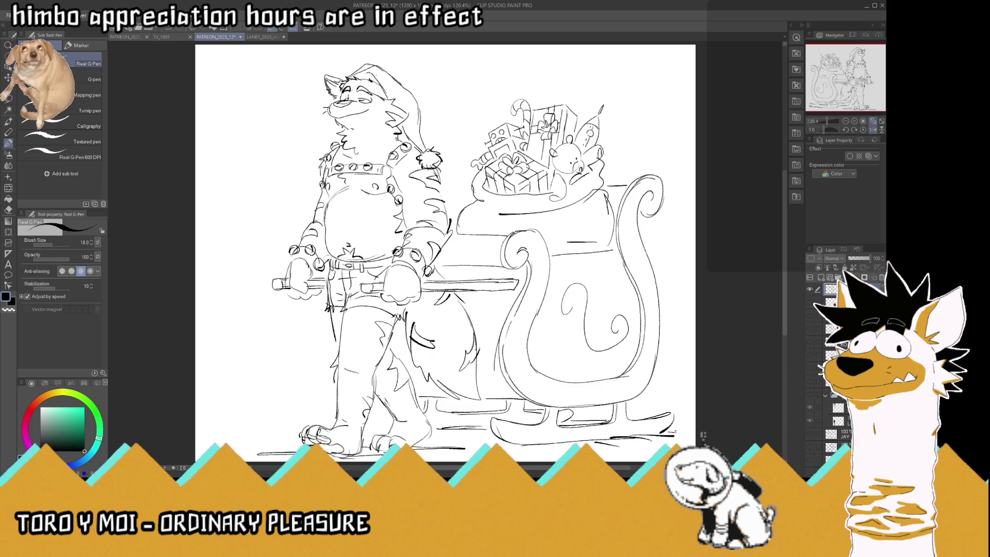
# - Dot snowflakes in the upper sky, beside the sleigh and left of the tiger, extending the ground line
pyautogui.moveTo(252, 85); pyautogui.dragTo(240, 62)
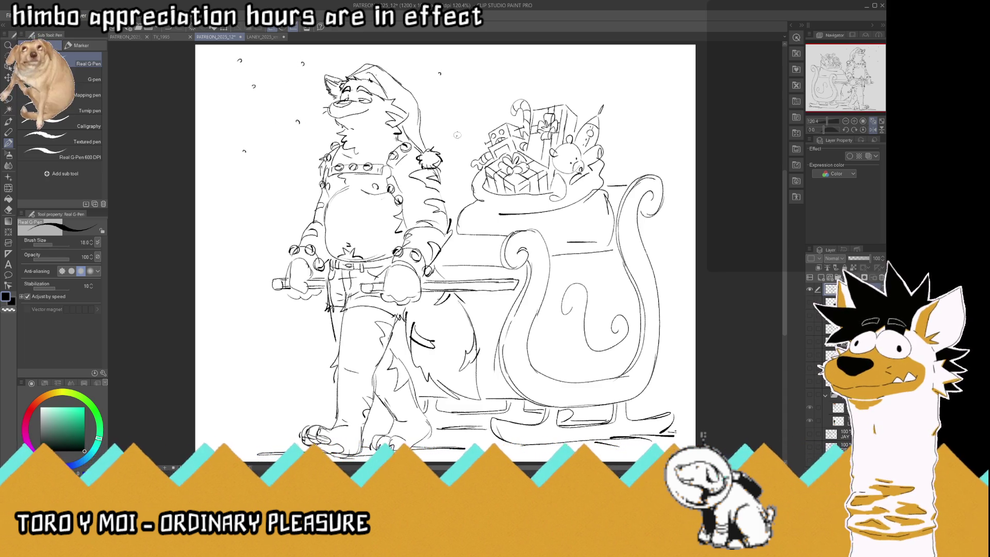
pyautogui.moveTo(578, 82)
pyautogui.mouseDown()
pyautogui.moveTo(624, 66)
pyautogui.moveTo(673, 72)
pyautogui.mouseUp()
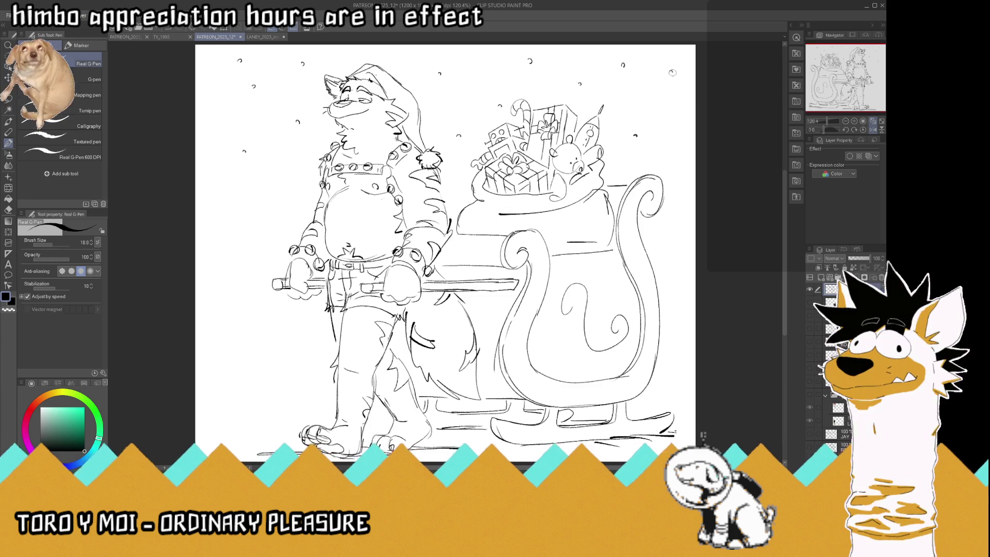
pyautogui.moveTo(660, 387); pyautogui.dragTo(685, 364)
pyautogui.moveTo(669, 317); pyautogui.dragTo(670, 320)
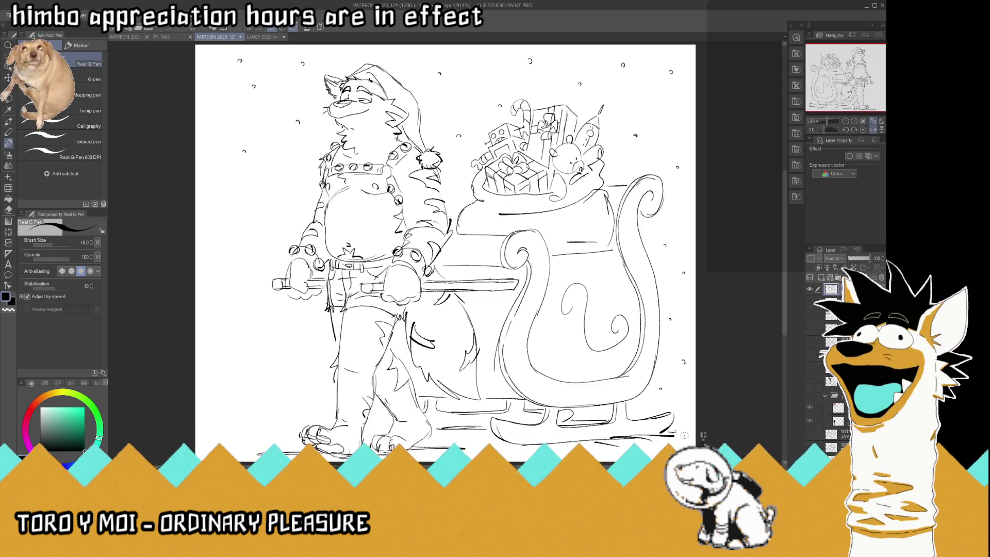
pyautogui.moveTo(307, 346); pyautogui.dragTo(309, 350)
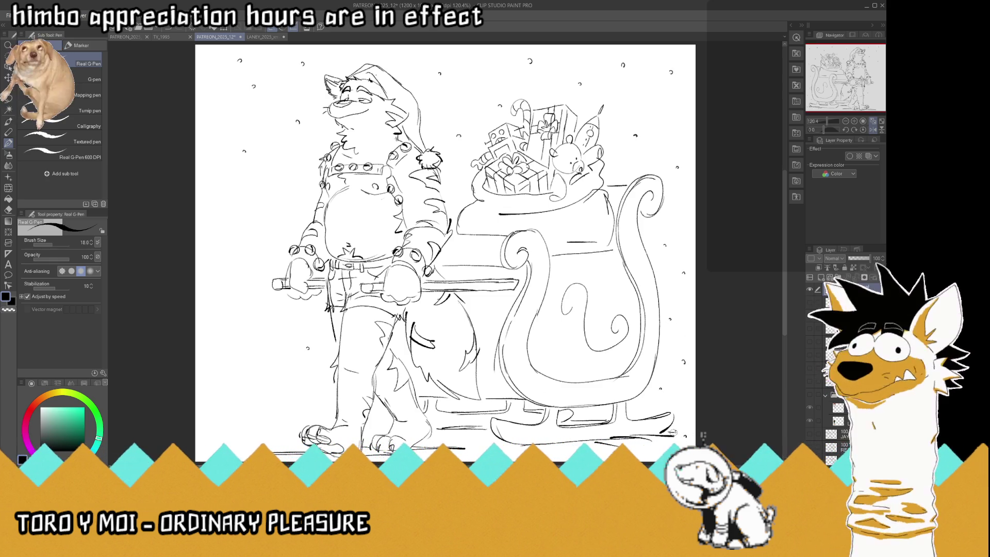
pyautogui.moveTo(670, 430); pyautogui.dragTo(691, 427)
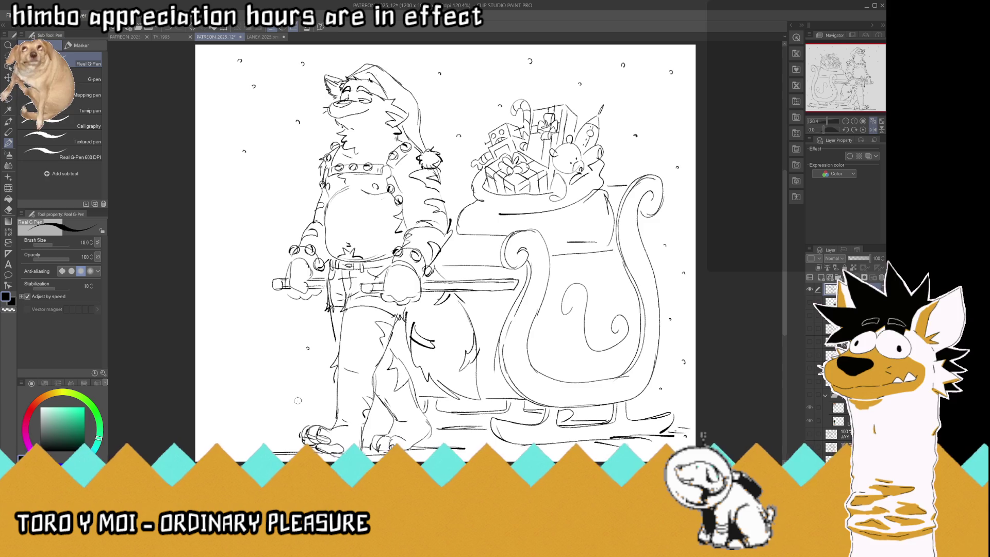
pyautogui.moveTo(252, 219); pyautogui.dragTo(254, 222)
pyautogui.moveTo(215, 231); pyautogui.dragTo(217, 235)
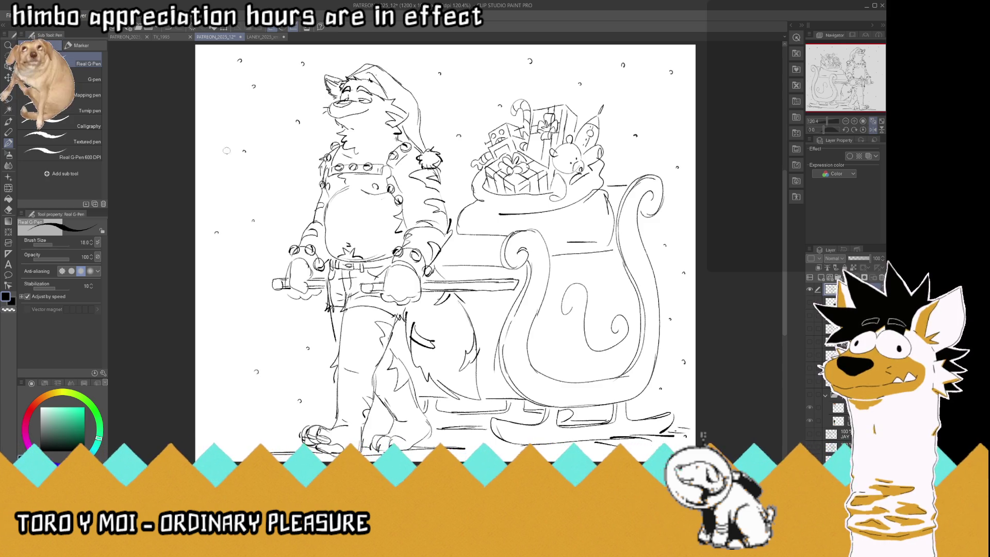
pyautogui.moveTo(219, 119); pyautogui.dragTo(218, 123)
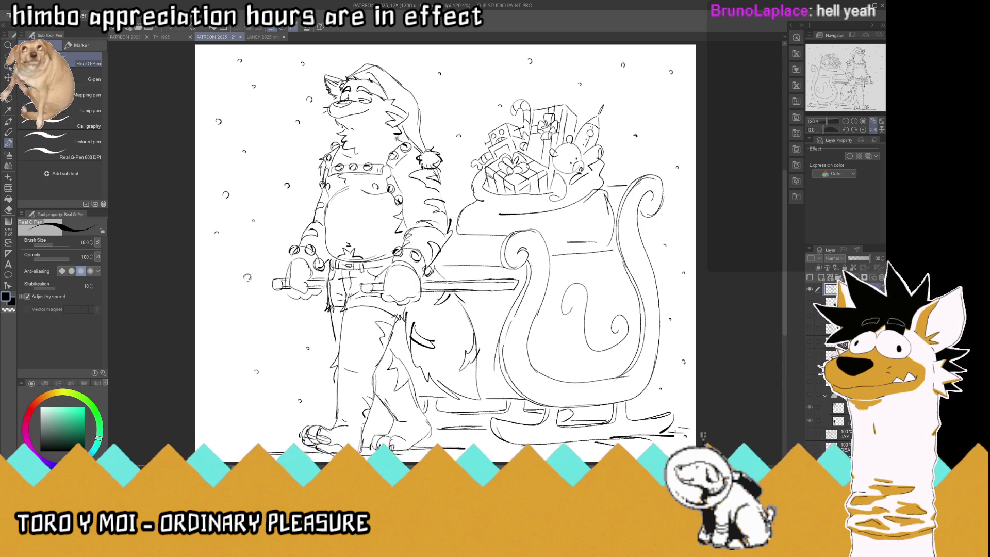
pyautogui.moveTo(280, 324); pyautogui.dragTo(282, 329)
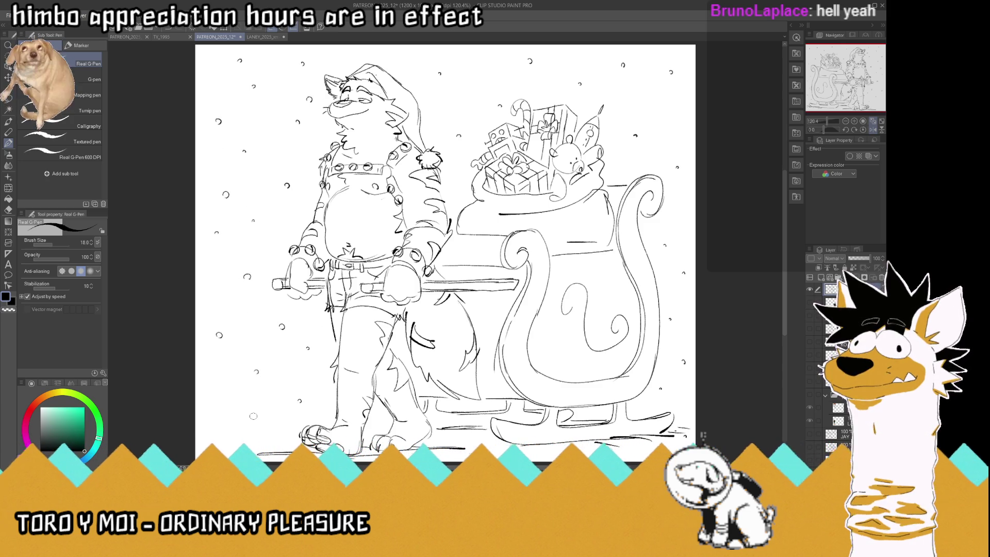
pyautogui.moveTo(218, 429); pyautogui.dragTo(217, 435)
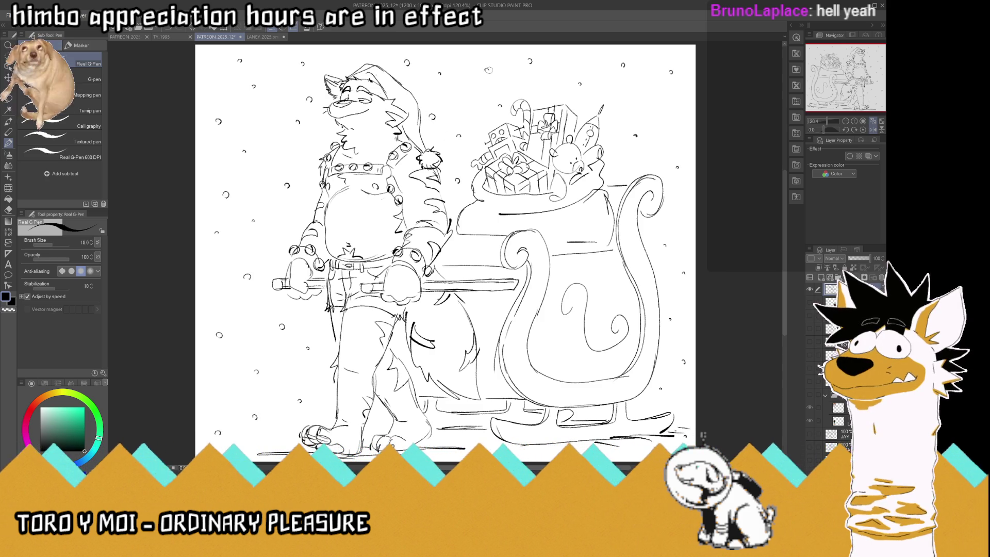
# - Scatter more snowflakes above and right of the sleigh, along the bottom and across the left side
pyautogui.moveTo(582, 59); pyautogui.dragTo(581, 64)
pyautogui.moveTo(558, 95); pyautogui.dragTo(557, 100)
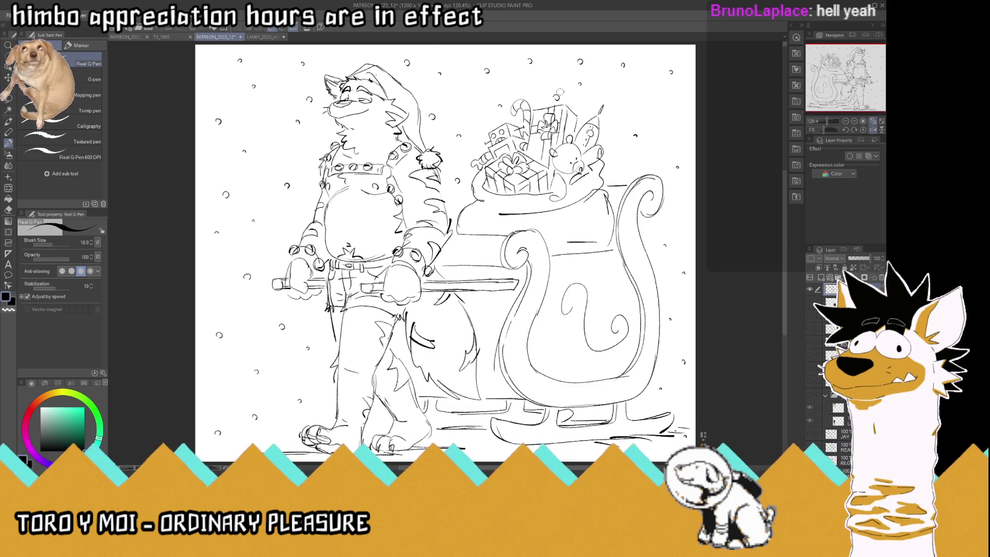
pyautogui.moveTo(669, 108); pyautogui.dragTo(667, 112)
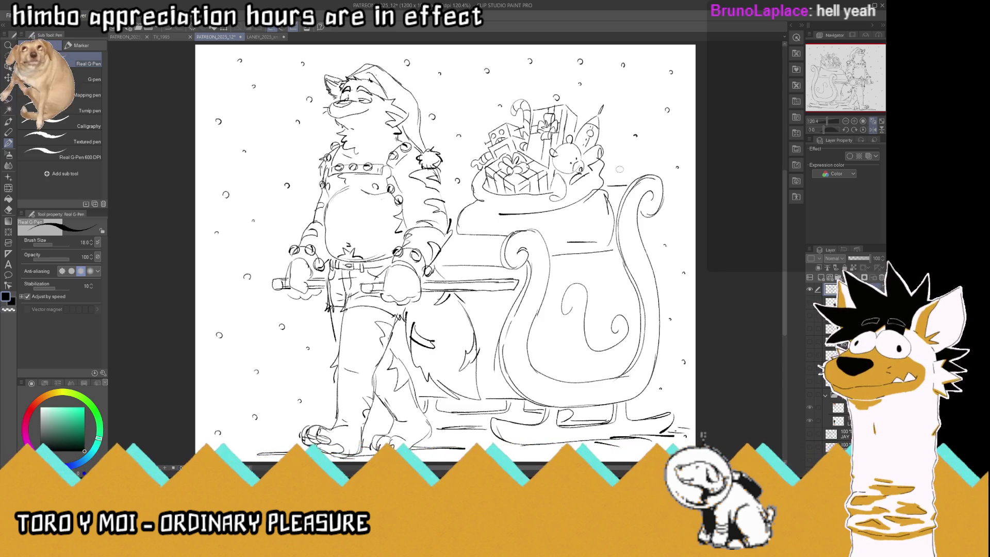
pyautogui.moveTo(623, 167); pyautogui.dragTo(620, 172)
pyautogui.moveTo(681, 215); pyautogui.dragTo(679, 220)
pyautogui.moveTo(668, 280); pyautogui.dragTo(667, 285)
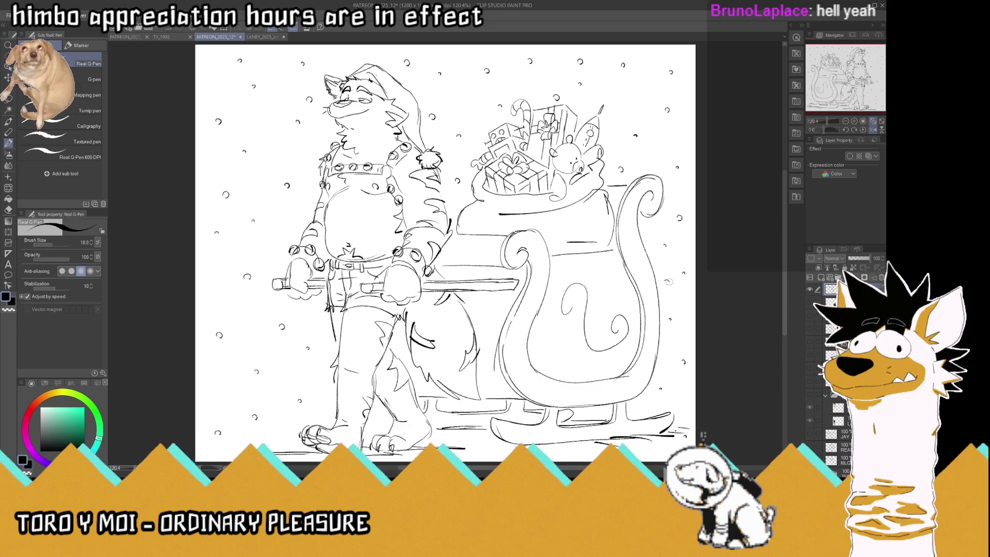
pyautogui.moveTo(686, 337); pyautogui.dragTo(683, 342)
pyautogui.moveTo(684, 399); pyautogui.dragTo(683, 405)
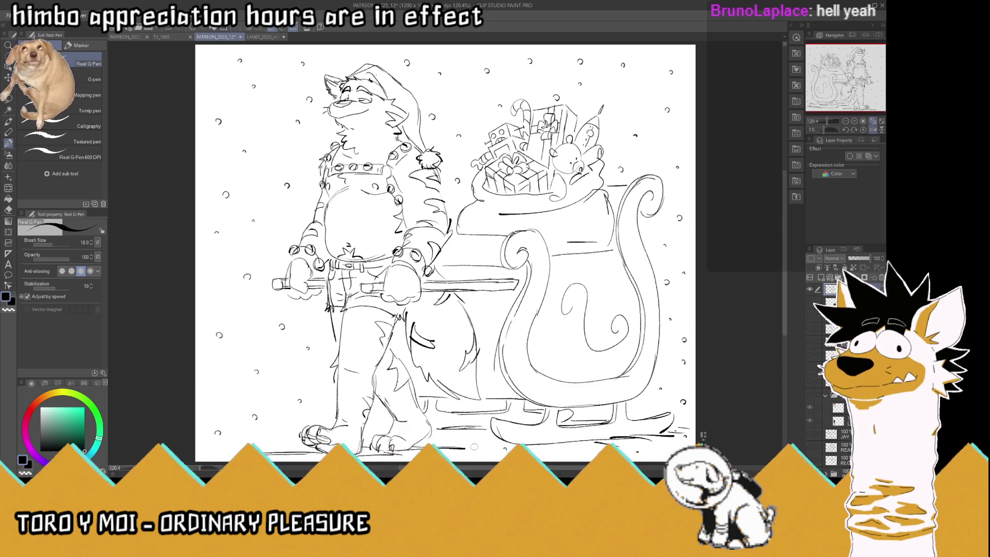
pyautogui.moveTo(477, 444); pyautogui.dragTo(475, 449)
pyautogui.moveTo(230, 399); pyautogui.dragTo(228, 404)
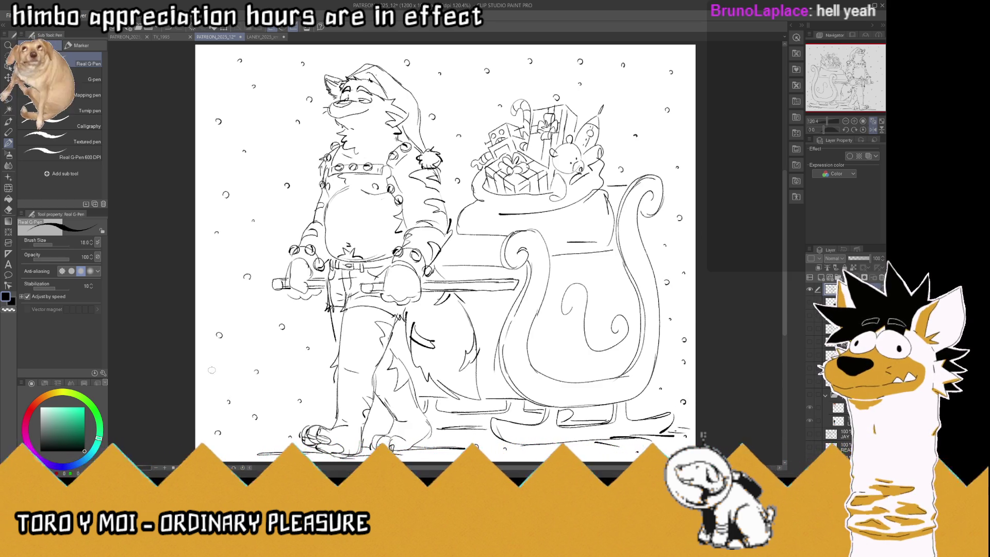
pyautogui.moveTo(214, 368); pyautogui.dragTo(212, 373)
pyautogui.moveTo(212, 155); pyautogui.dragTo(213, 159)
pyautogui.moveTo(206, 64); pyautogui.dragTo(207, 67)
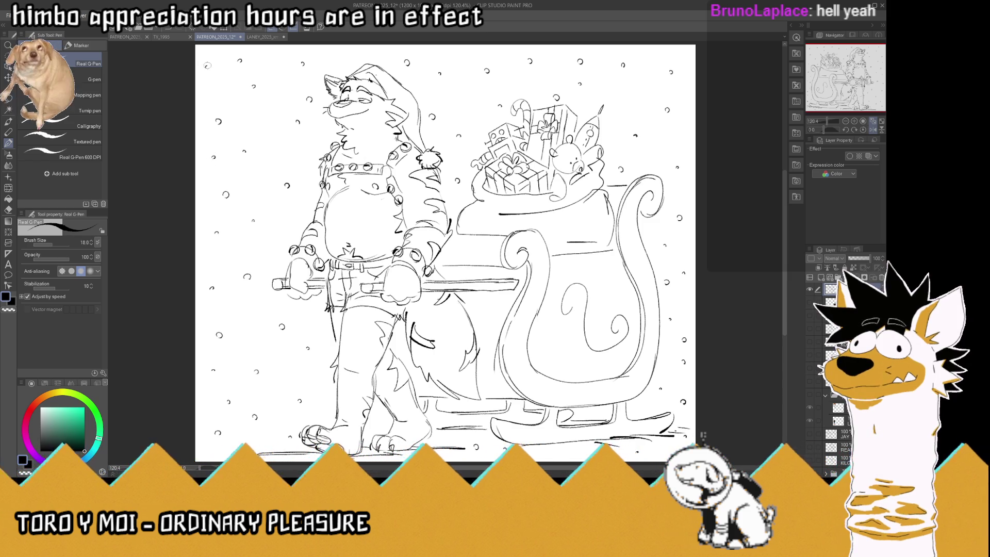
pyautogui.moveTo(239, 98); pyautogui.dragTo(240, 101)
pyautogui.moveTo(302, 164); pyautogui.dragTo(264, 181)
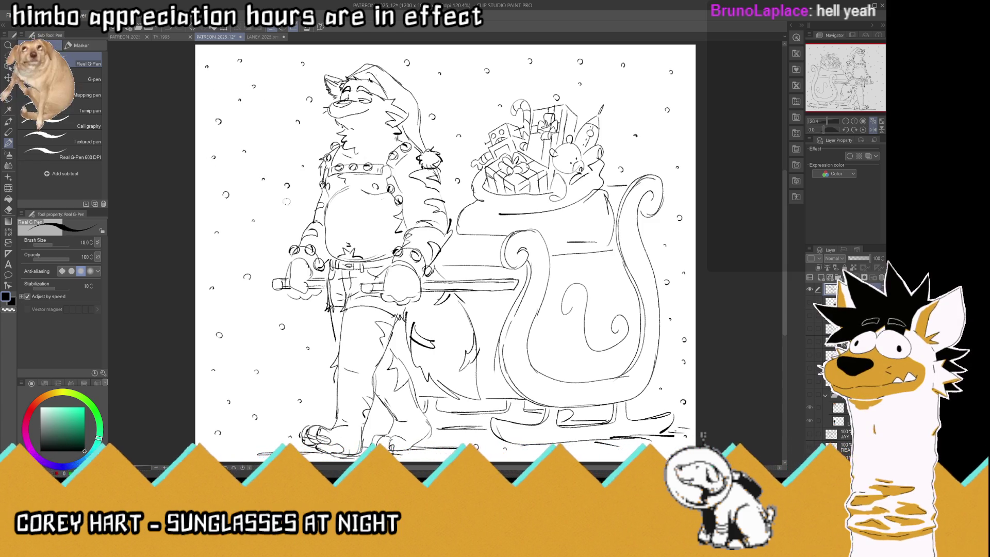
pyautogui.moveTo(288, 225); pyautogui.dragTo(289, 228)
pyautogui.moveTo(322, 391); pyautogui.dragTo(284, 411)
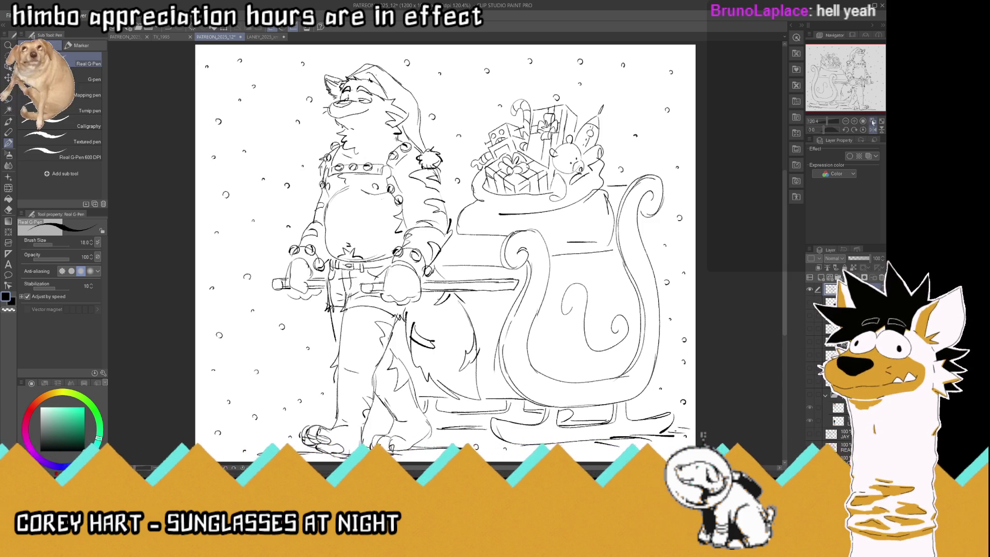
# - Mirror the view, zoom to 100%, and dot snowflakes at upper left, around the hat and sleigh
pyautogui.press('h')
pyautogui.hotkey('ctrl', 'alt', '0')
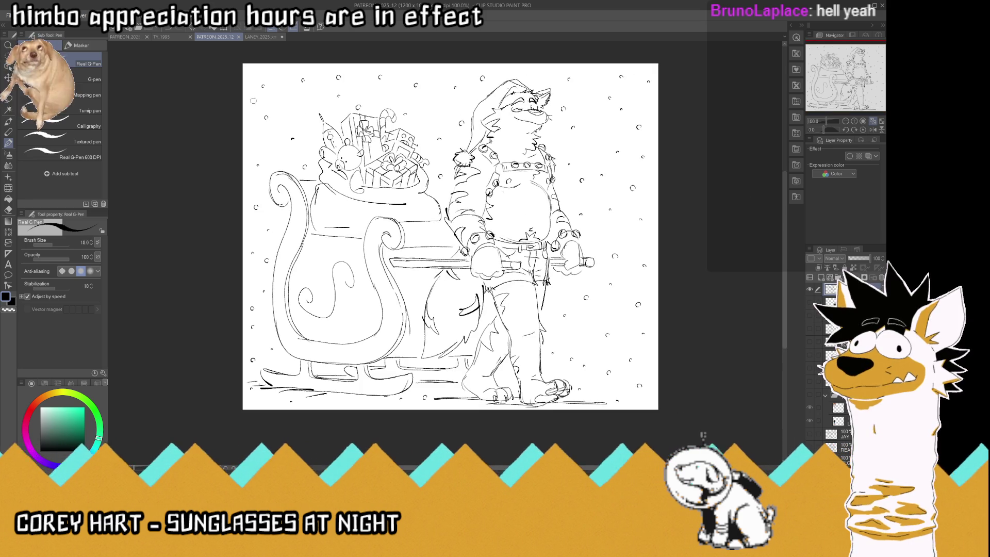
pyautogui.moveTo(252, 103); pyautogui.dragTo(252, 105)
pyautogui.moveTo(285, 67); pyautogui.dragTo(286, 69)
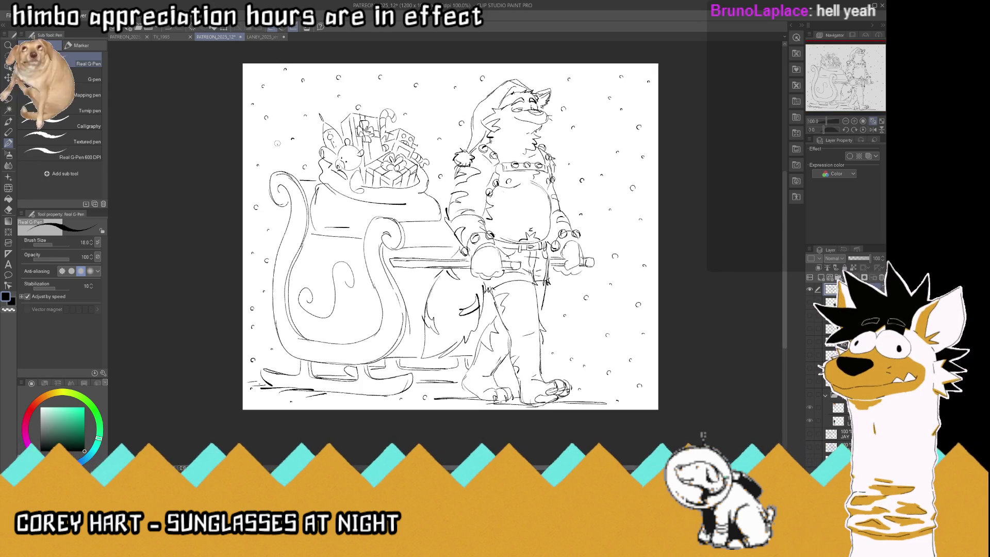
pyautogui.moveTo(277, 142); pyautogui.dragTo(281, 145)
pyautogui.moveTo(448, 70); pyautogui.dragTo(450, 73)
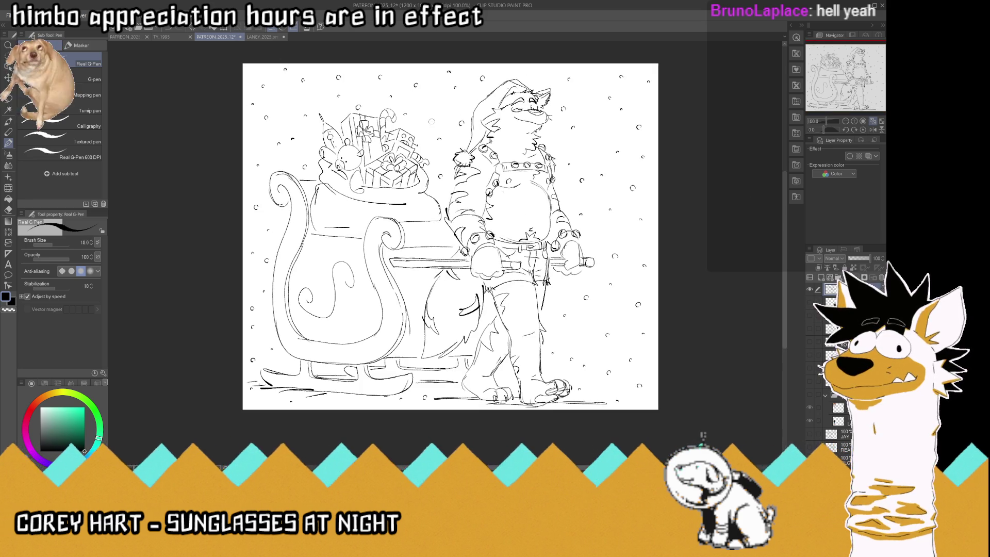
pyautogui.moveTo(431, 118); pyautogui.dragTo(435, 122)
pyautogui.moveTo(476, 90); pyautogui.dragTo(478, 93)
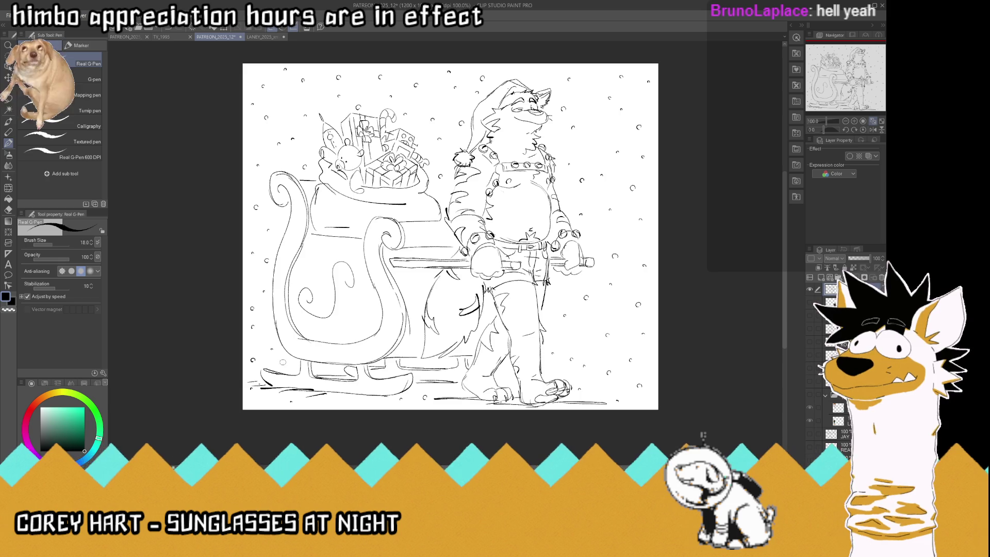
pyautogui.moveTo(284, 364); pyautogui.dragTo(288, 368)
pyautogui.moveTo(265, 400); pyautogui.dragTo(275, 394)
pyautogui.moveTo(450, 375); pyautogui.dragTo(446, 366)
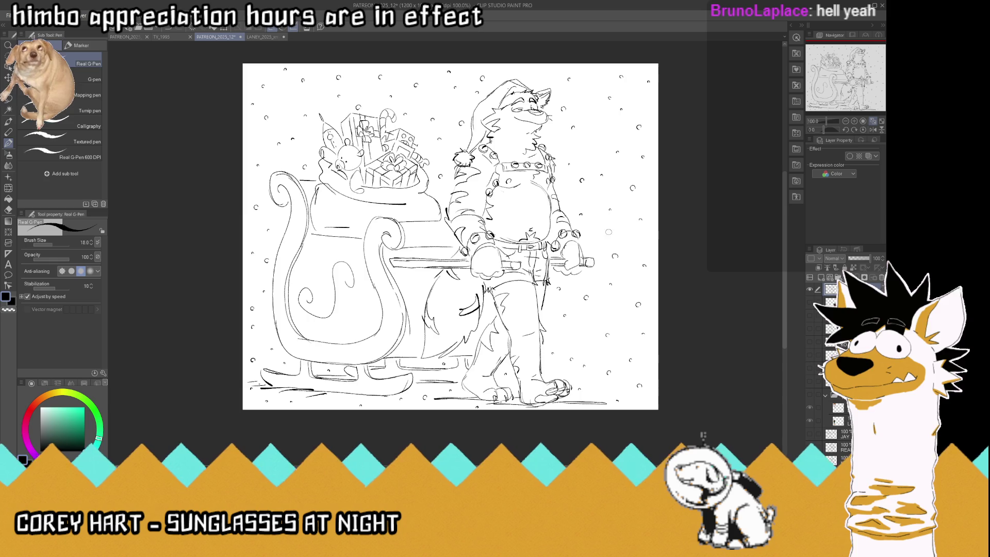
# - Dot snowflakes right of the tiger, across the empty sky and along the right edge, then save
pyautogui.click(601, 236)
pyautogui.click(602, 140)
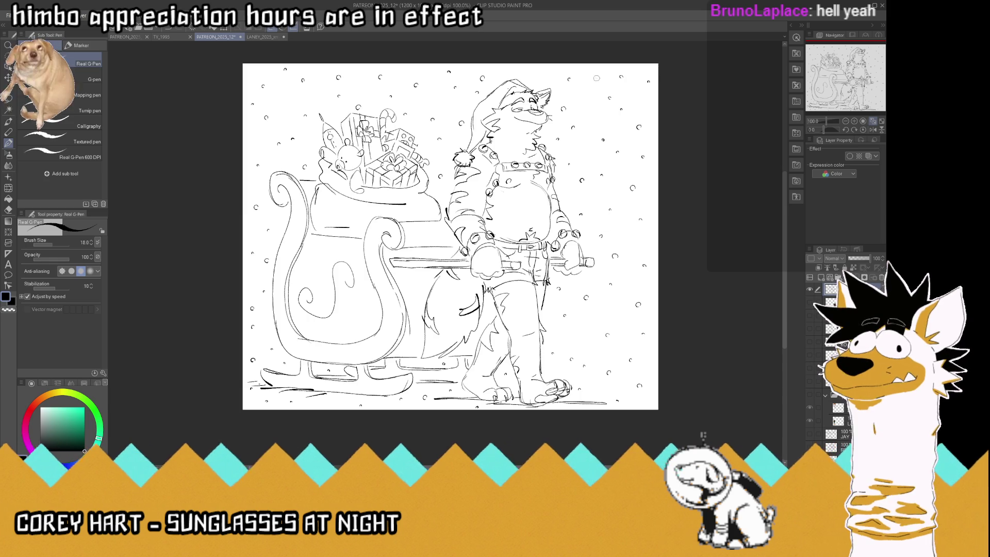
pyautogui.click(597, 78)
pyautogui.click(546, 71)
pyautogui.click(519, 69)
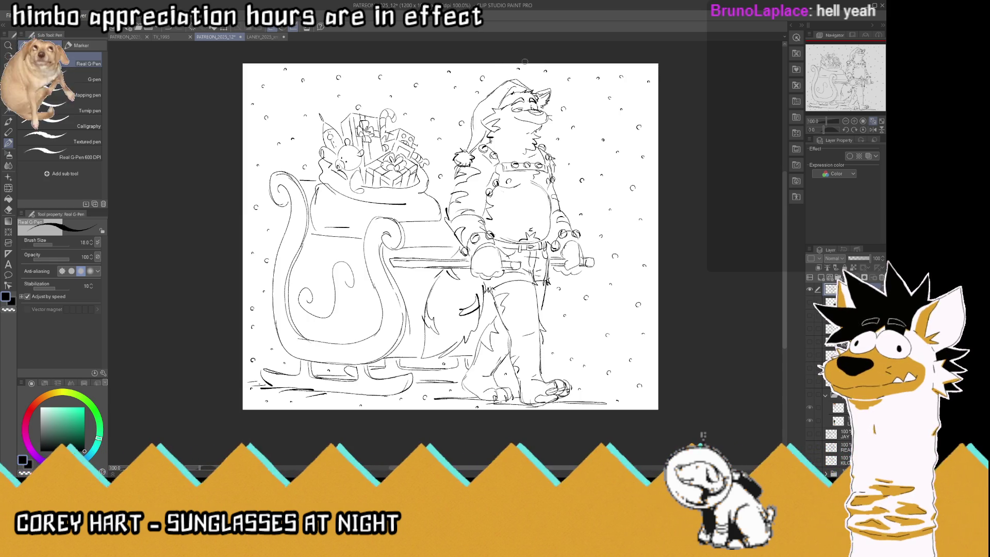
pyautogui.click(655, 114)
pyautogui.click(653, 400)
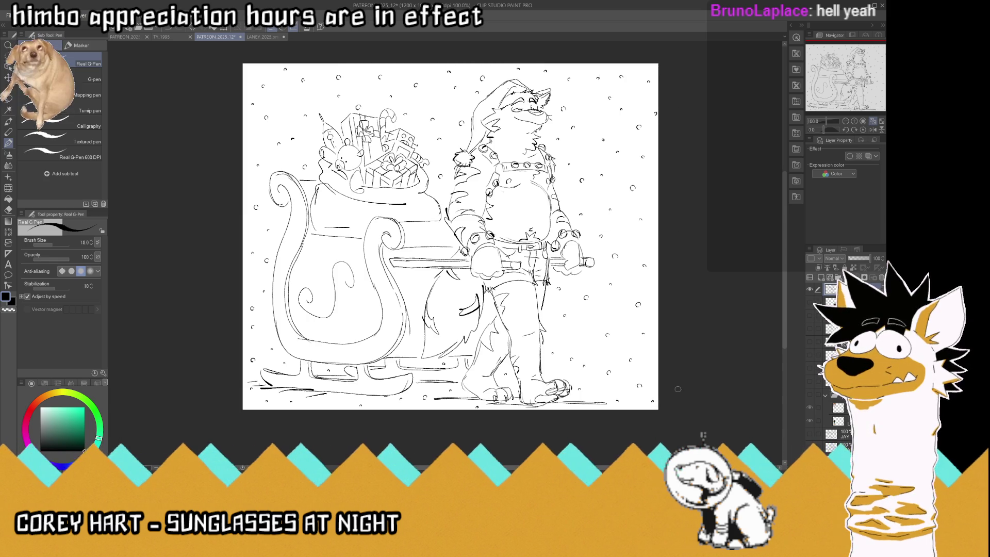
pyautogui.hotkey('ctrl', 's')
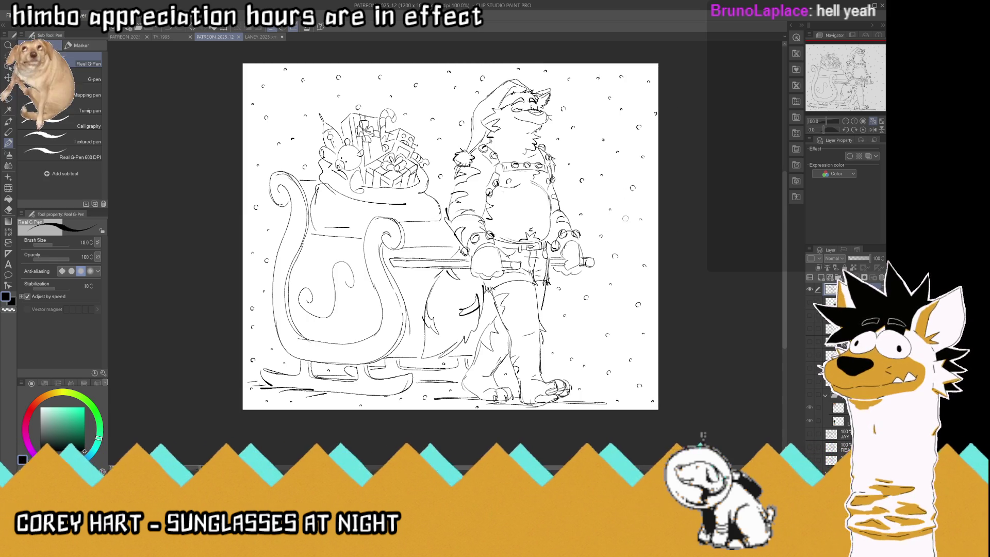
# - Add a few more snowflakes near the right edge and top of the page, then save
pyautogui.click(626, 227)
pyautogui.click(656, 180)
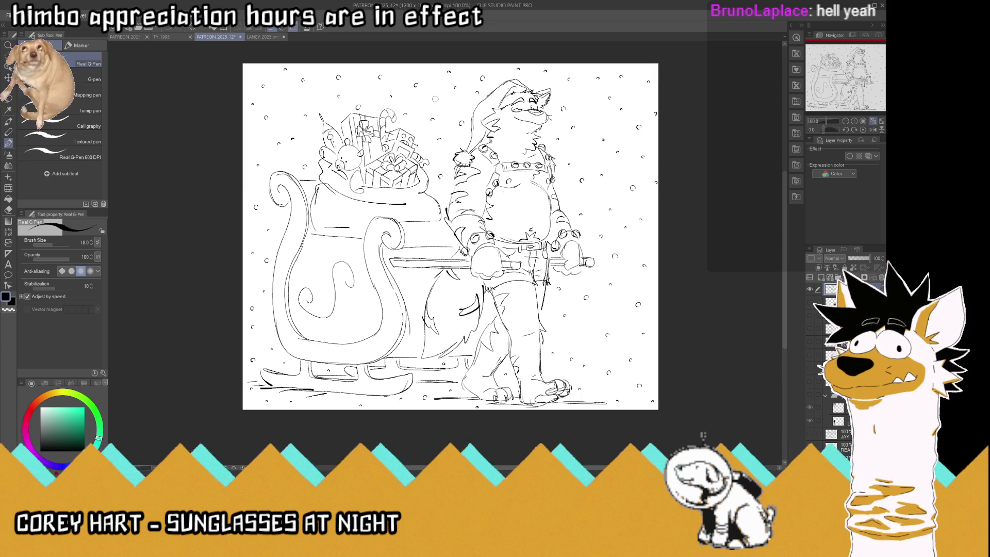
pyautogui.click(405, 68)
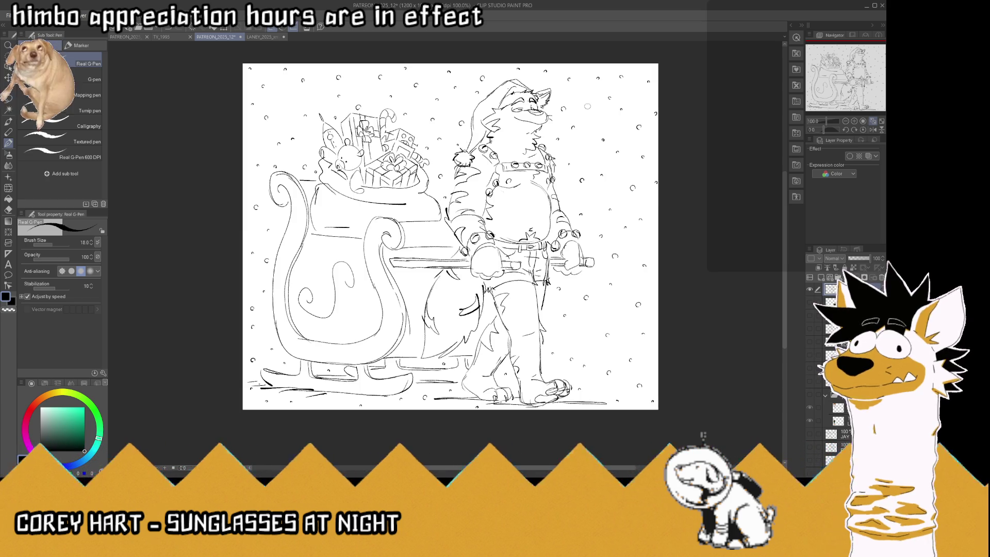
pyautogui.hotkey('ctrl', 's')
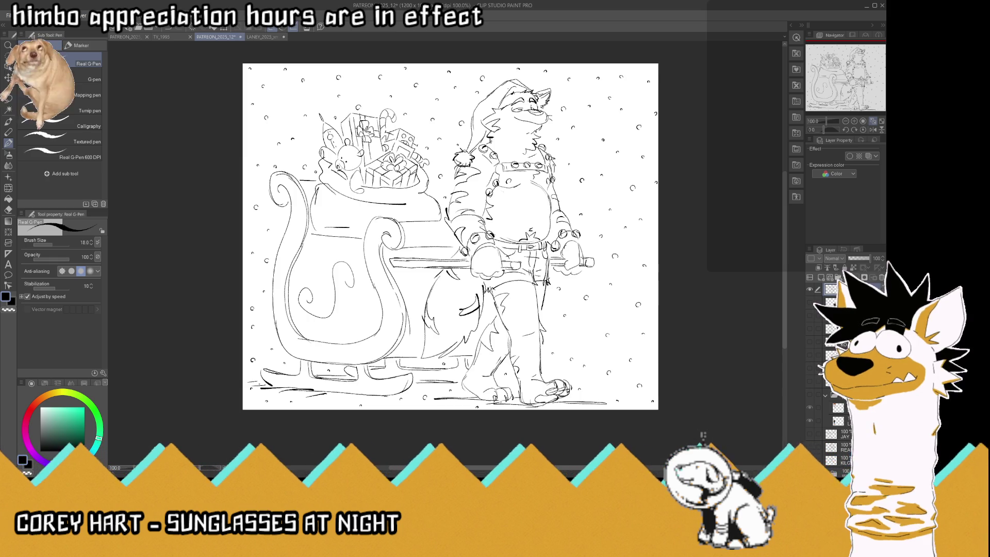
# - Delete three unneeded layers and save the drawing
pyautogui.click(880, 279)
pyautogui.click(880, 279)
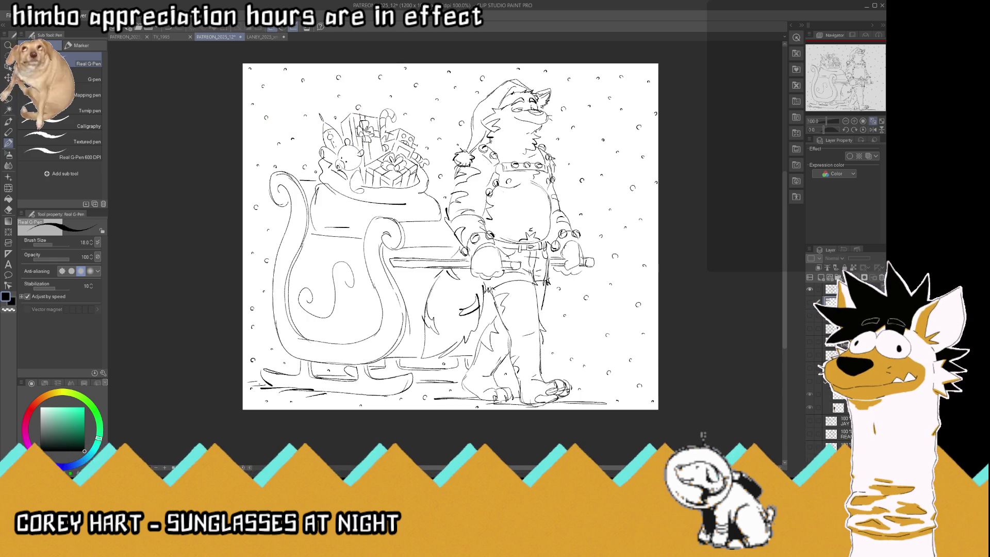
pyautogui.click(880, 279)
pyautogui.hotkey('ctrl', 's')
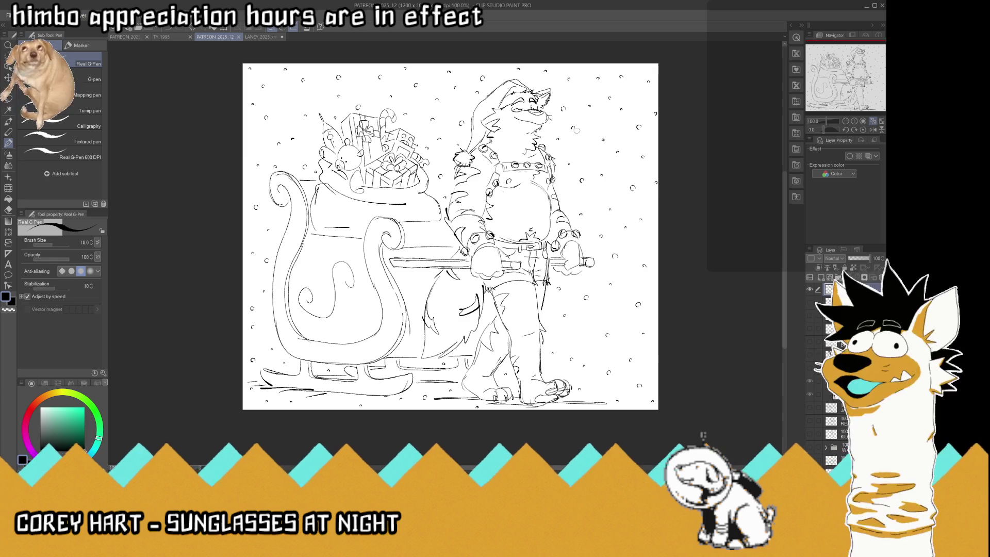
pyautogui.scroll(2, 566, 109)
# - Zoom in to add a short touch-up stroke near the tiger, fit the whole drawing in the window, and save
pyautogui.scroll(1, 567, 111)
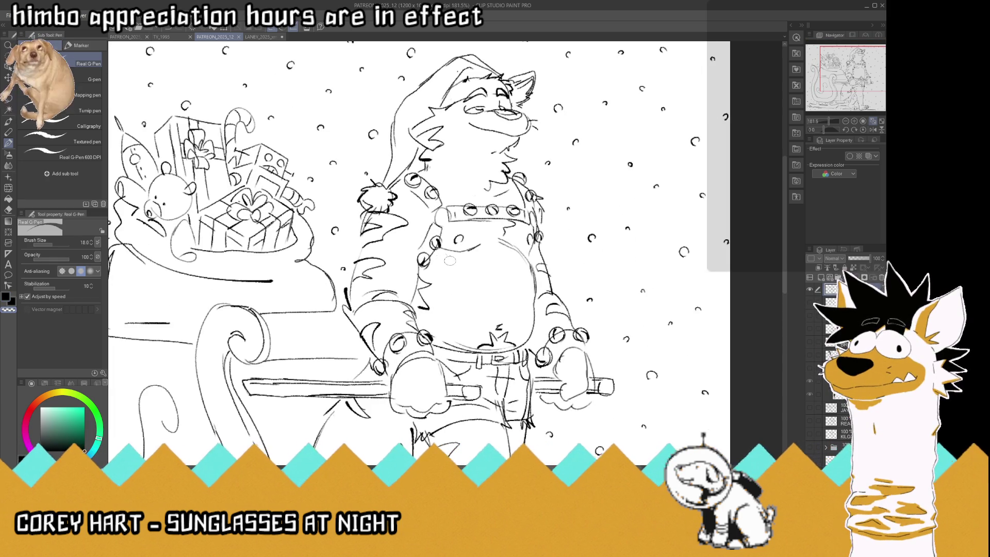
pyautogui.moveTo(445, 258); pyautogui.dragTo(474, 257)
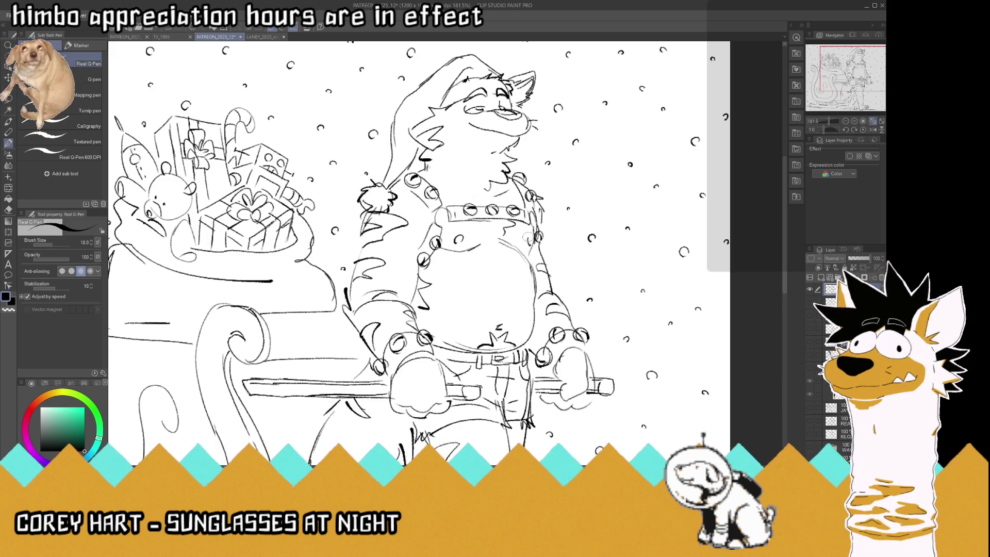
pyautogui.scroll(-4, 535, 231)
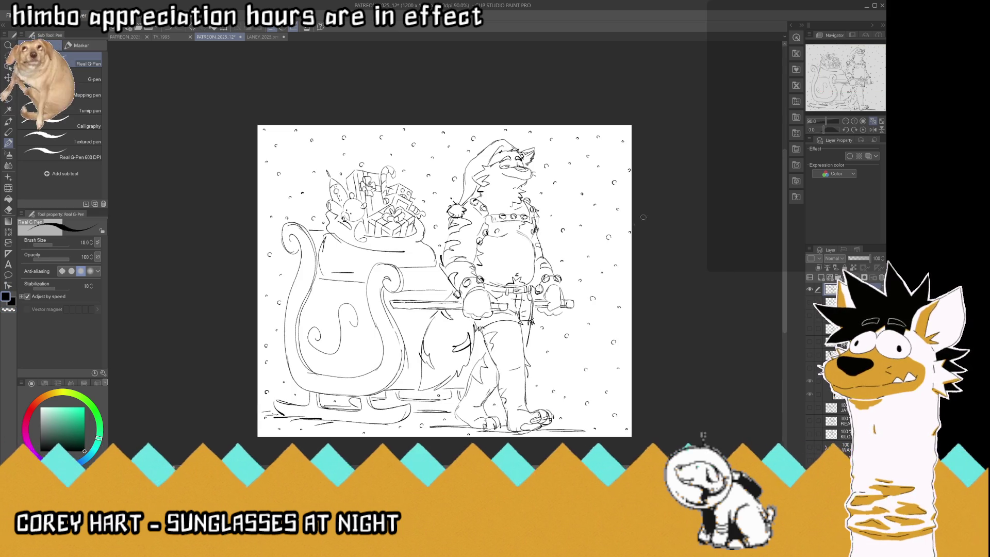
pyautogui.click(873, 120)
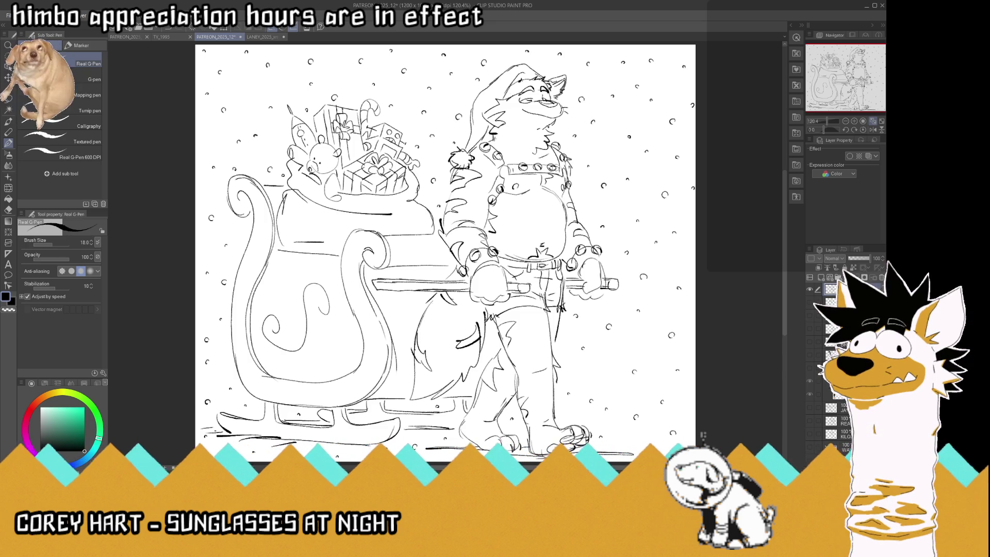
pyautogui.hotkey('ctrl', 's')
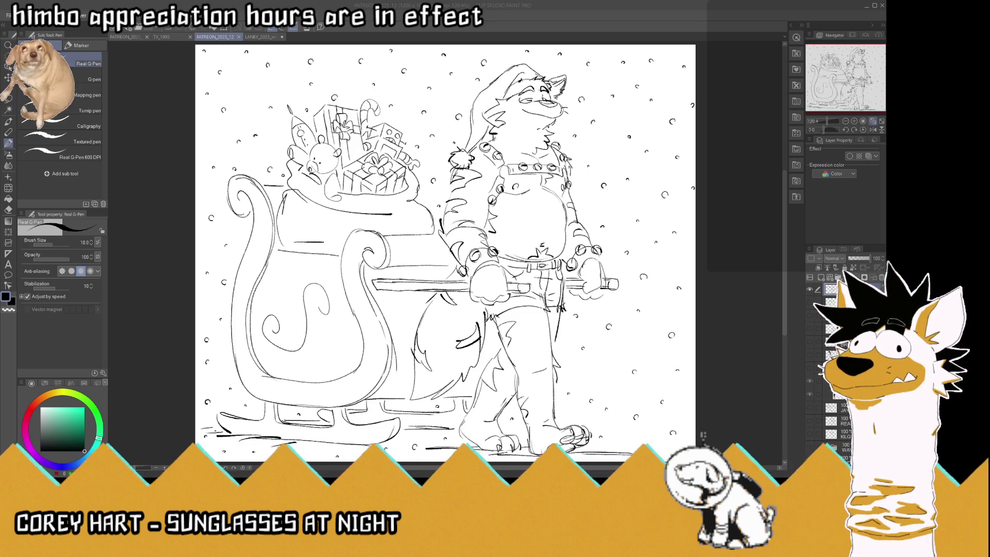
# - Export FROST_1.png on white and FROST_2.png with Paper hidden, then restore Paper and resave PATREON_2025_12
pyautogui.press('Return')
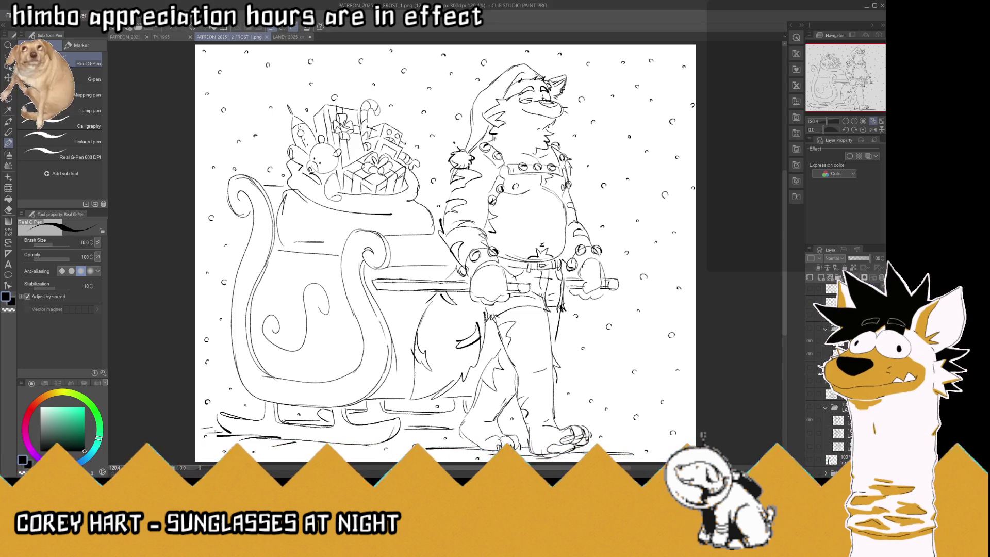
pyautogui.click(809, 451)
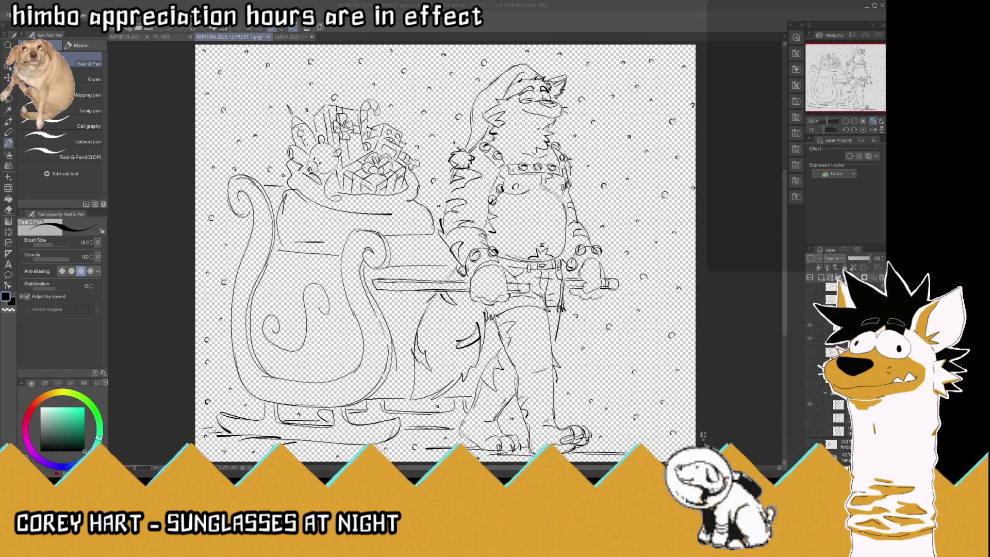
pyautogui.press('Return')
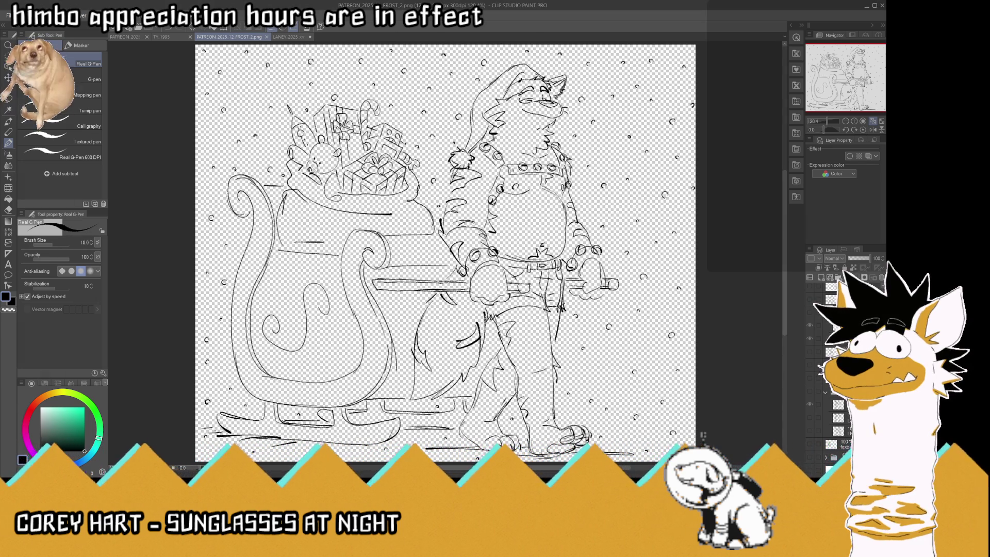
pyautogui.click(809, 450)
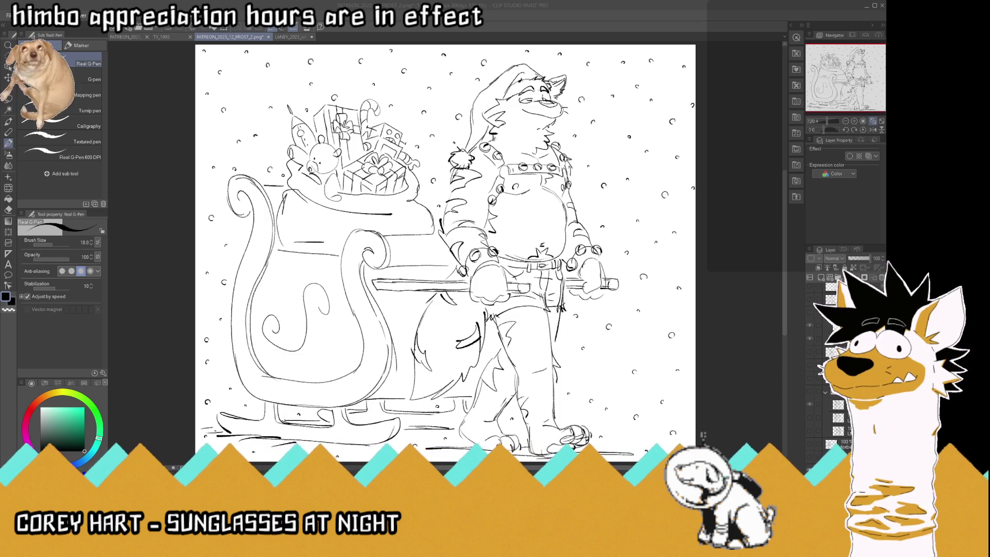
pyautogui.press('Return')
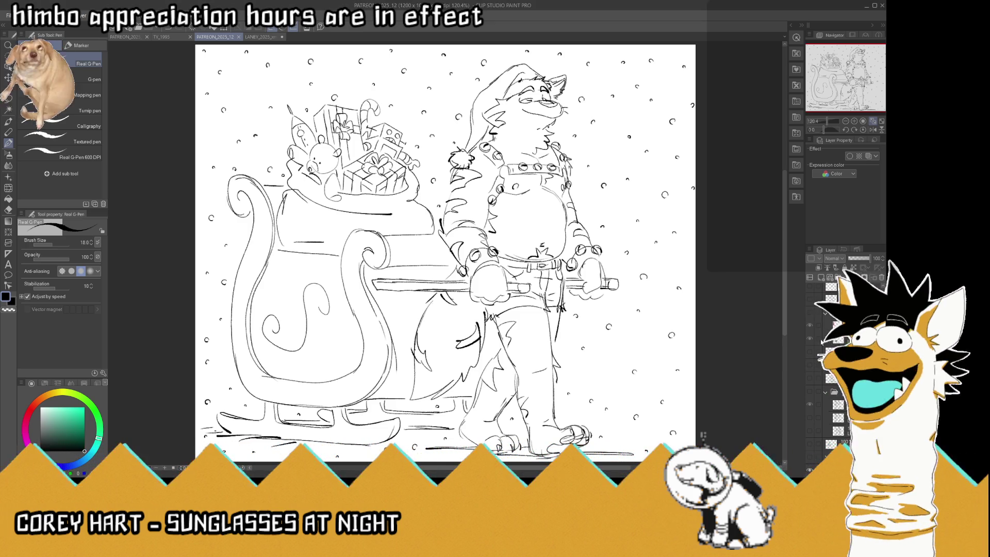
# - Hide and reshow the top sketch layer to compare the drawing
pyautogui.scroll(-3, 845, 361)
pyautogui.scroll(3, 823, 325)
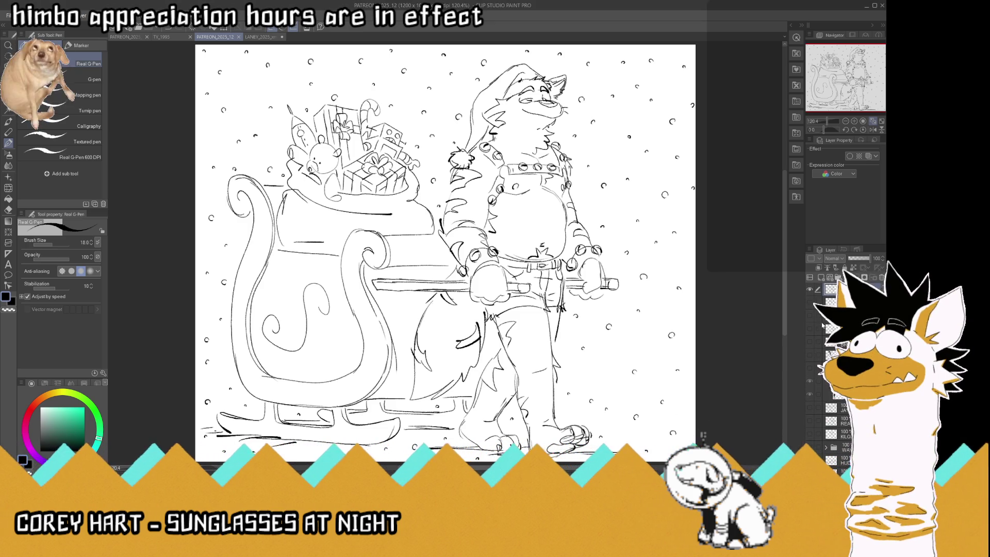
pyautogui.click(810, 290)
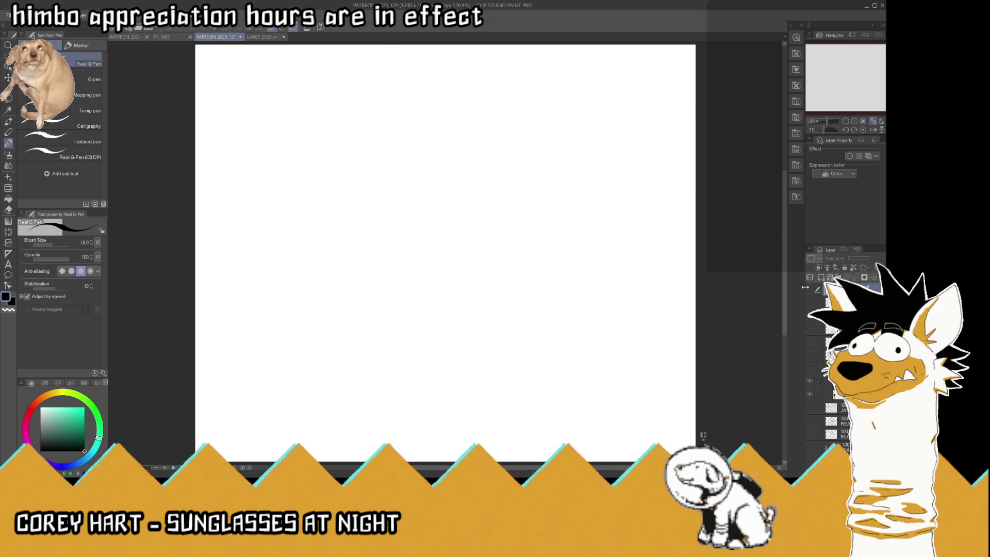
pyautogui.click(810, 289)
# - Switch through the TV_1995 and LANEY documents to the PATREON_2025_12_EGG_large sketch
pyautogui.click(191, 36)
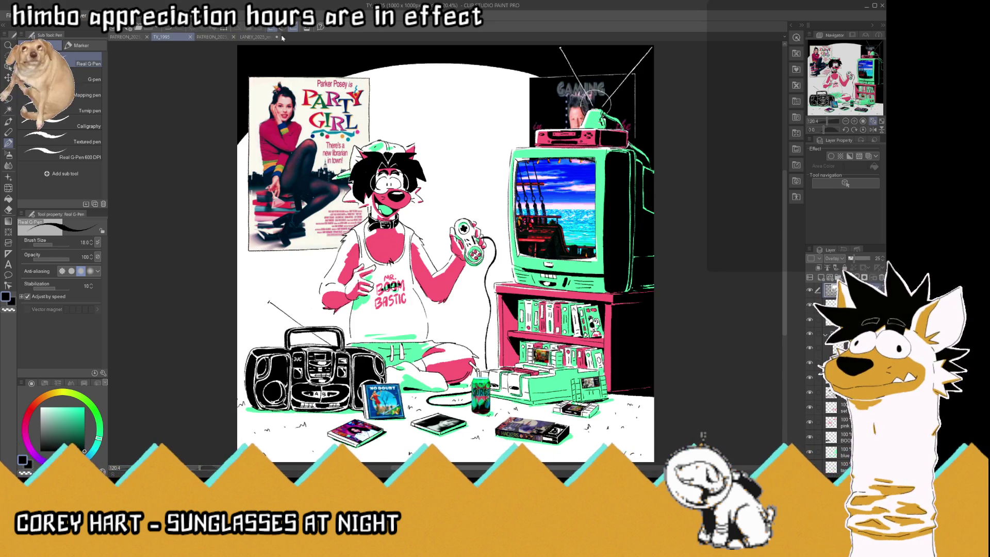
pyautogui.click(258, 37)
pyautogui.click(131, 36)
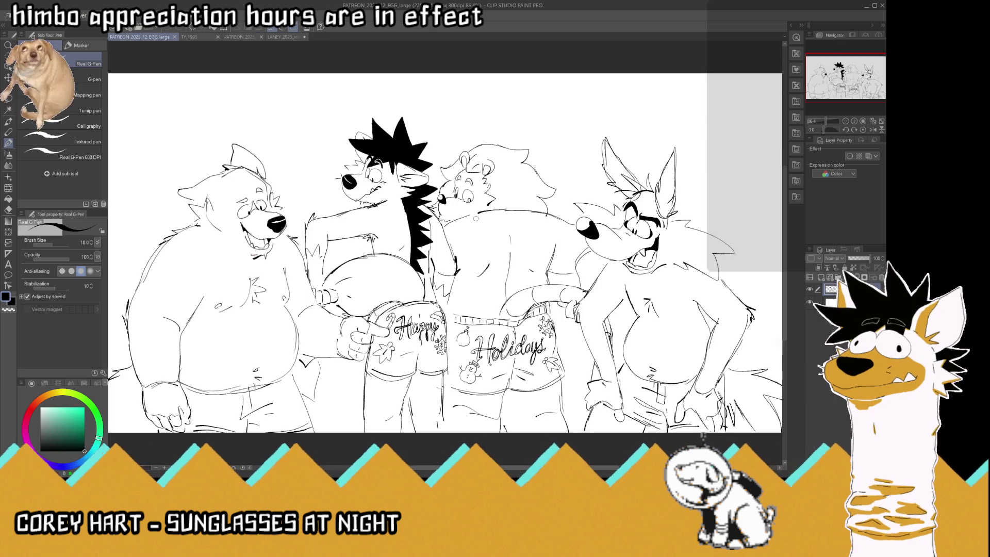
pyautogui.scroll(-5, 475, 218)
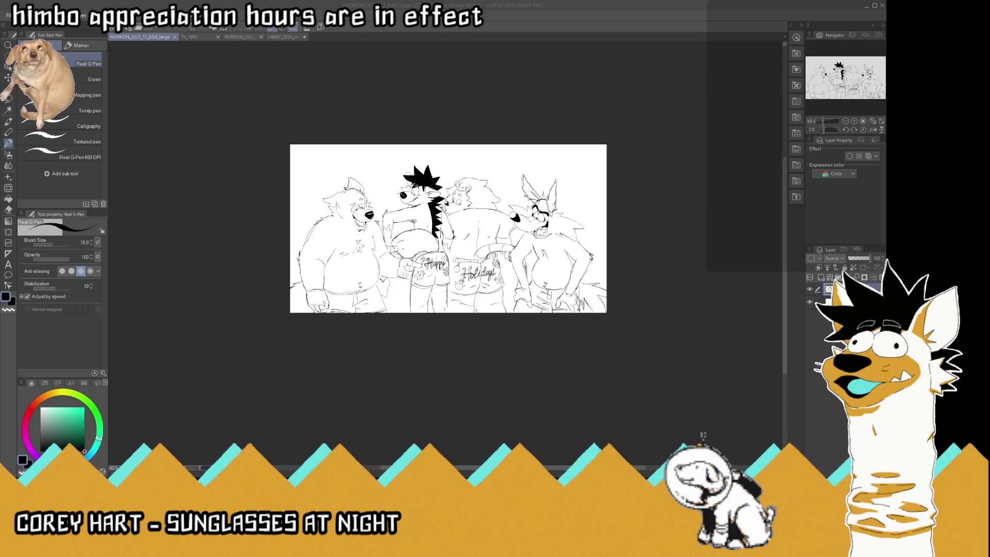